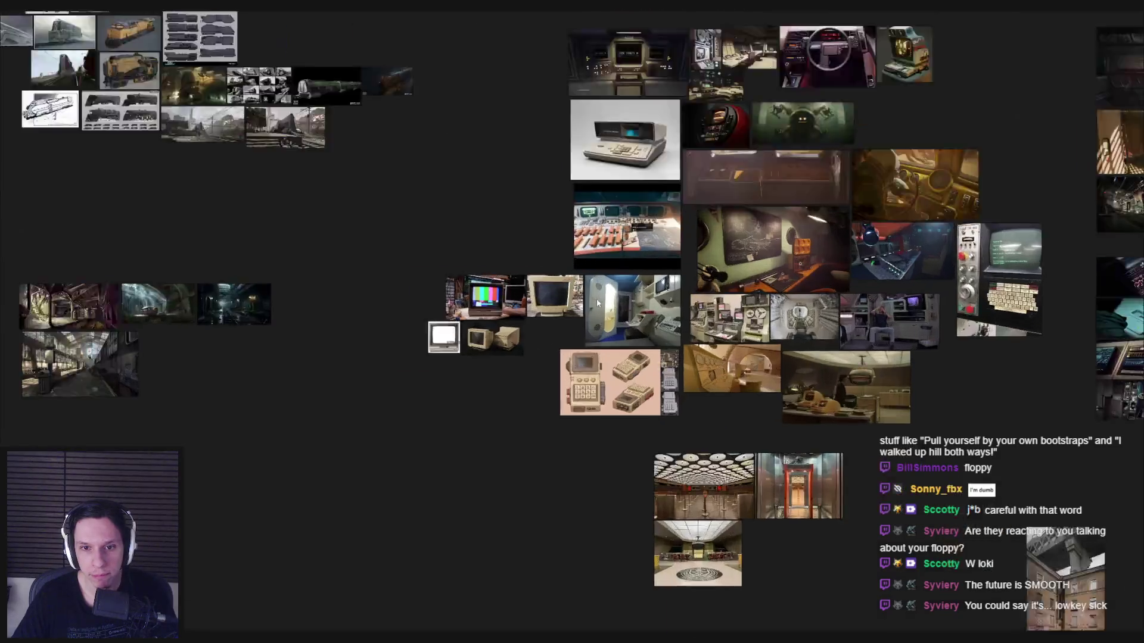
Step: Pan and scroll around the PureRef board to review the retro monitor and console references
middle_drag(517, 355, 336, 260)
scroll(331, 258, down, 5)
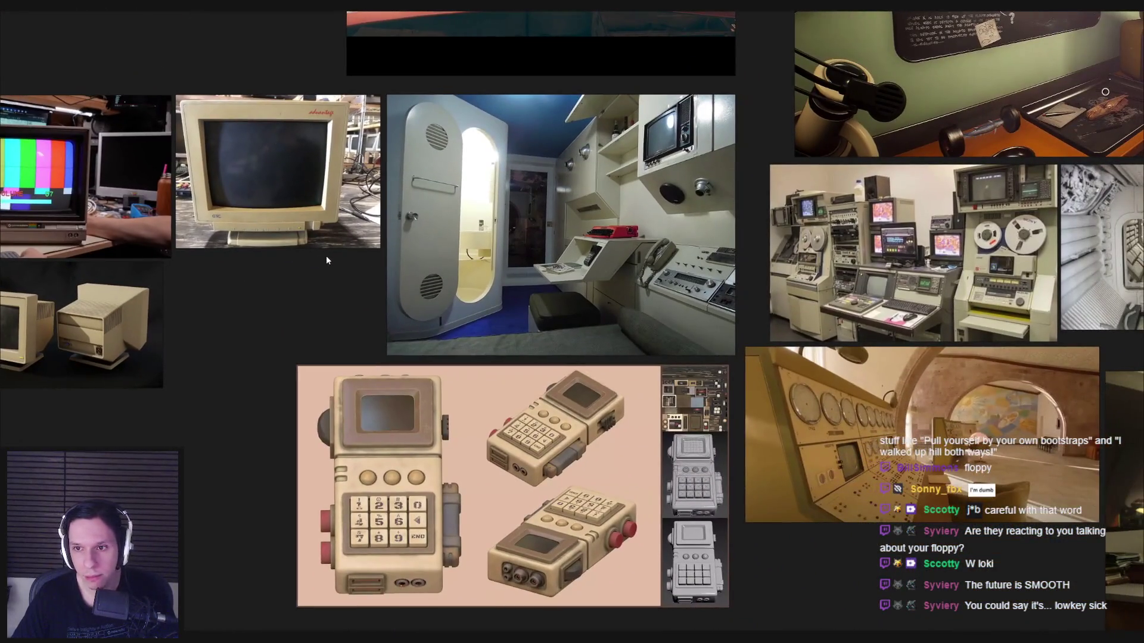
scroll(592, 504, up, 4)
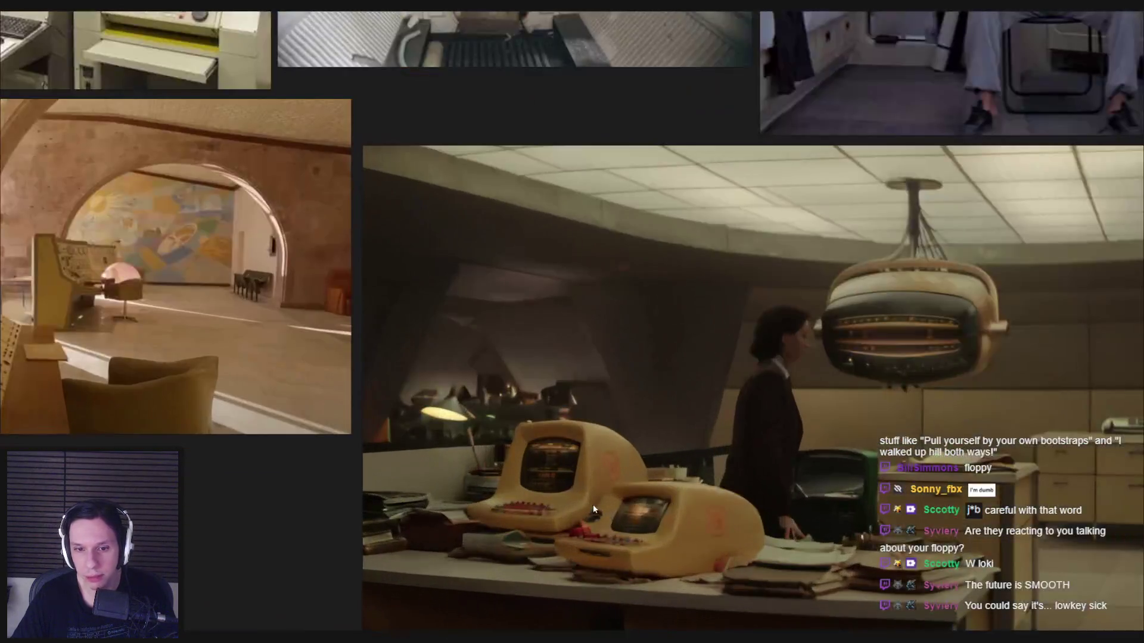
scroll(591, 505, up, 2)
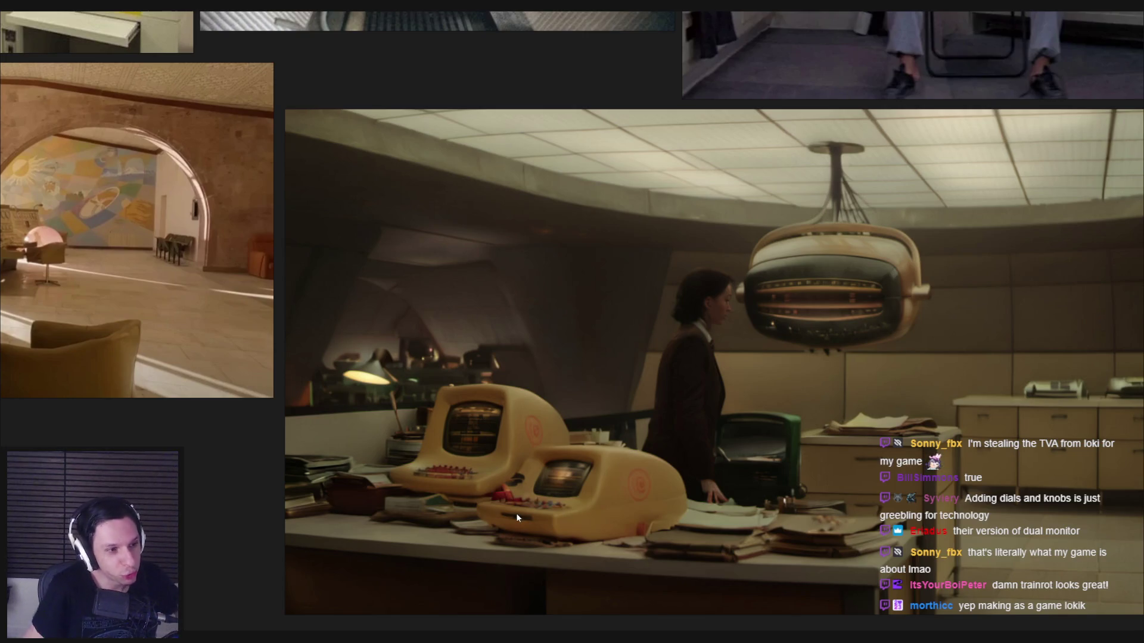
scroll(630, 519, down, 3)
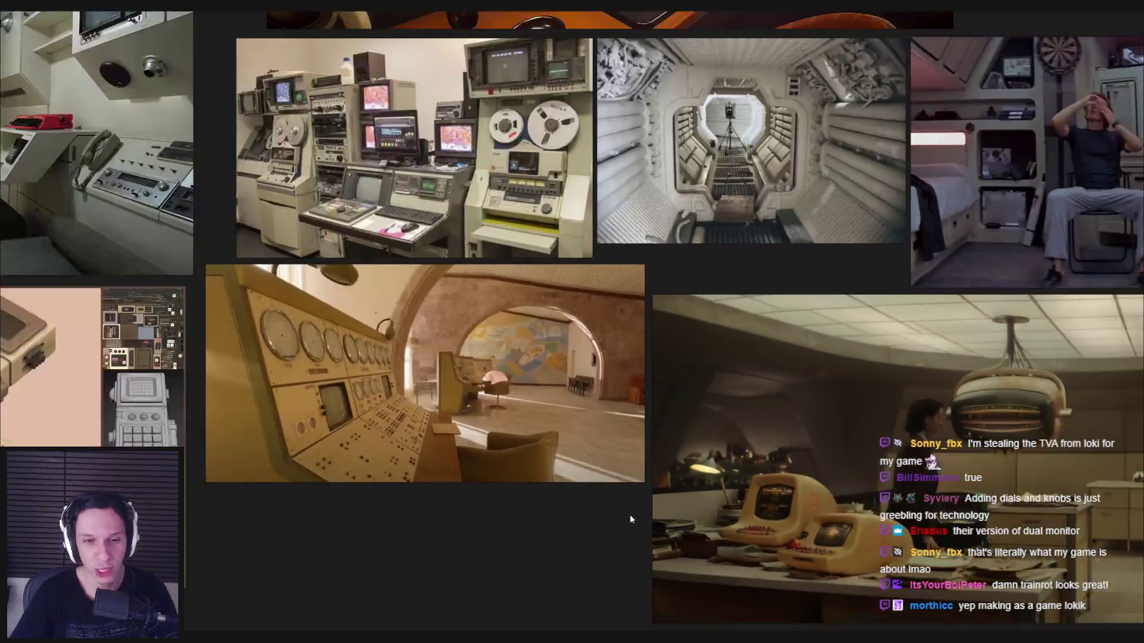
scroll(690, 405, up, 5)
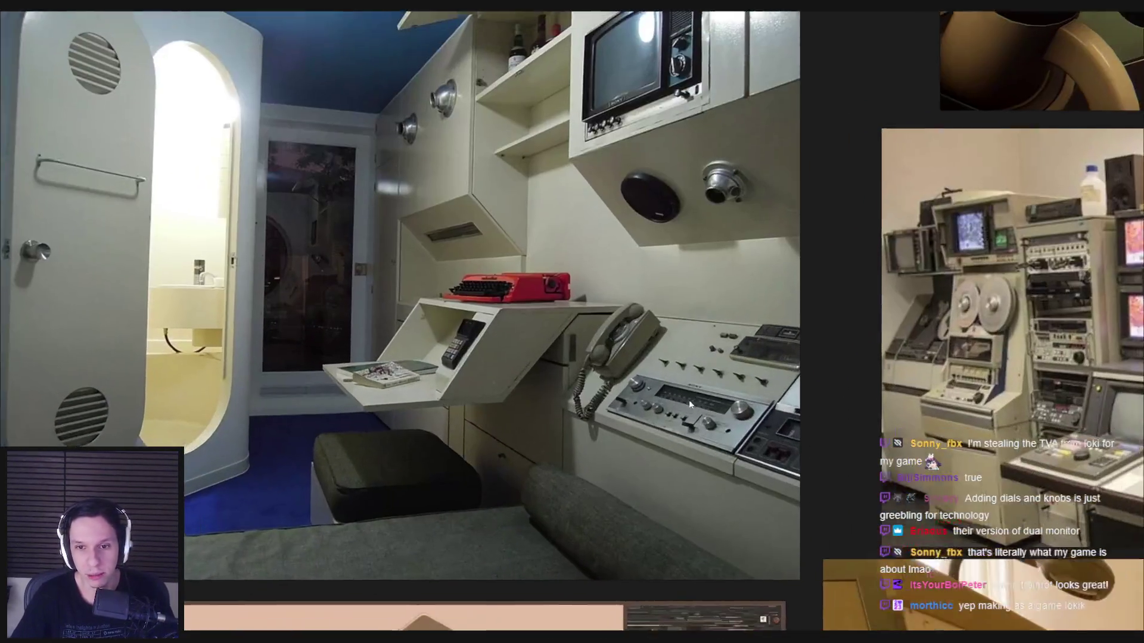
scroll(689, 405, down, 5)
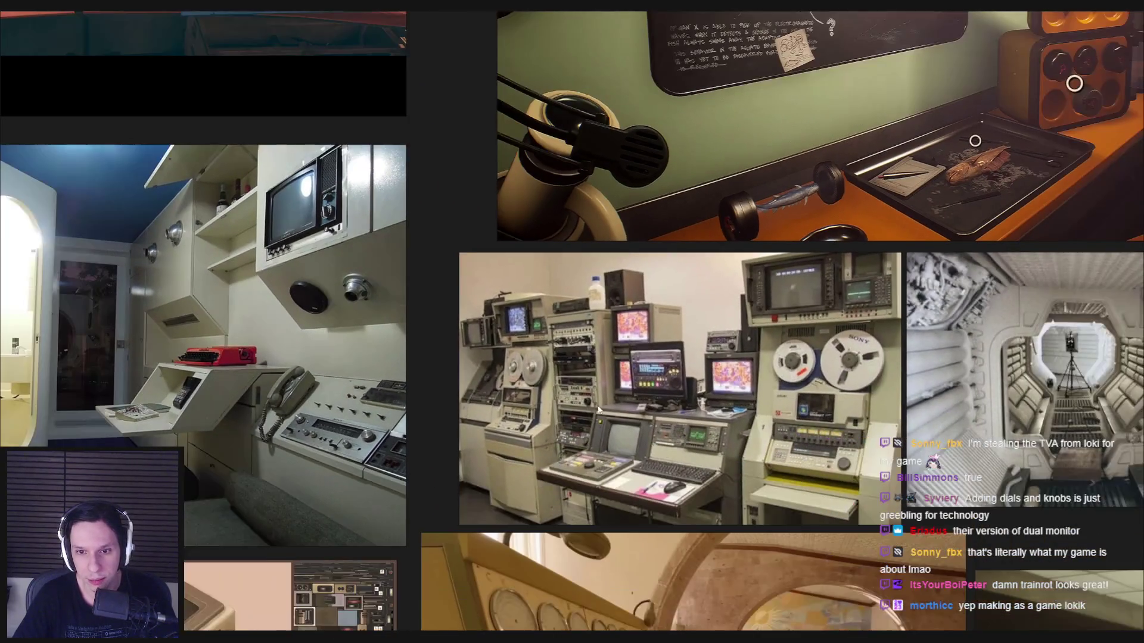
scroll(598, 409, left, 10)
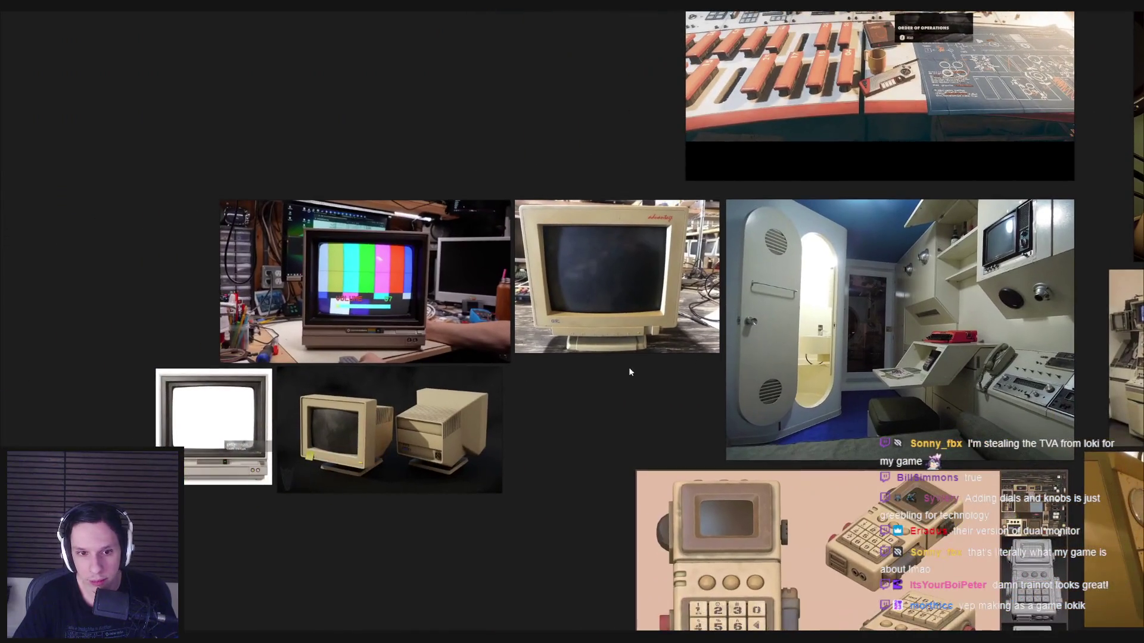
Step: Switch past the Unreal Editor to Blender's Trainrot_Electricals scene with the mannequin
key(alt+Tab)
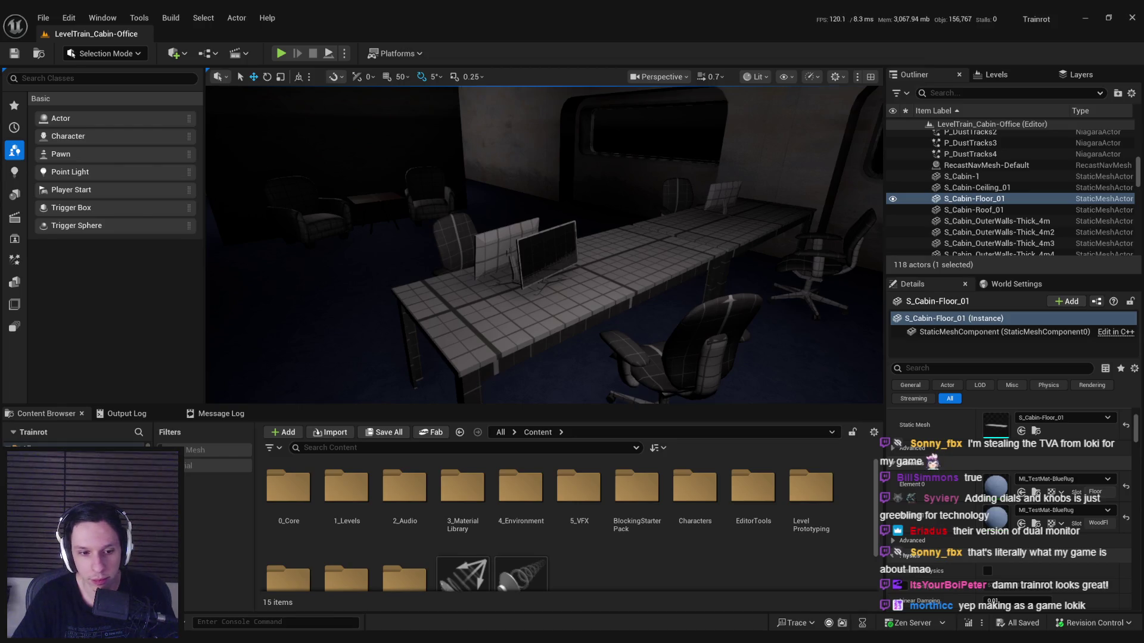
key(alt+Tab)
scroll(605, 292, up, 4)
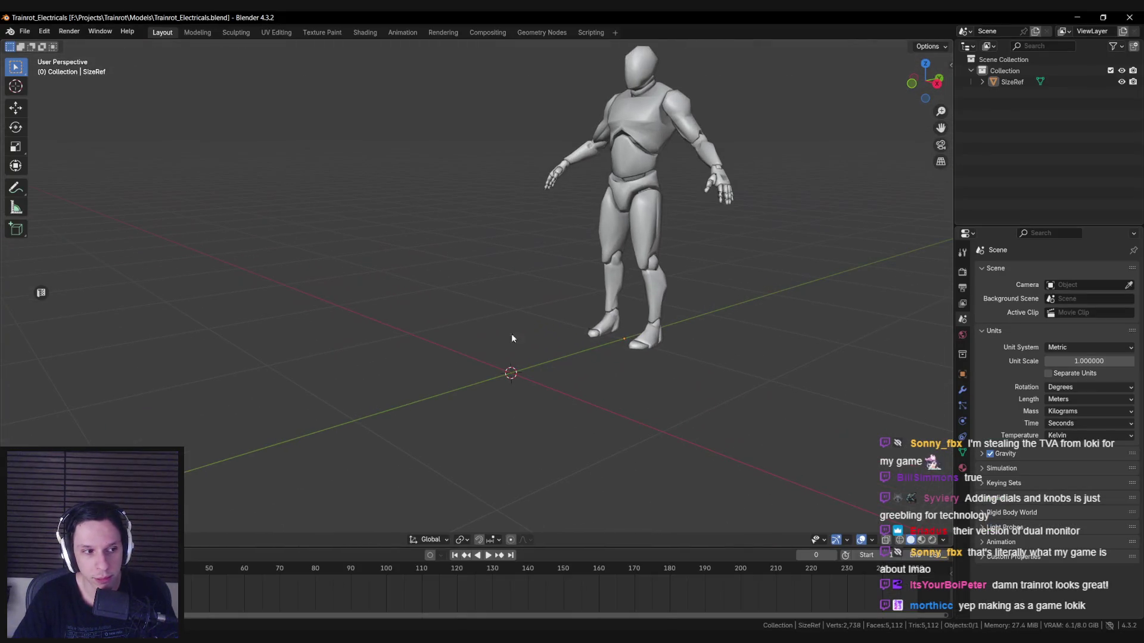
Step: Start an FBX import from the File > Import menu
scroll(492, 366, down, 3)
click(24, 31)
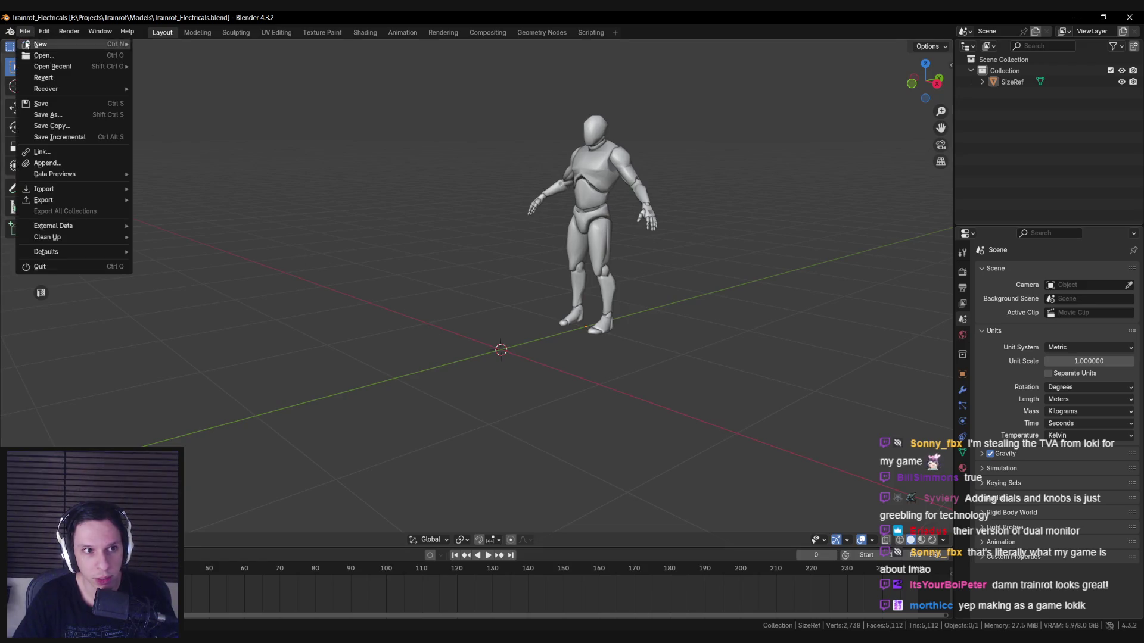
mouse_move(45, 190)
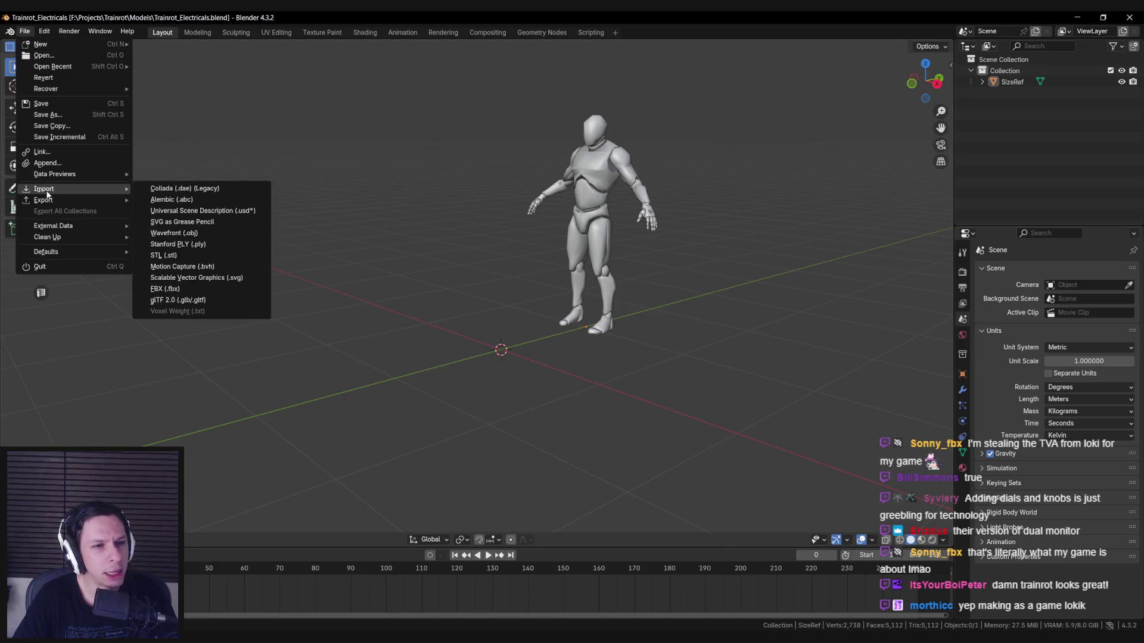
click(196, 289)
Step: Find the control panel FBX in the file list, import it, and orbit in on the cabinet front
scroll(445, 327, down, 15)
scroll(443, 333, down, 15)
scroll(443, 334, down, 10)
scroll(438, 449, up, 3)
scroll(438, 450, down, 4)
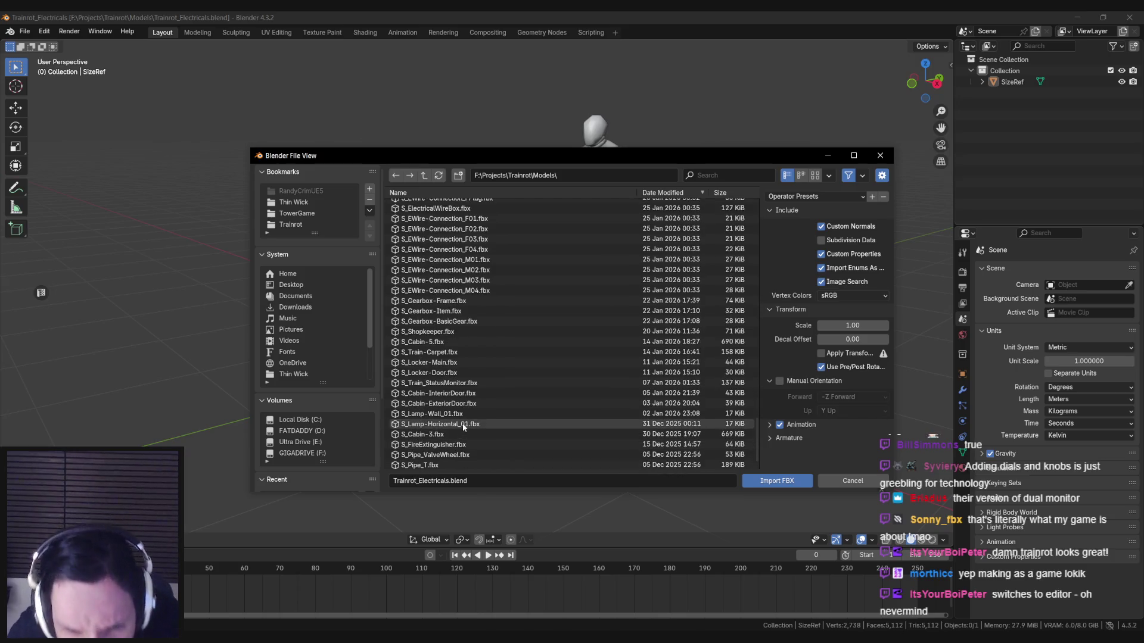
scroll(464, 426, down, 1)
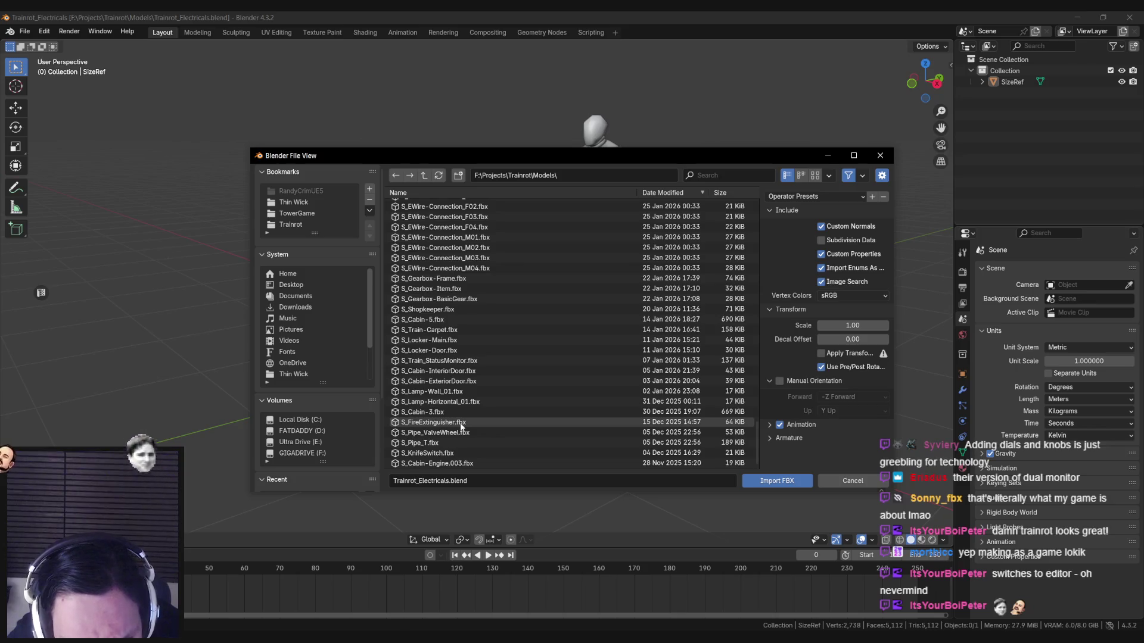
scroll(461, 427, up, 8)
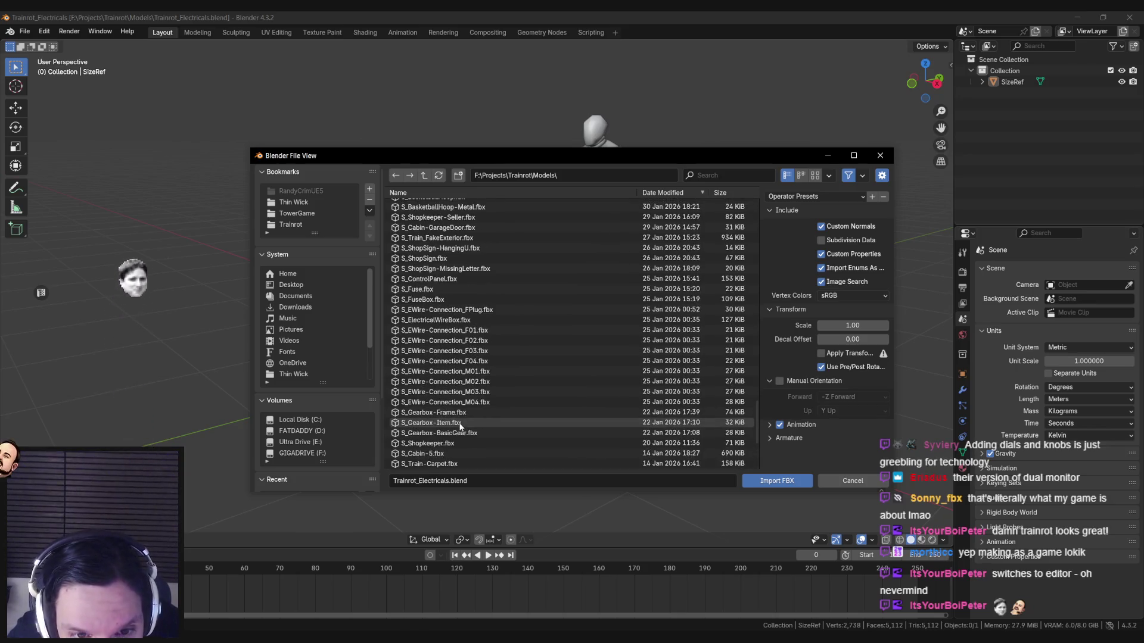
scroll(460, 417, up, 2)
double_click(458, 367)
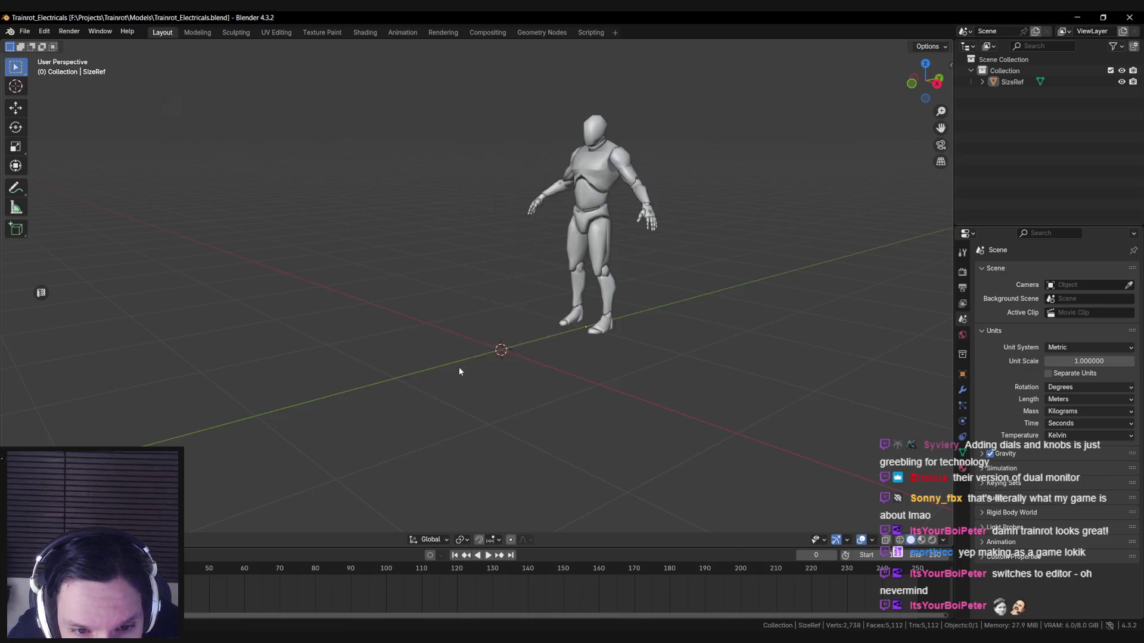
middle_drag(477, 398, 501, 294)
Step: Re-centre on the cabinet in a left three-quarter view with nothing selected
scroll(501, 294, up, 6)
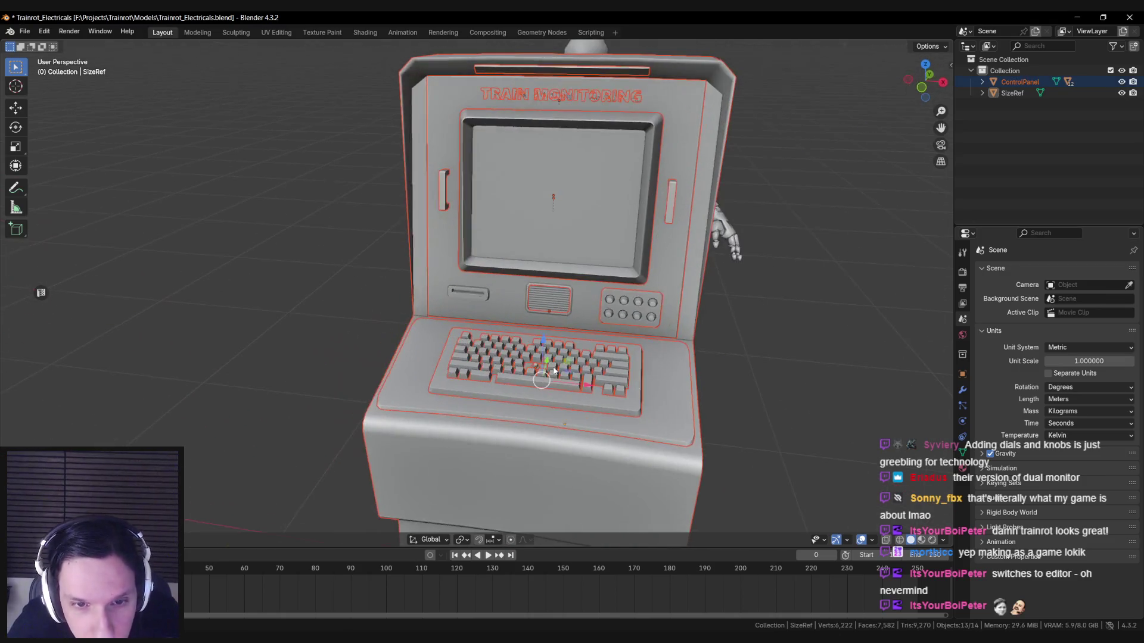
mouse_move(553, 370)
middle_down()
mouse_move(565, 345)
mouse_move(544, 357)
mouse_move(588, 366)
middle_up()
scroll(566, 346, down, 4)
scroll(554, 351, down, 3)
scroll(588, 366, up, 4)
key(KP_Decimal)
mouse_move(624, 407)
middle_down()
mouse_move(412, 389)
mouse_move(460, 377)
mouse_move(444, 368)
mouse_move(670, 334)
mouse_move(671, 351)
mouse_move(674, 318)
mouse_move(646, 287)
mouse_move(515, 377)
mouse_move(387, 397)
mouse_move(506, 375)
mouse_move(400, 361)
mouse_move(480, 299)
mouse_move(229, 622)
middle_up()
scroll(412, 389, up, 6)
key(alt+a)
scroll(433, 405, down, 6)
Step: Select the cabinet's monitor screen piece and compare it in wireframe against the references
click(646, 288)
key(shift+z)
key(shift+z)
middle_drag(305, 449, 239, 501)
middle_drag(417, 411, 321, 417)
key(alt+Tab)
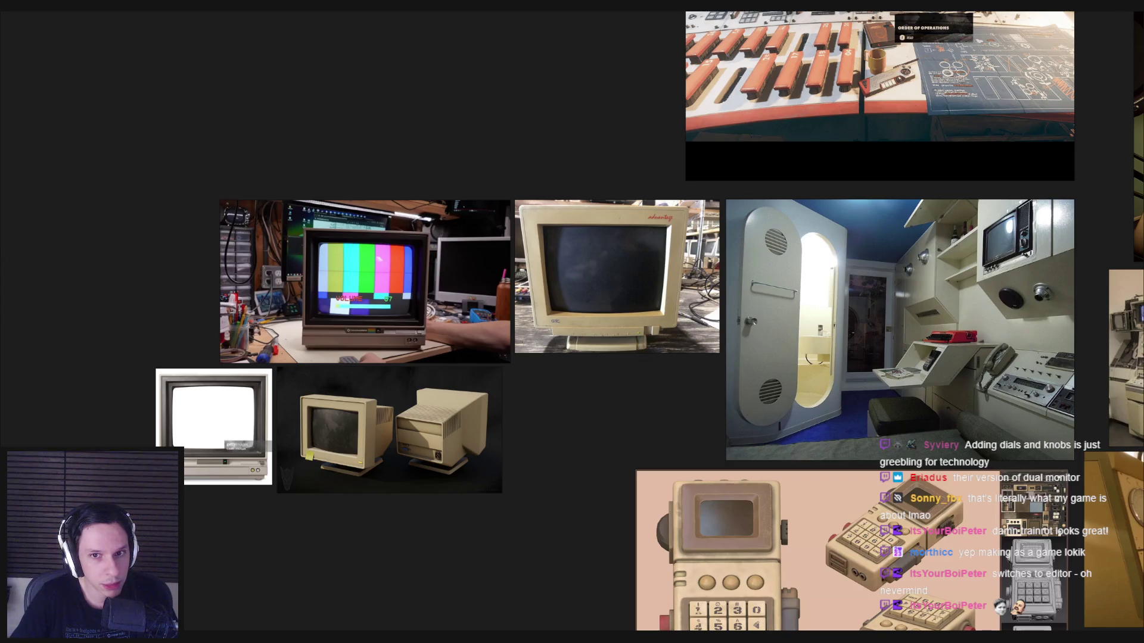
key(alt+Tab)
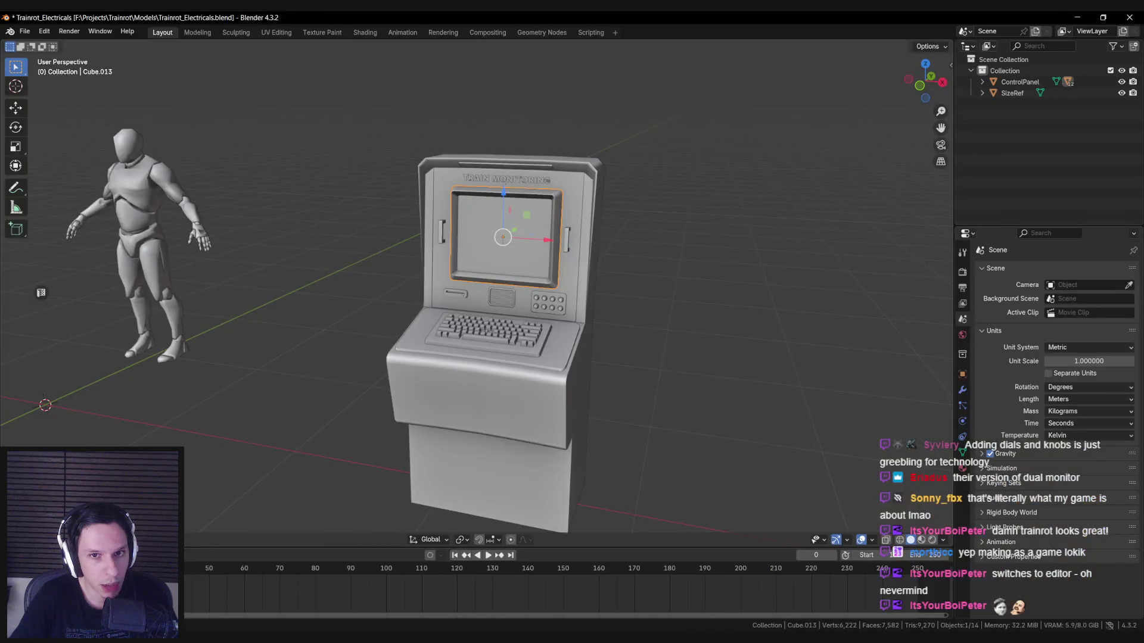
key(alt+Tab)
key(alt+Tab)
scroll(492, 332, up, 3)
Step: Return to solid shading and duplicate the monitor screen frame
key(shift+z)
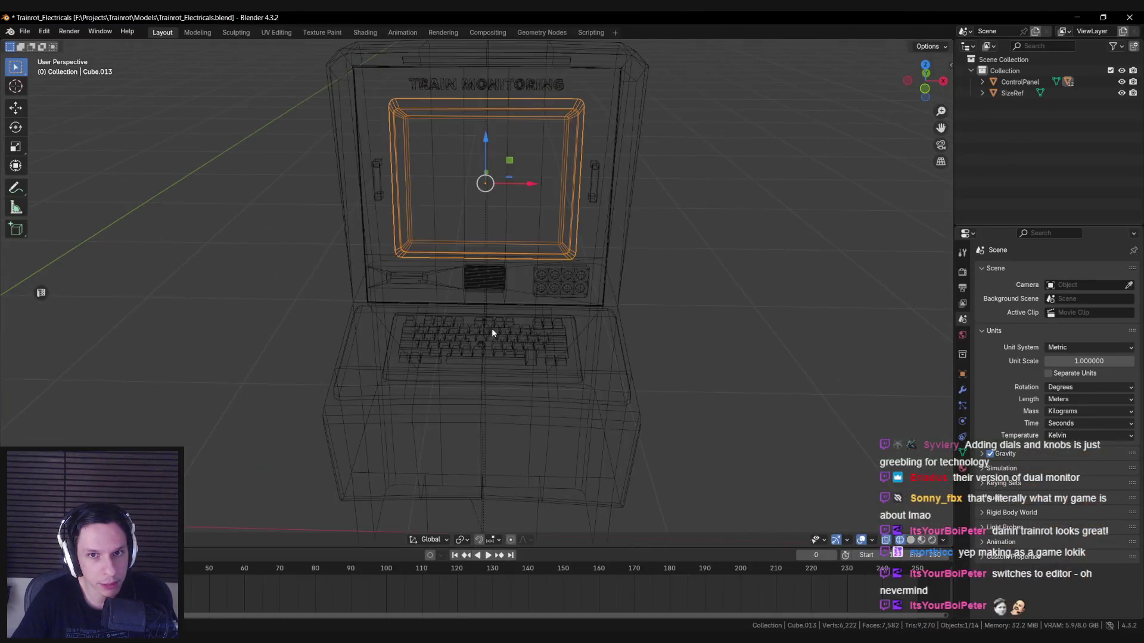
key(shift+z)
scroll(492, 333, down, 8)
key(shift+d)
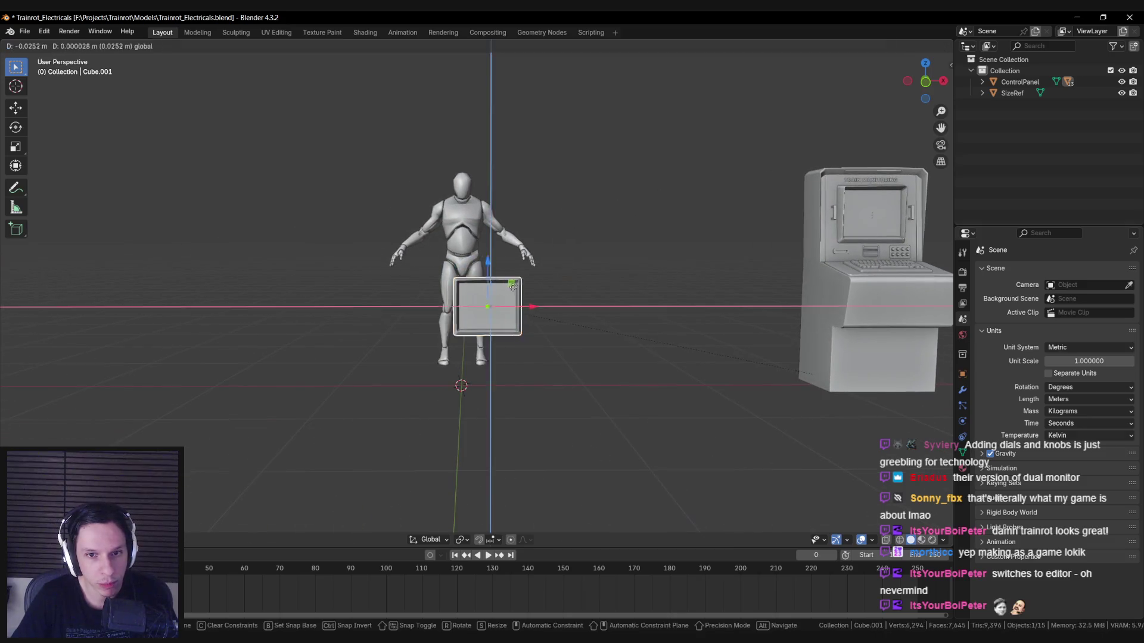
Step: Clear the duplicate's parent and frame it in front orthographic view with the side panel shown
right_click(513, 288)
key(alt+p)
click(485, 304)
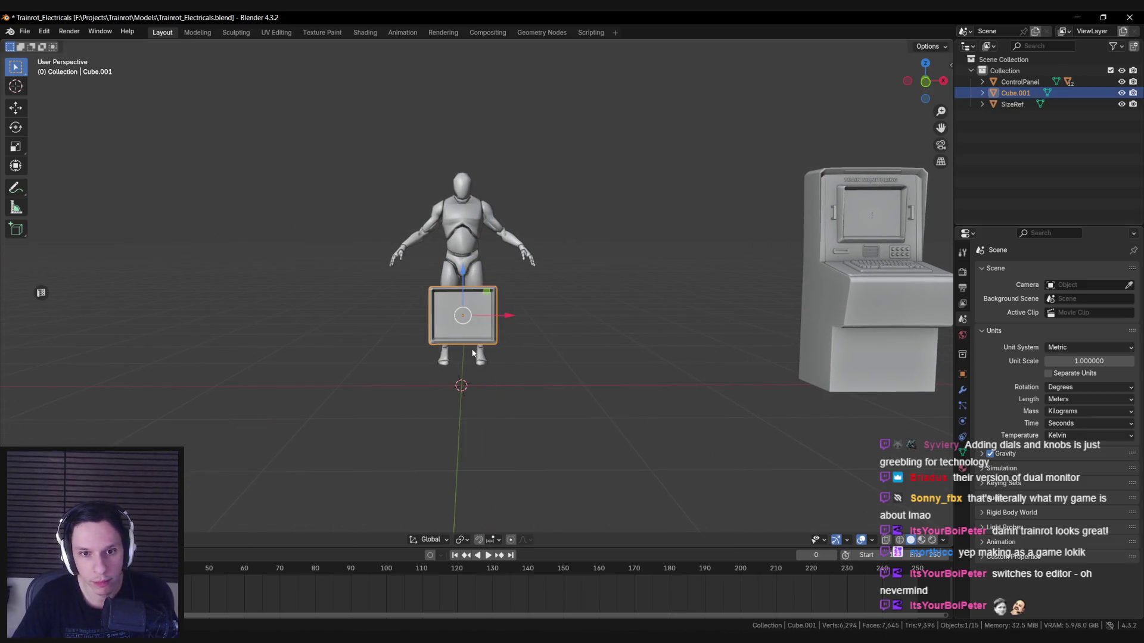
key(KP_Decimal)
key(KP_1)
key(n)
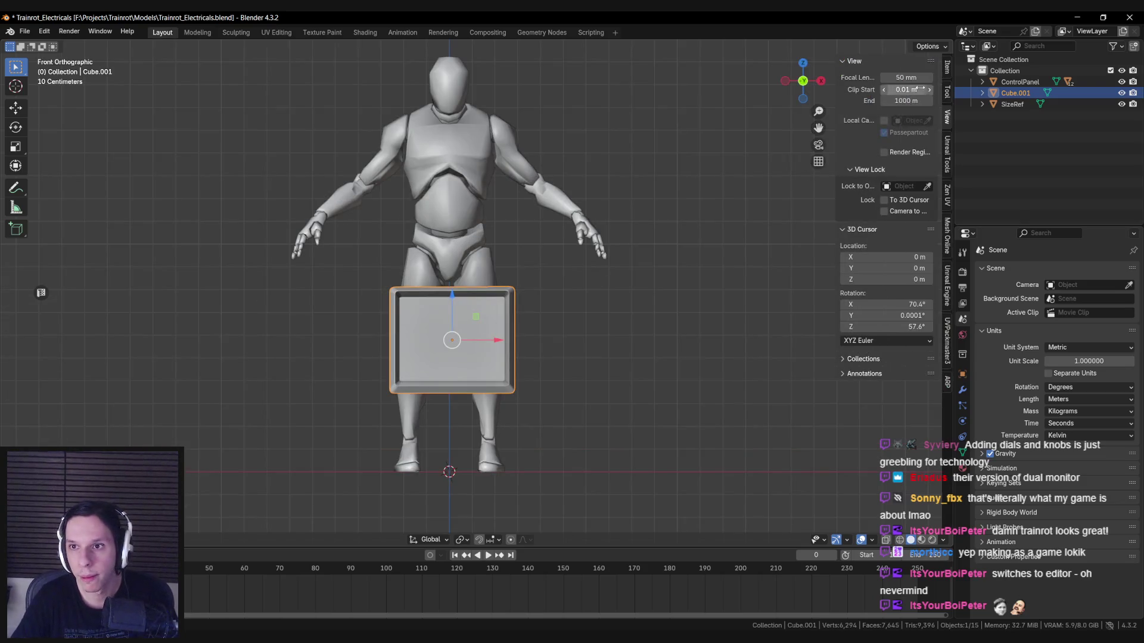
Step: Reset Cube.001's location and rotation, then raise it to Z 0.25368 m
click(947, 66)
double_click(886, 91)
key(Escape)
key(alt+g)
key(alt+r)
shift+middle_drag(446, 431, 461, 330)
mouse_move(460, 330)
mouse_down()
mouse_move(462, 250)
mouse_move(439, 293)
mouse_move(536, 286)
mouse_move(539, 263)
mouse_up()
mouse_move(540, 262)
middle_down()
mouse_move(514, 283)
mouse_move(609, 304)
mouse_move(516, 319)
middle_up()
Step: In Edit Mode, scale the frame thinner along Y and nudge its vertices into place
key(Tab)
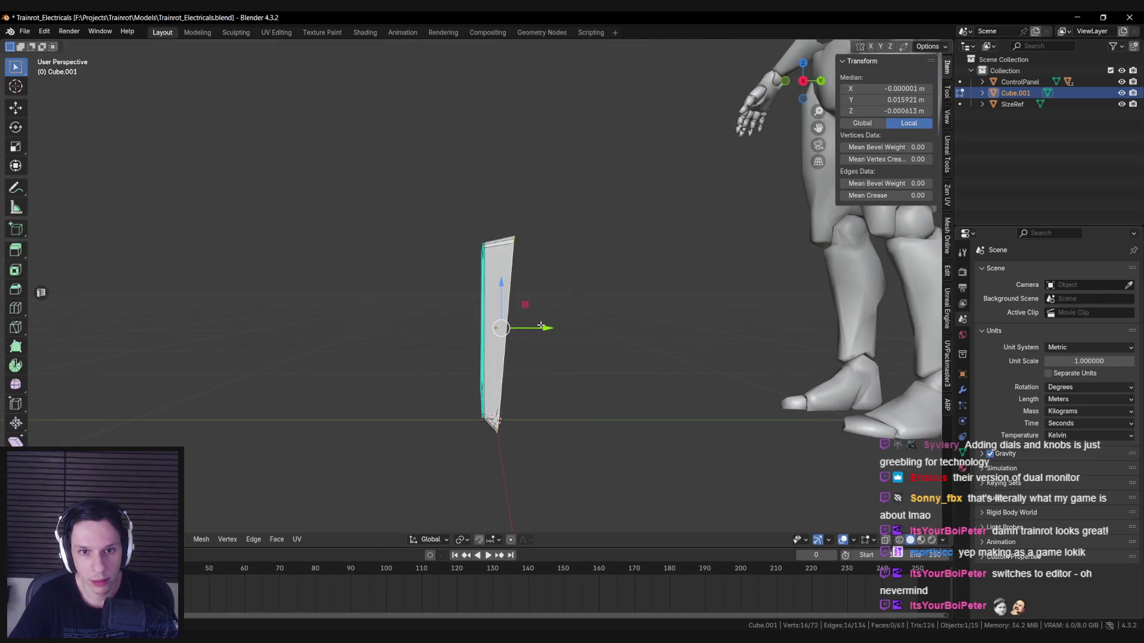
key(s)
key(Escape)
key(s)
key(y)
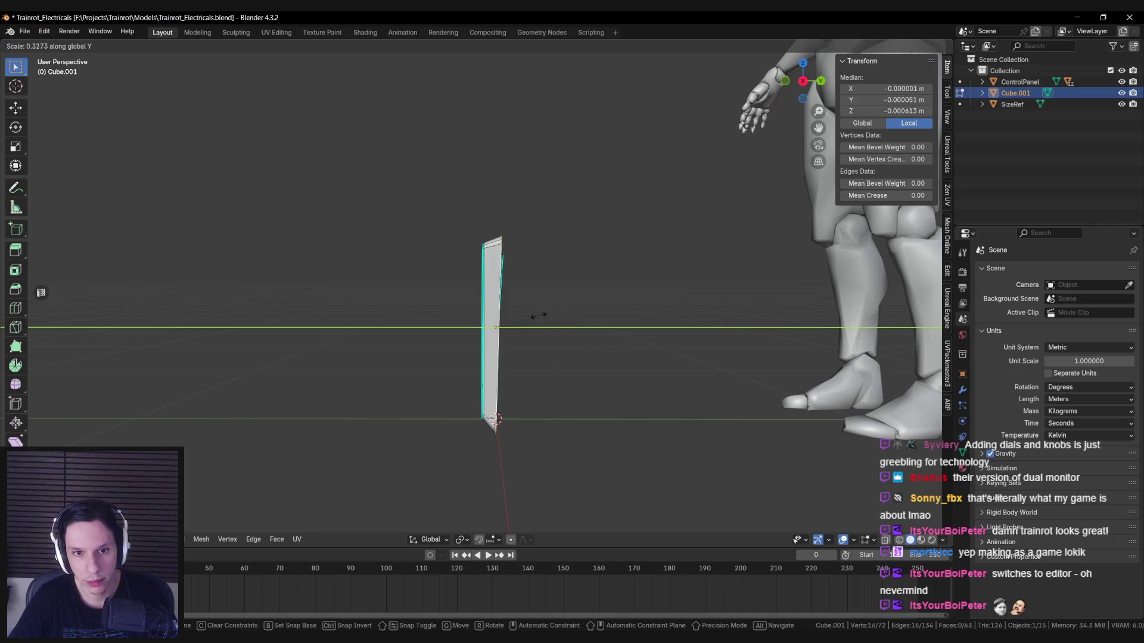
click(542, 328)
mouse_move(542, 328)
middle_down()
mouse_move(572, 329)
mouse_move(543, 329)
middle_up()
drag(542, 328, 539, 328)
drag(494, 282, 499, 281)
mouse_move(499, 281)
middle_down()
mouse_move(638, 266)
mouse_move(629, 287)
middle_up()
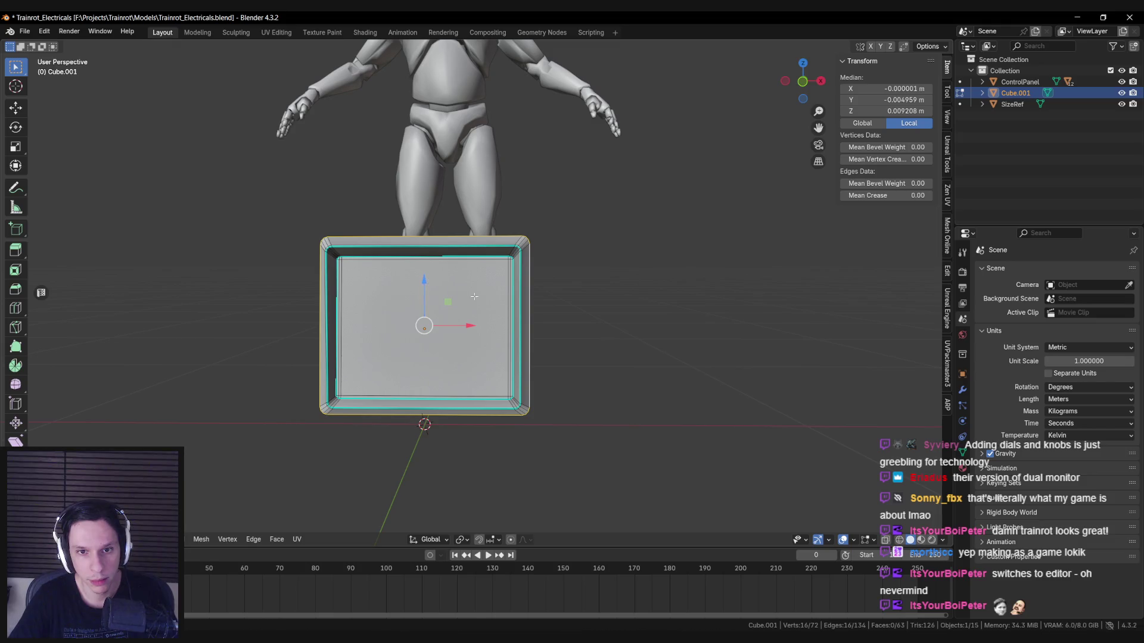
Step: Check the retro monitor references and reduce the frame's Y depth further from a side view
key(alt+Tab)
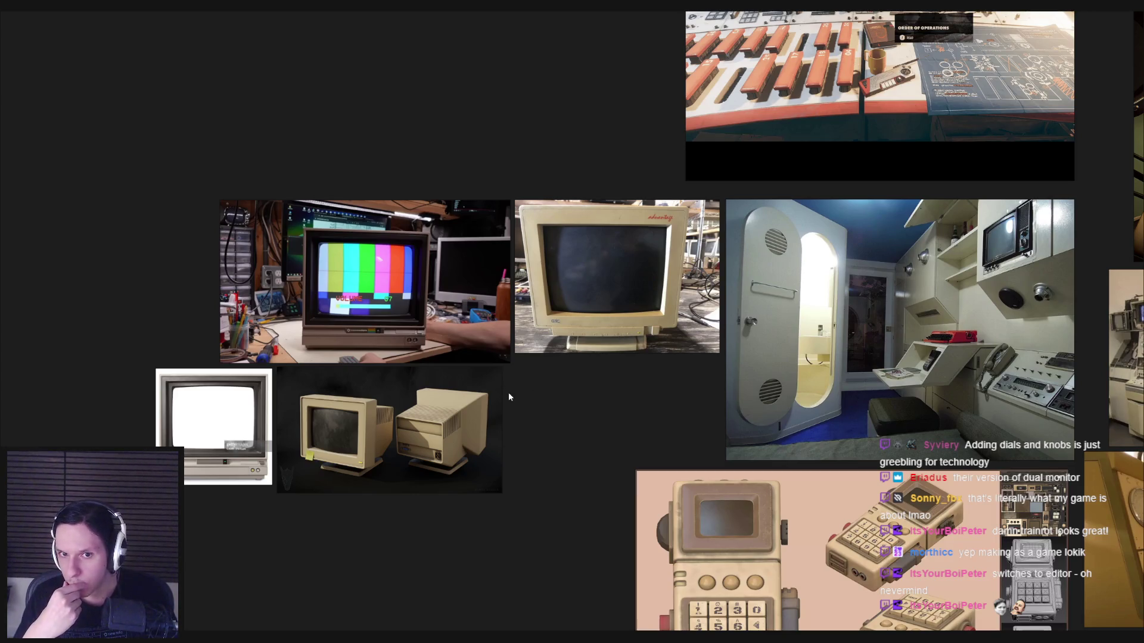
key(alt+Tab)
key(alt+Tab)
key(alt+Tab)
mouse_move(509, 396)
middle_down()
mouse_move(649, 345)
mouse_move(634, 344)
middle_up()
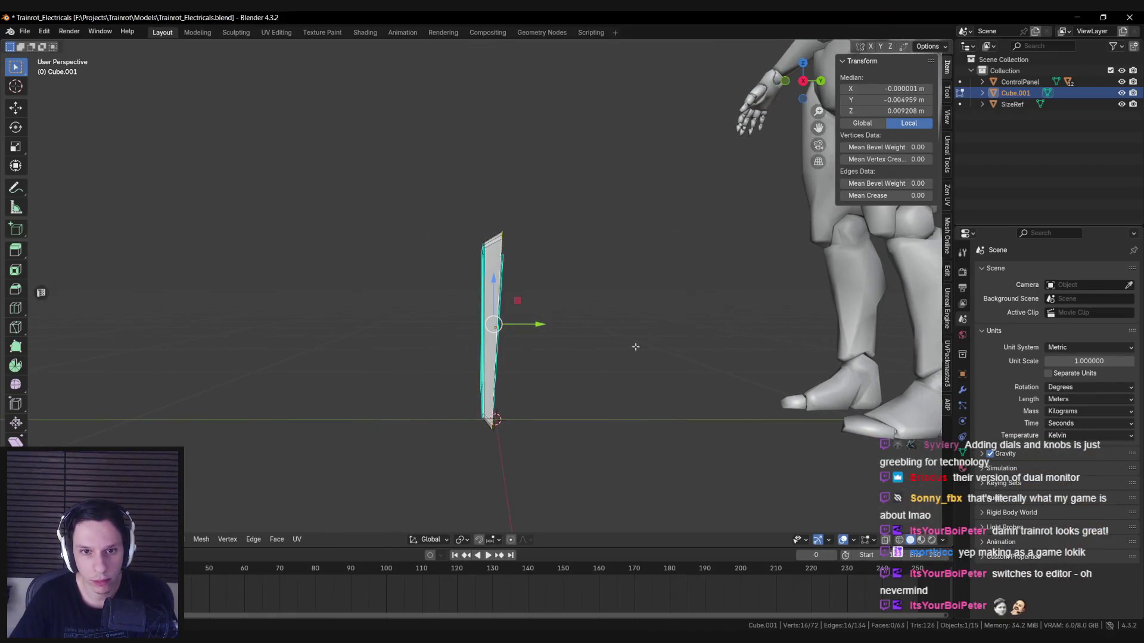
key(s)
key(y)
click(544, 319)
key(s)
key(y)
click(523, 323)
Step: Extrude the front faces and scale them inward to form the recessed screen rim
middle_drag(524, 323, 534, 320)
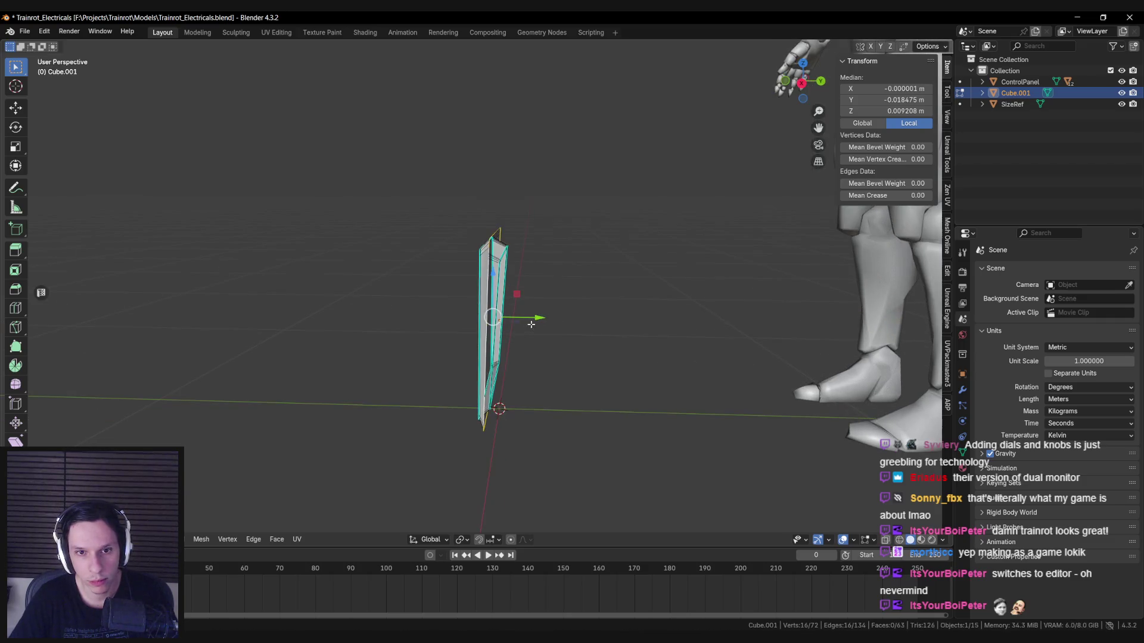
key(e)
key(s)
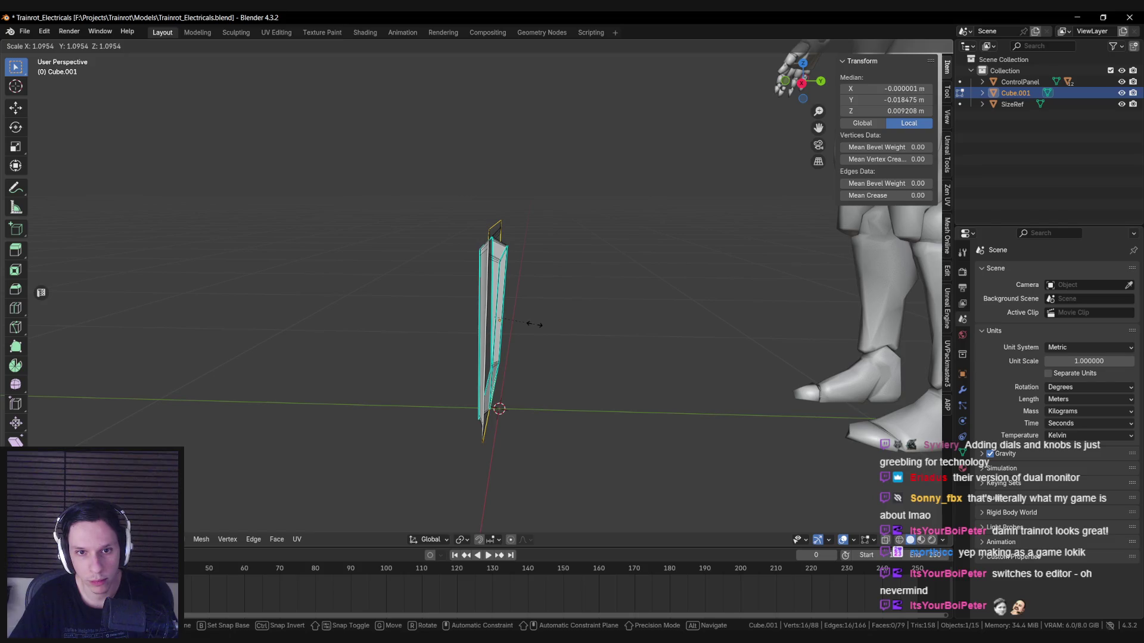
click(534, 324)
mouse_move(534, 324)
middle_down()
mouse_move(602, 316)
mouse_move(498, 484)
mouse_move(615, 299)
middle_up()
key(ctrl+e)
click(494, 507)
key(Tab)
scroll(554, 313, down, 3)
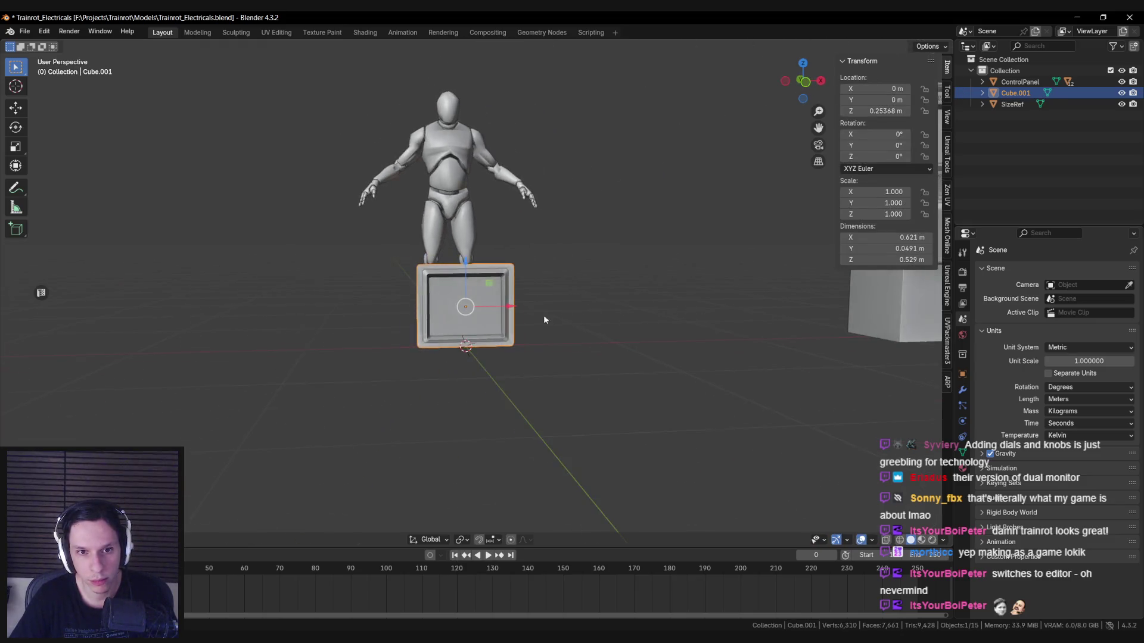
Step: Select the bezel's outer rim edge loop and scale it slightly larger
scroll(543, 320, up, 5)
key(Tab)
alt+click(335, 222)
key(s)
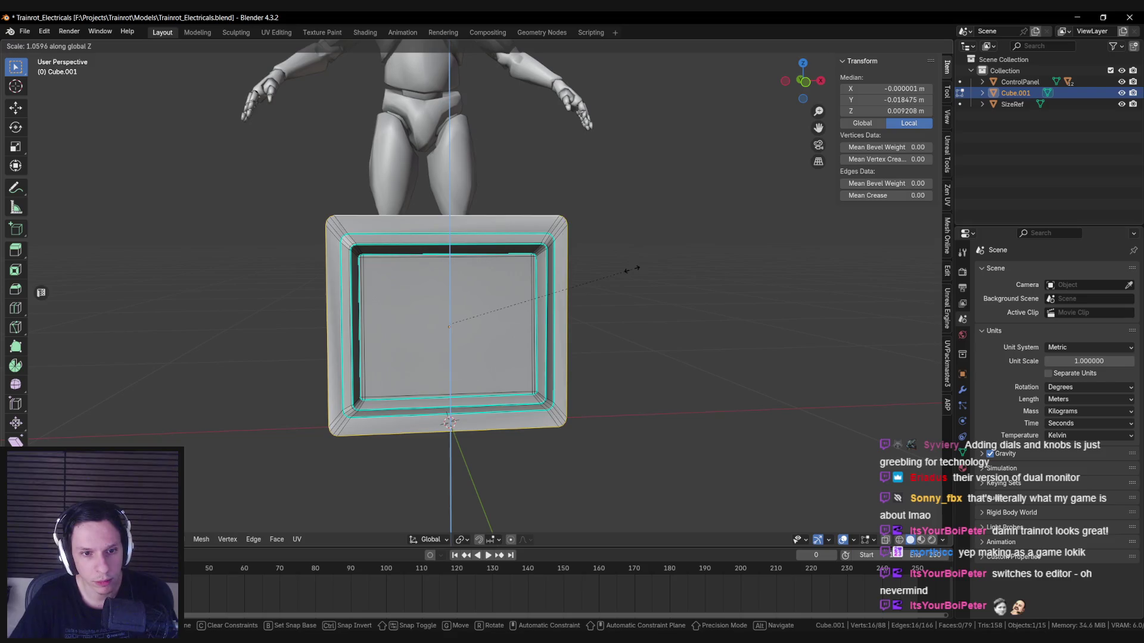
click(653, 299)
key(alt+Tab)
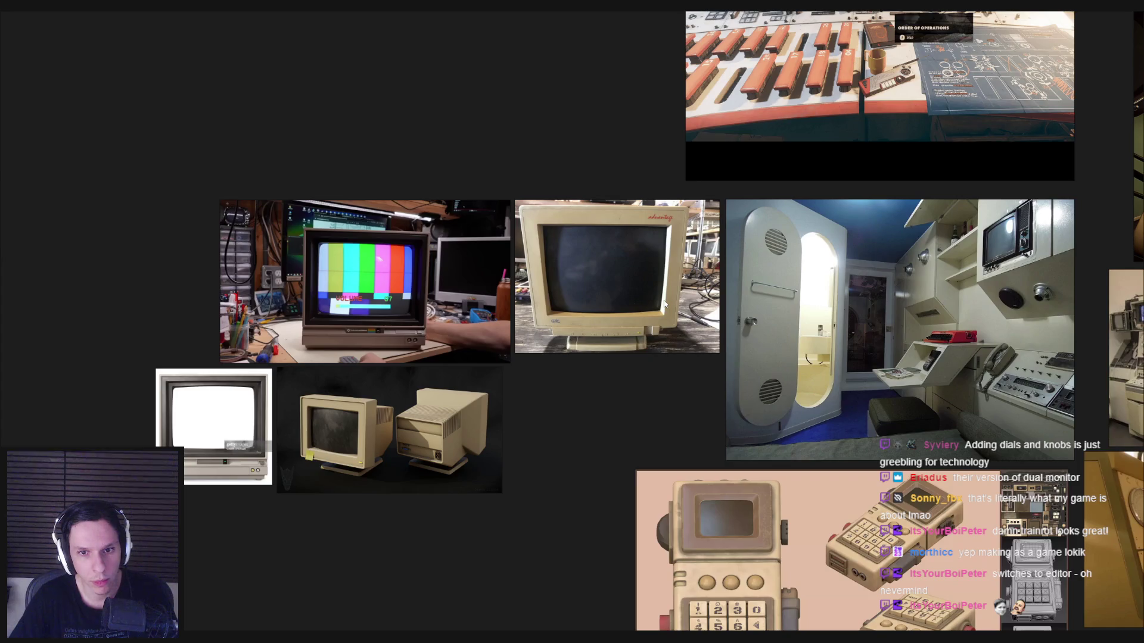
key(alt+Tab)
Step: Scale the rim loop constrained to X then Z, viewing the side in wireframe
key(s)
key(x)
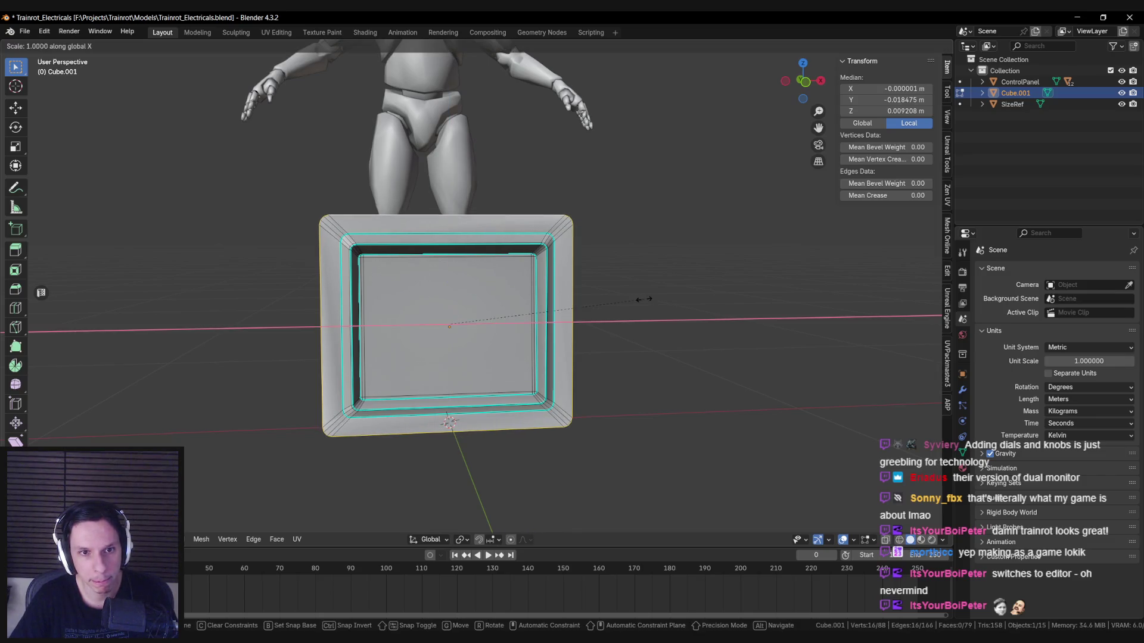
key(z)
mouse_move(656, 299)
middle_down()
mouse_move(524, 306)
mouse_move(512, 322)
mouse_move(506, 299)
middle_up()
key(shift+z)
scroll(505, 299, up, 2)
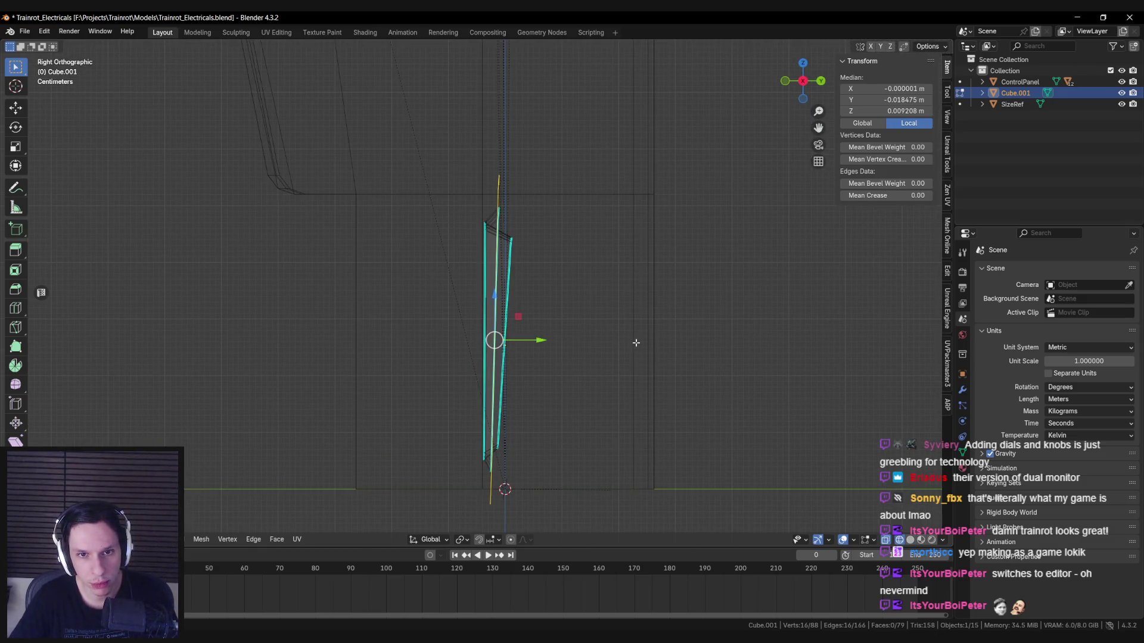
Step: Slant the rim by scaling the outer loop along Y
key(r)
key(x)
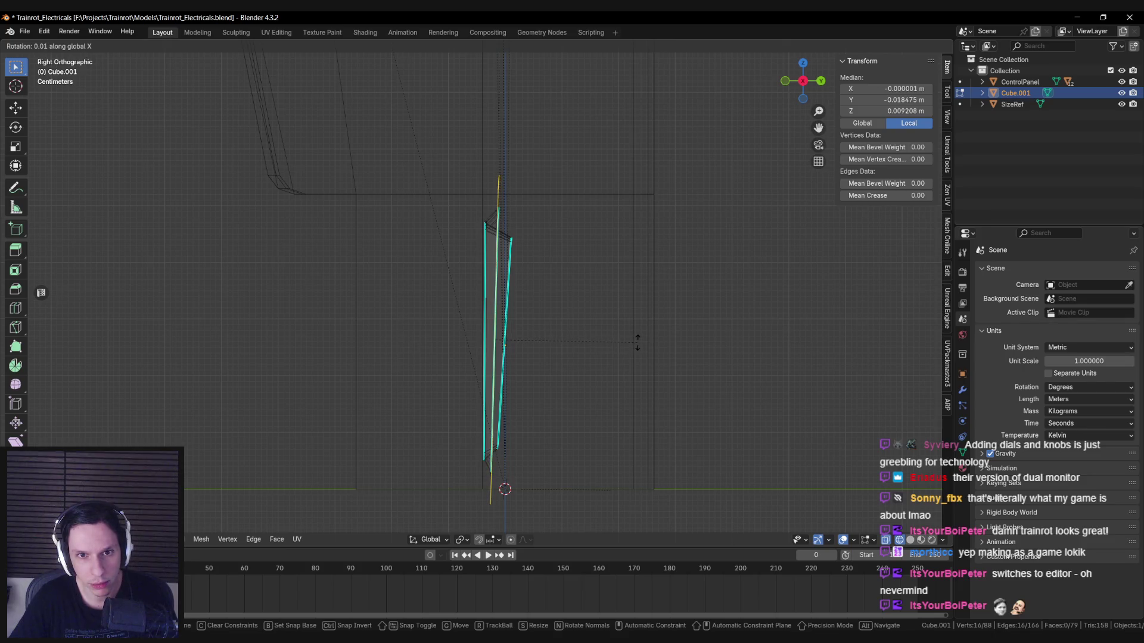
right_click(638, 342)
key(s)
key(y)
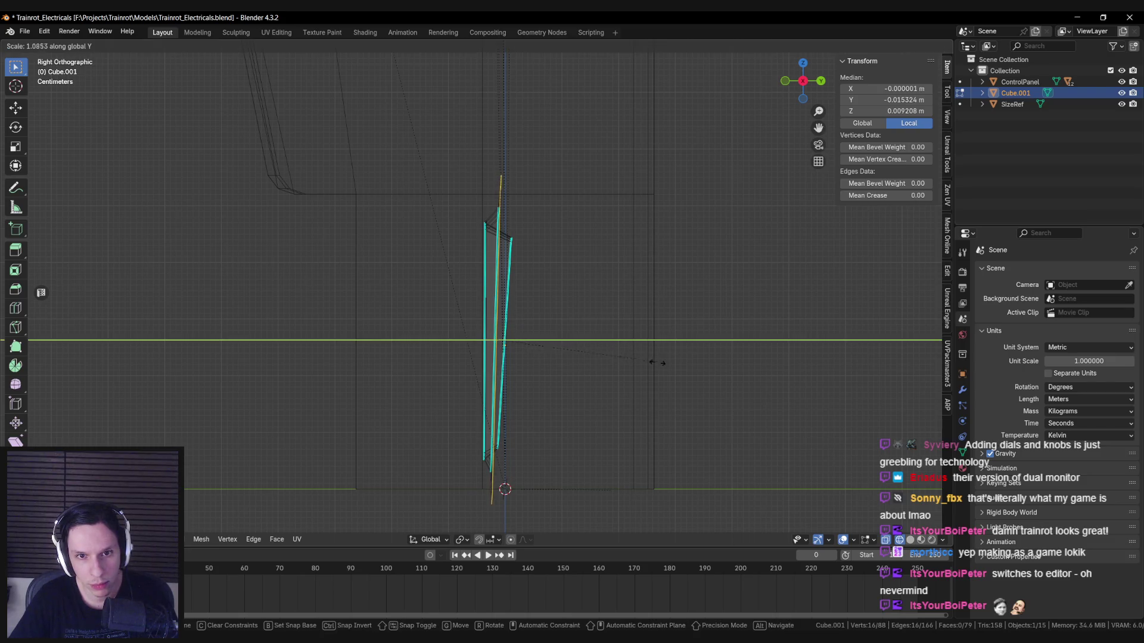
click(685, 366)
mouse_move(685, 366)
middle_down()
mouse_move(470, 305)
mouse_move(496, 347)
mouse_move(585, 350)
mouse_move(549, 336)
mouse_move(493, 396)
mouse_move(540, 313)
mouse_move(512, 310)
mouse_move(506, 322)
mouse_move(558, 285)
mouse_move(584, 321)
mouse_move(536, 288)
mouse_move(620, 349)
middle_up()
key(Tab)
key(Tab)
key(Tab)
key(Tab)
Step: Flatten the selection to zero along Y and check the frame's shape
key(s)
key(y)
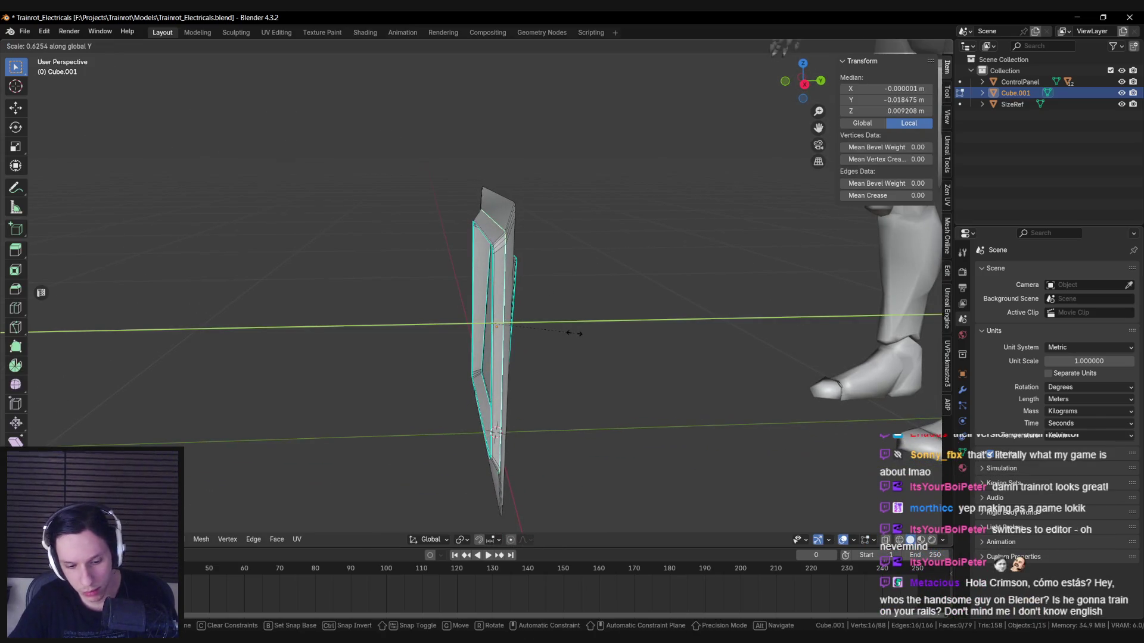
key(Return)
key(s)
key(y)
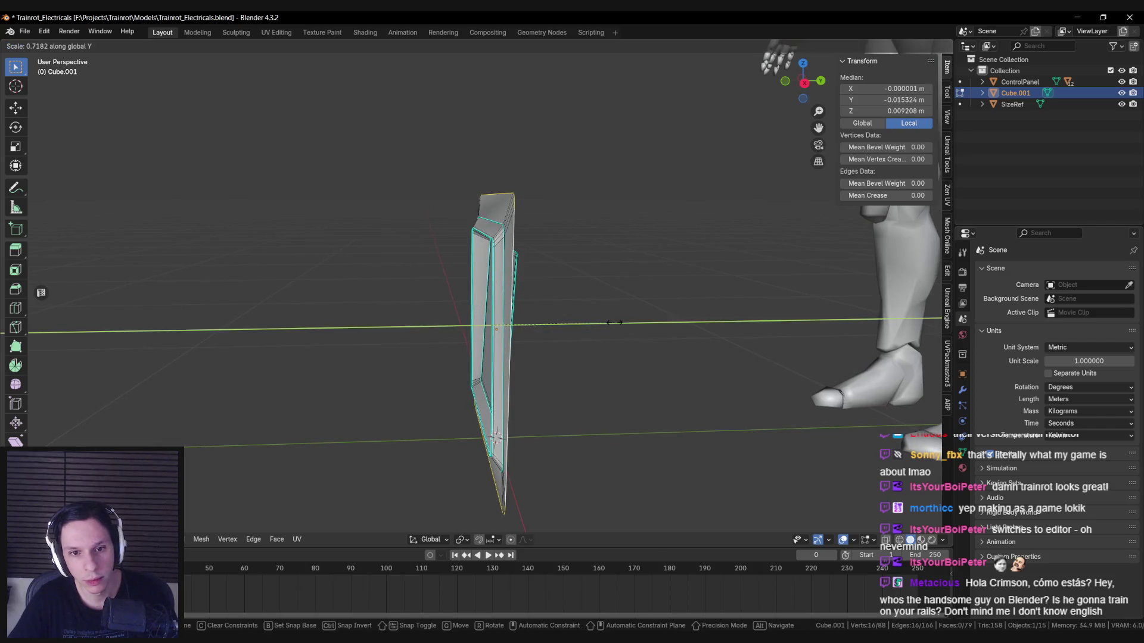
key(Escape)
key(Tab)
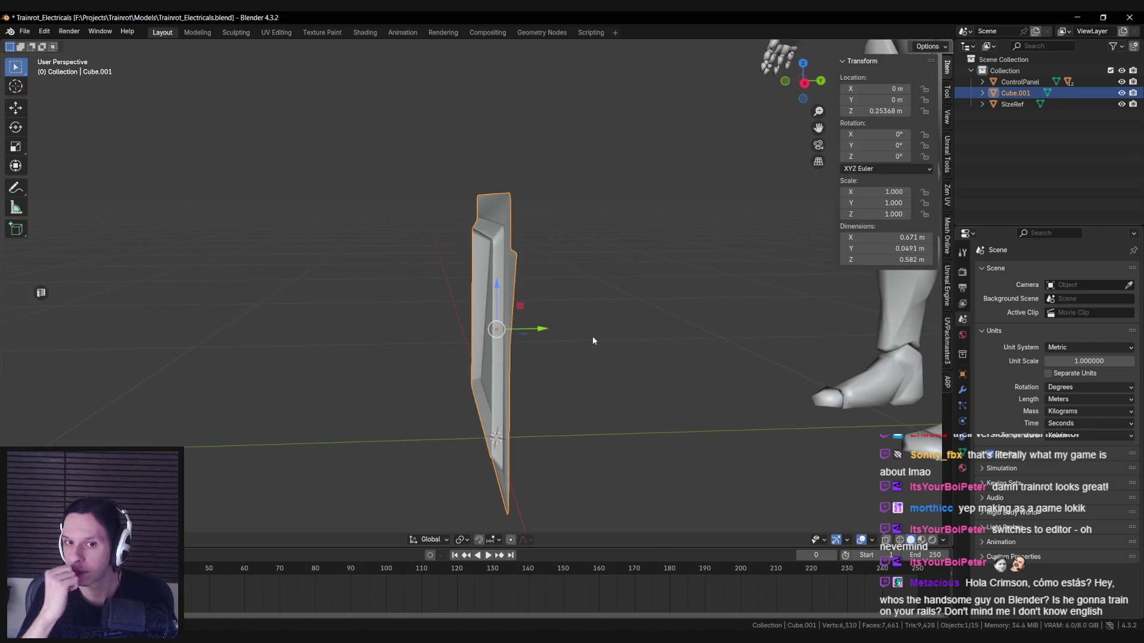
key(Tab)
Step: Merge all vertices by distance to remove doubles, leaving 72 vertices
mouse_move(592, 336)
middle_down()
mouse_move(598, 284)
mouse_move(471, 313)
mouse_move(477, 367)
middle_up()
key(a)
key(m)
key(b)
key(alt+a)
key(Tab)
key(Tab)
Step: Clear the custom split normals data on the whole frame mesh
key(a)
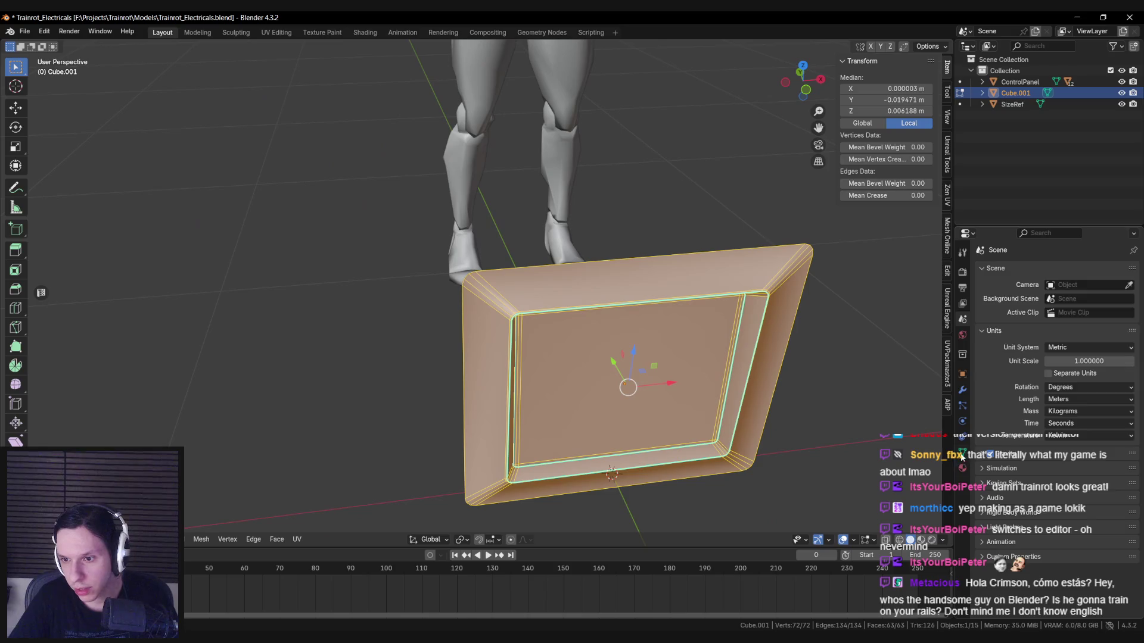
click(962, 454)
click(1020, 554)
key(alt+a)
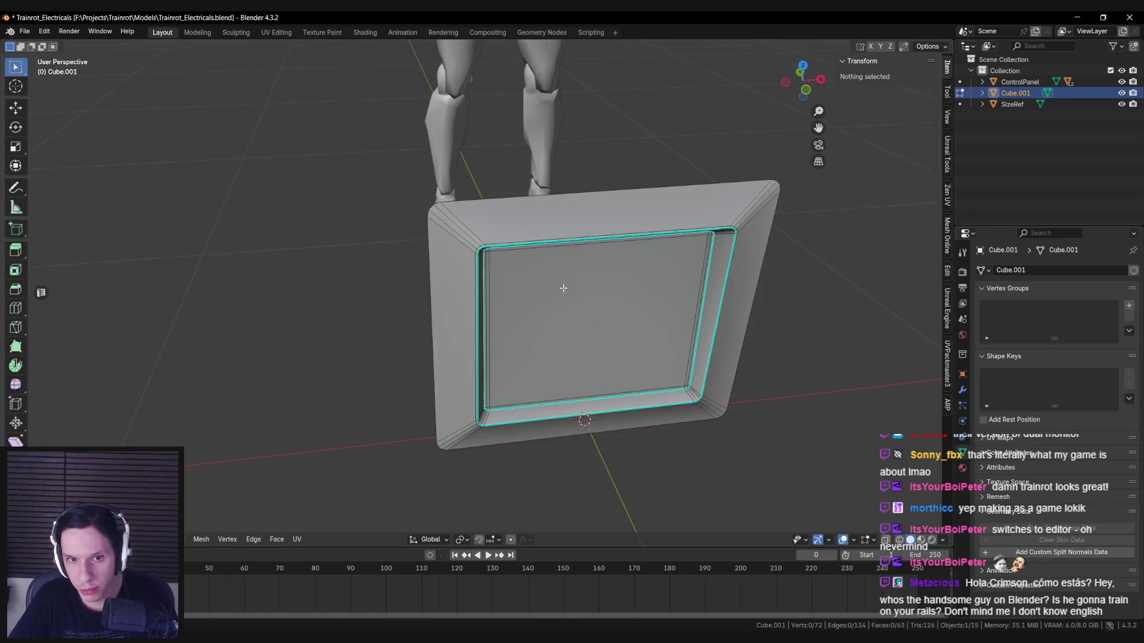
scroll(421, 360, up, 5)
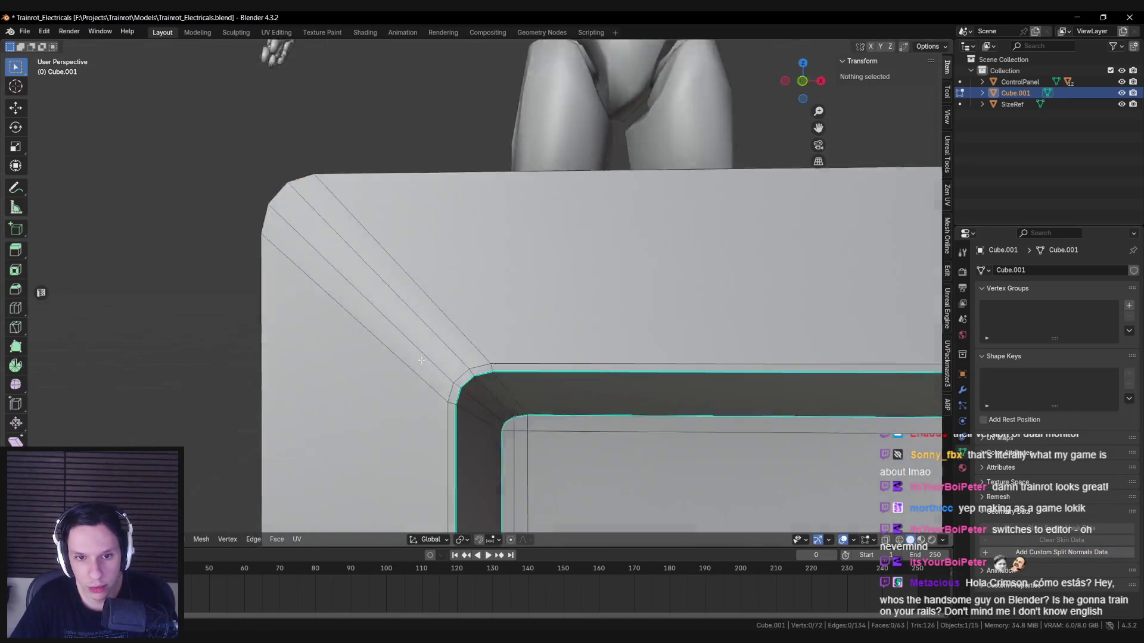
Step: Merge away the doubled-up vertices of the frame, removing one edge loop
key(a)
middle_drag(421, 361, 444, 370)
key(alt+a)
scroll(445, 370, down, 10)
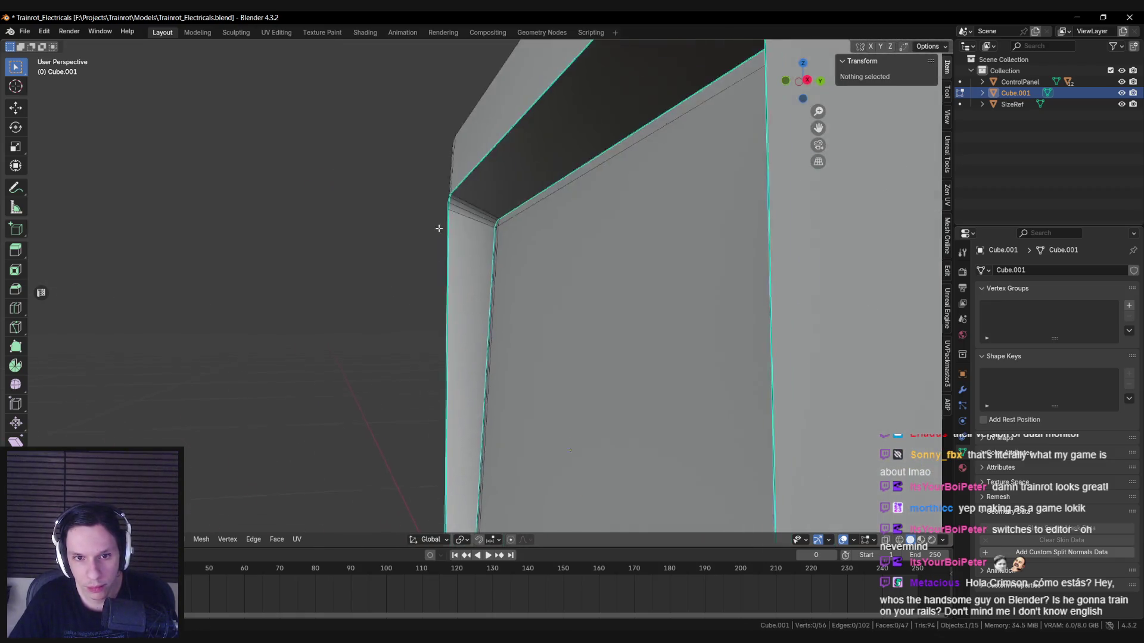
key(Tab)
Step: Select the full edge loop around the top of the panel
mouse_move(580, 248)
middle_down()
mouse_move(595, 269)
mouse_move(640, 252)
middle_up()
scroll(439, 255, up, 3)
key(Tab)
mouse_move(439, 255)
middle_down()
mouse_move(466, 241)
mouse_move(496, 271)
middle_up()
key(a)
key(alt+a)
click(465, 241)
alt+click(504, 320)
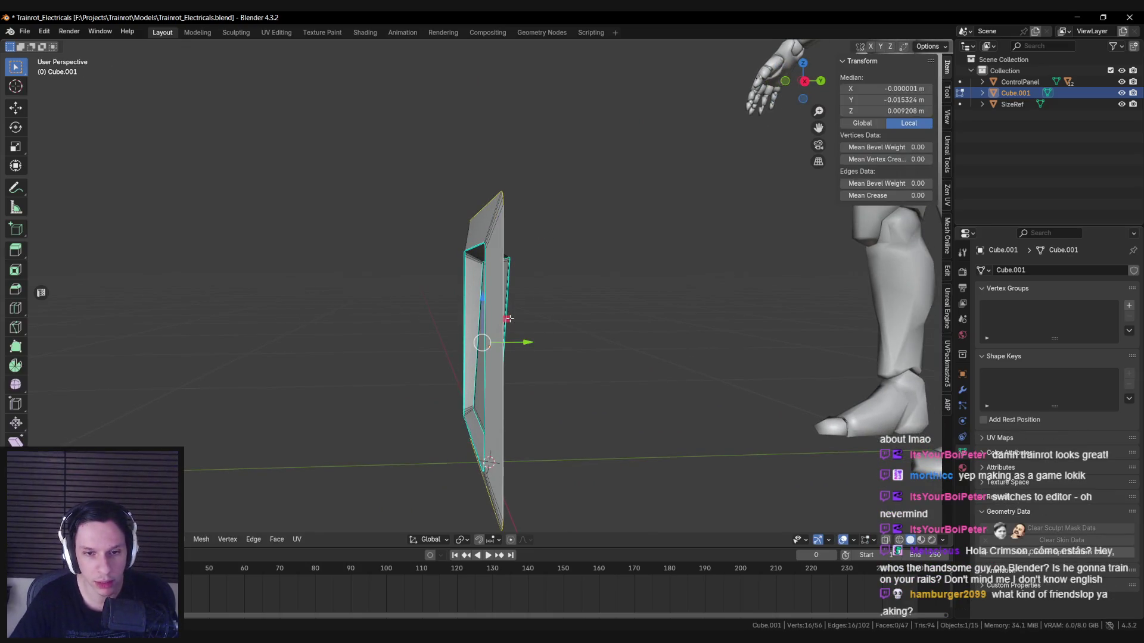
Step: Tilt the rim loop by rotating it about X in Right view
key(KP_3)
key(r)
key(x)
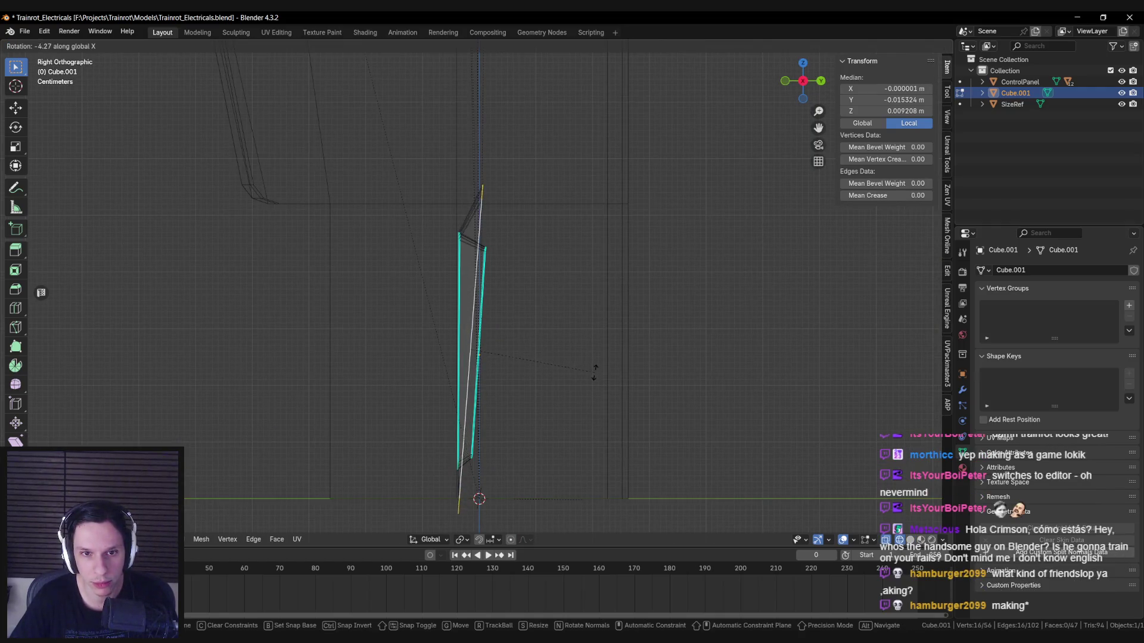
click(597, 367)
Step: Widen the rim loop along X, bringing the bezel to about 0.70 m
middle_drag(523, 358, 601, 305)
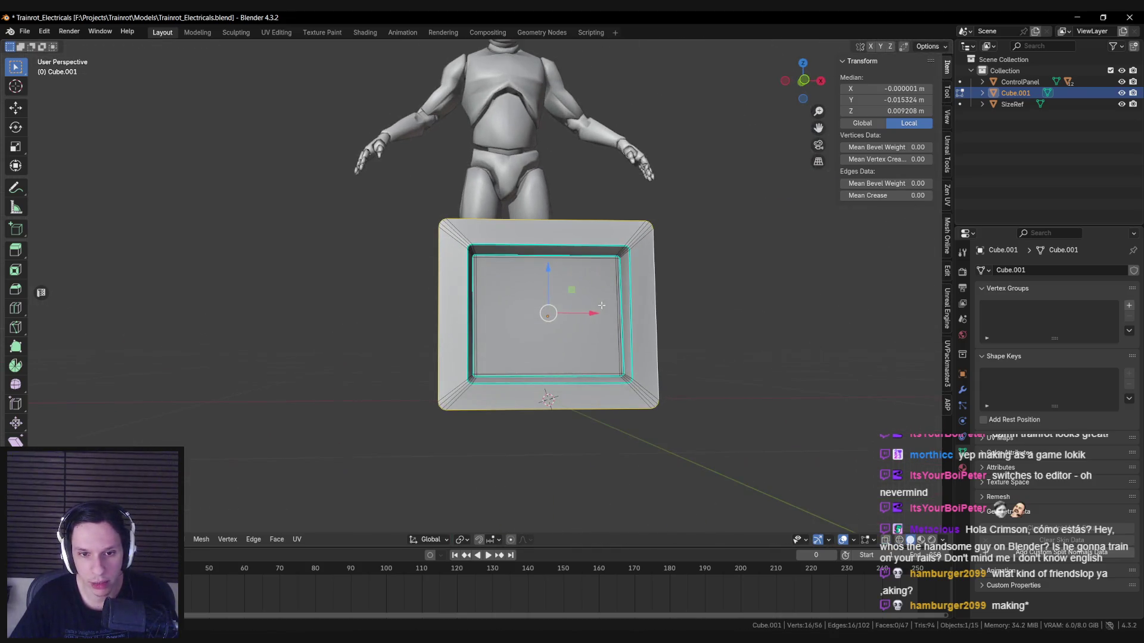
key(s)
key(x)
click(715, 319)
Step: Check the frame's proportions, trying further X scaling but cancelling it
scroll(643, 339, up, 1)
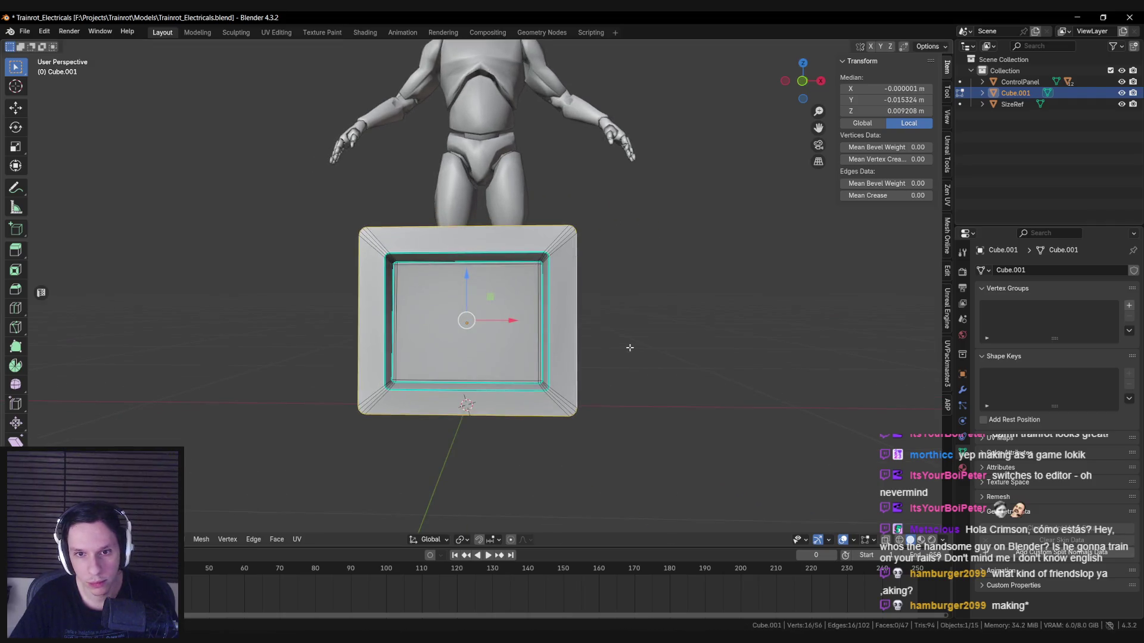
key(Tab)
scroll(627, 347, down, 5)
key(Tab)
scroll(628, 347, up, 5)
key(s)
key(x)
key(Escape)
key(s)
key(x)
key(Escape)
Step: Inspect the frame in object mode, then bring up the PureRef reference board
mouse_move(644, 330)
middle_down()
mouse_move(498, 305)
mouse_move(546, 342)
mouse_move(537, 325)
mouse_move(471, 339)
mouse_move(473, 374)
middle_up()
key(Tab)
scroll(549, 327, down, 4)
scroll(490, 335, up, 4)
scroll(489, 336, up, 2)
scroll(448, 348, down, 4)
scroll(480, 332, up, 5)
scroll(471, 374, down, 6)
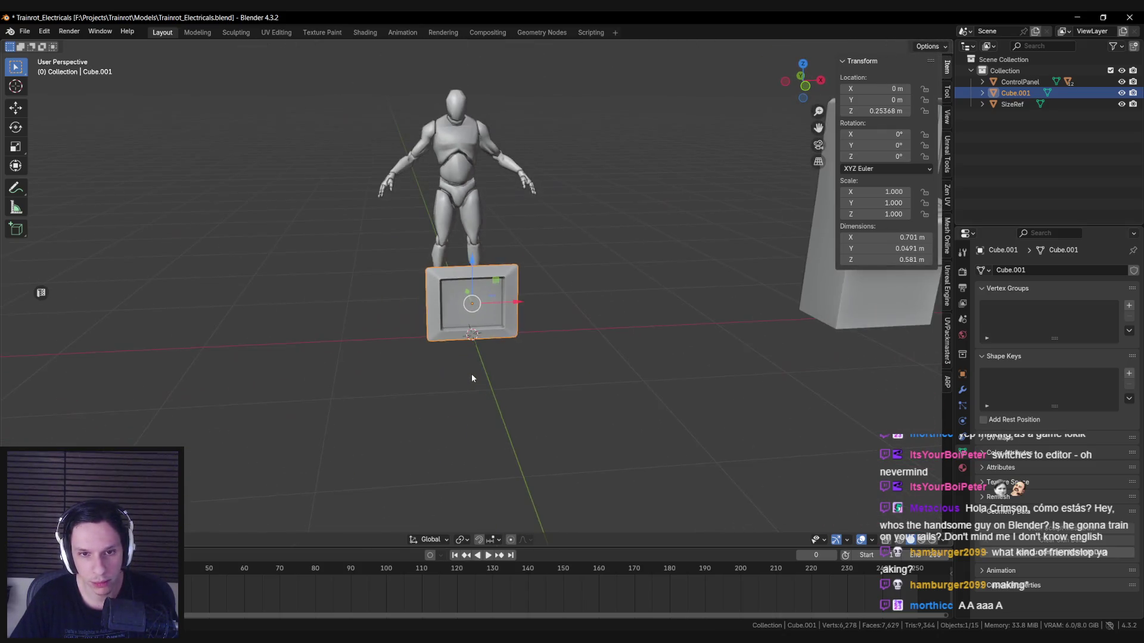
key(alt+Tab)
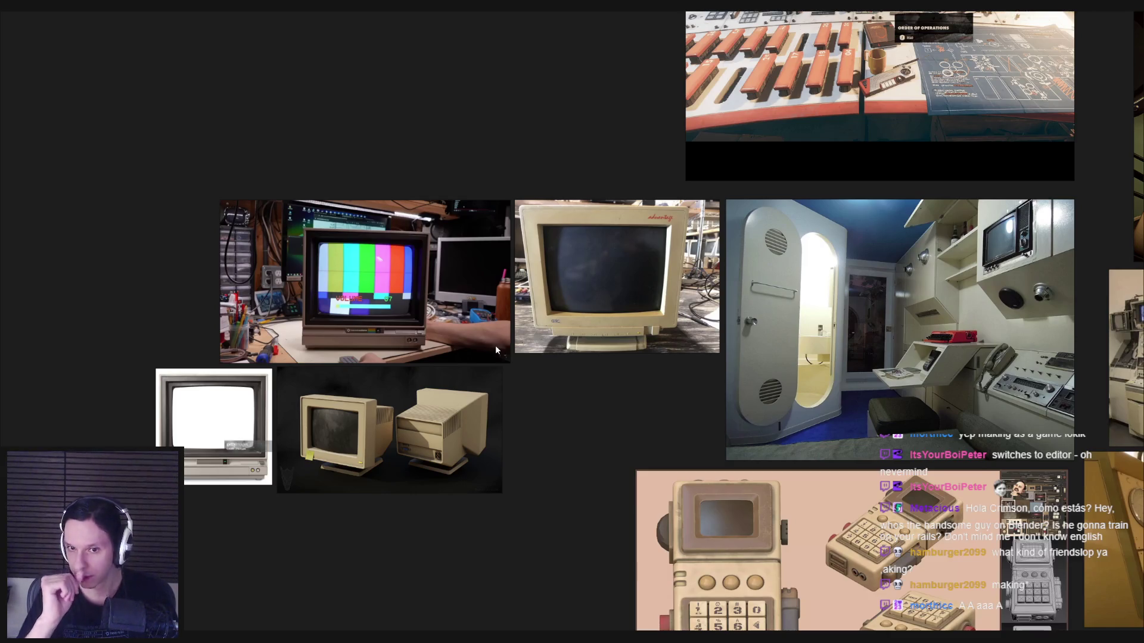
Step: Push the screen recess loop back along Y to deepen it
key(alt+Tab)
scroll(495, 349, up, 3)
mouse_move(495, 348)
middle_down()
mouse_move(383, 343)
mouse_move(547, 324)
middle_up()
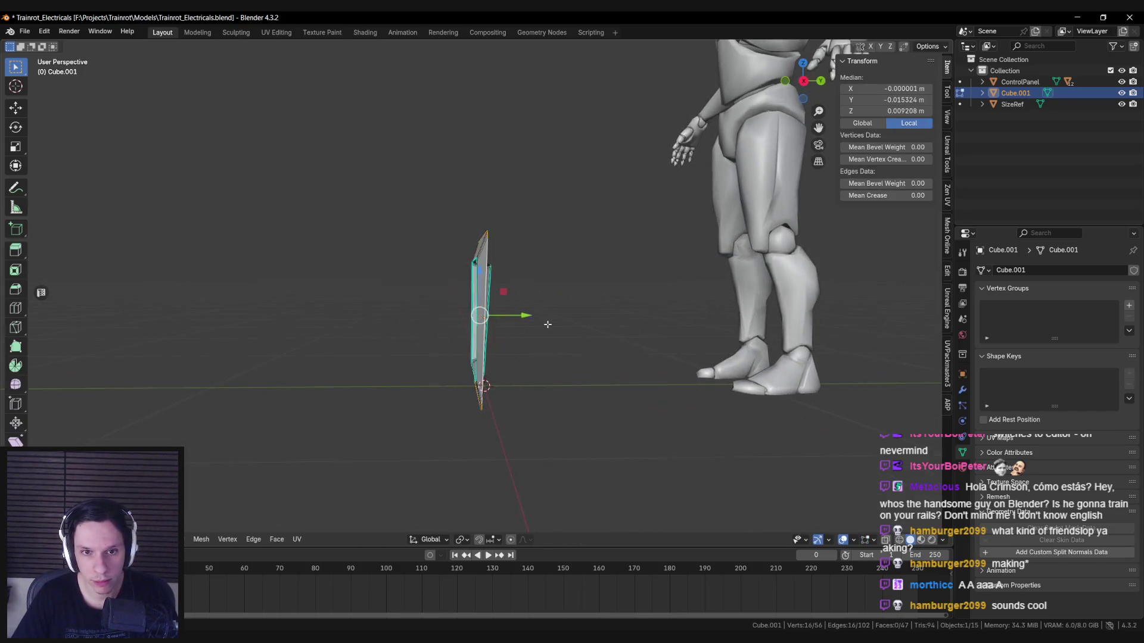
scroll(547, 324, up, 3)
key(g)
key(y)
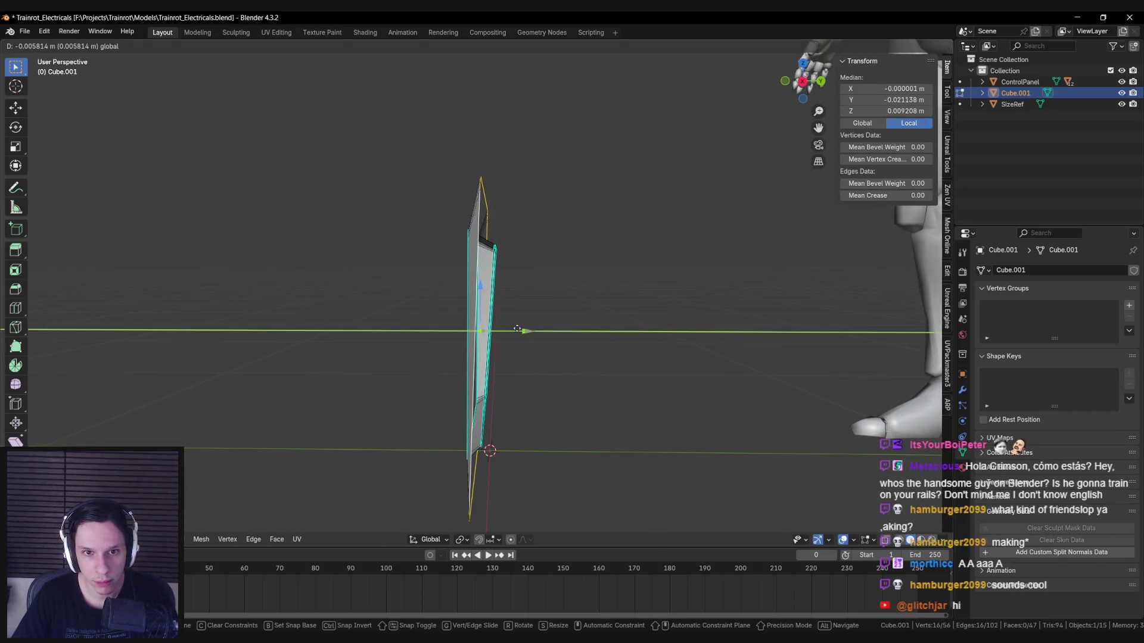
click(517, 329)
Step: Raise the recess loop slightly, abandoning a trial X rotation
mouse_move(510, 327)
middle_down()
mouse_move(567, 333)
mouse_move(602, 361)
middle_up()
key(r)
key(x)
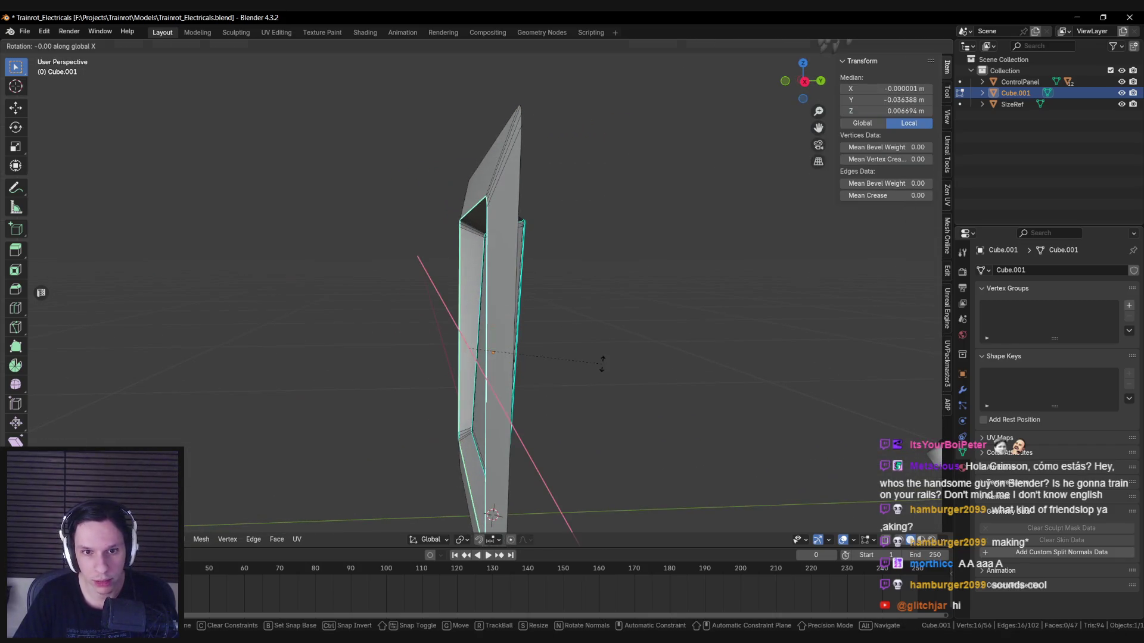
right_click(602, 366)
drag(471, 313, 472, 310)
mouse_move(473, 310)
middle_down()
mouse_move(429, 304)
mouse_move(464, 296)
middle_up()
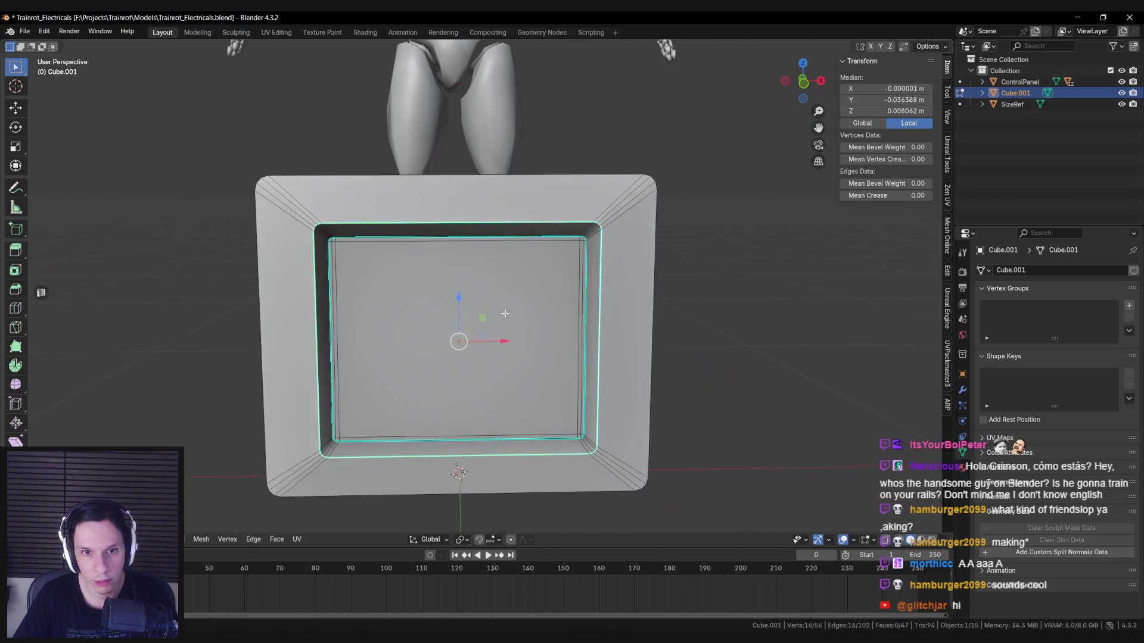
scroll(465, 296, down, 1)
Step: Review the 0.055 m-thick frame beside the figure and save Trainrot_Electricals.blend
key(Tab)
scroll(465, 297, down, 5)
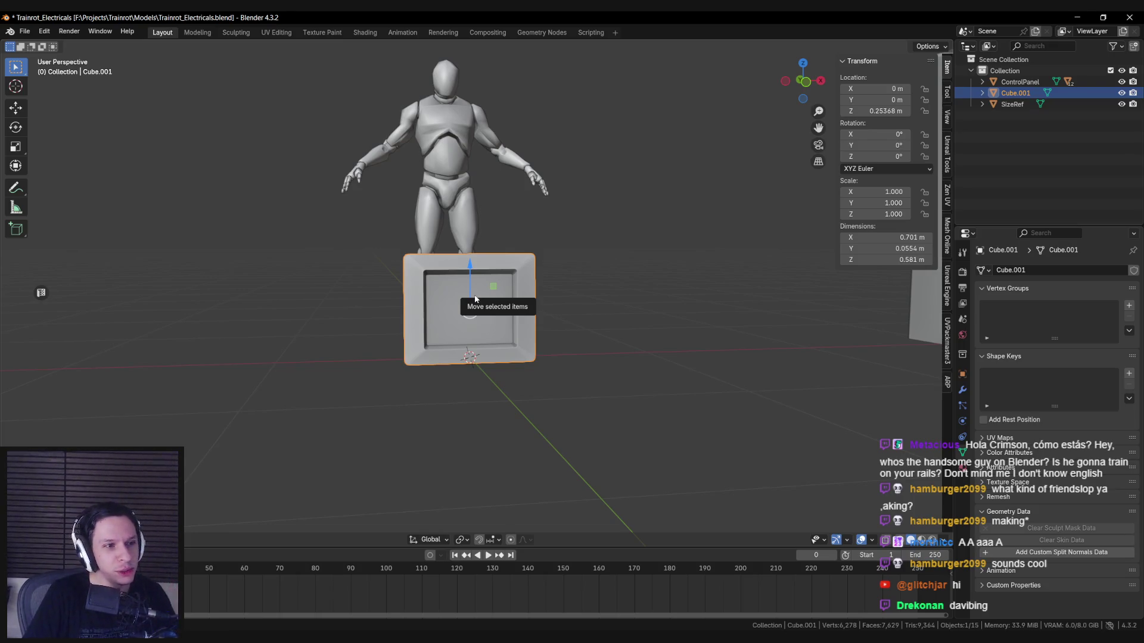
mouse_move(483, 288)
middle_down()
mouse_move(433, 283)
mouse_move(515, 317)
mouse_move(457, 355)
mouse_move(520, 369)
mouse_move(556, 334)
mouse_move(466, 323)
mouse_move(533, 315)
middle_up()
scroll(476, 359, up, 3)
scroll(482, 364, down, 3)
key(ctrl+s)
key(Tab)
scroll(512, 322, up, 3)
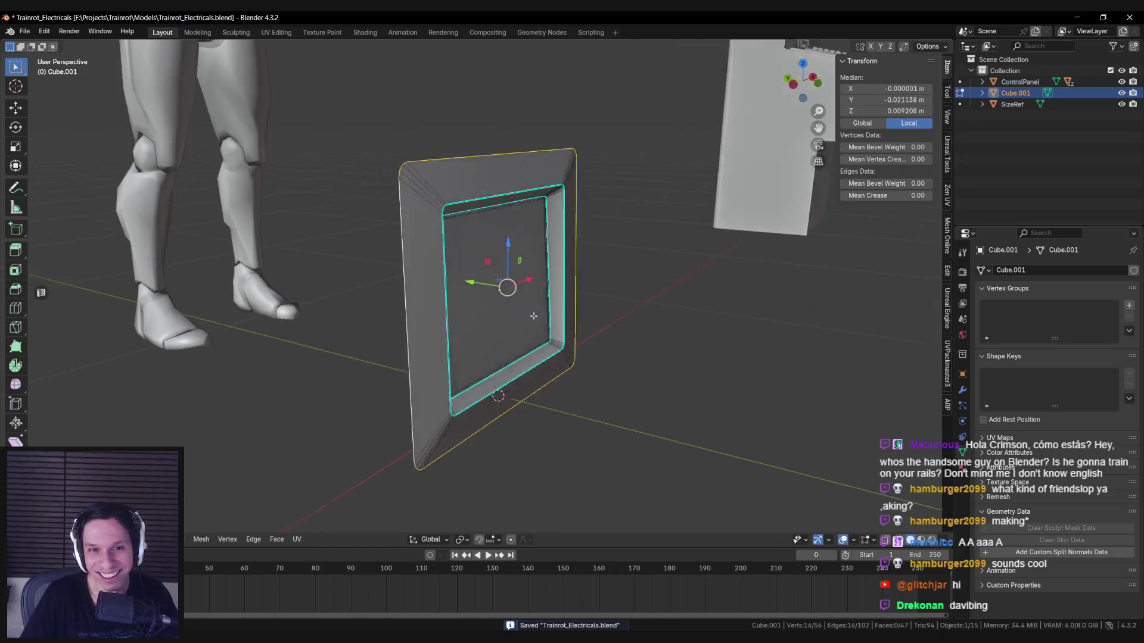
key(alt+Tab)
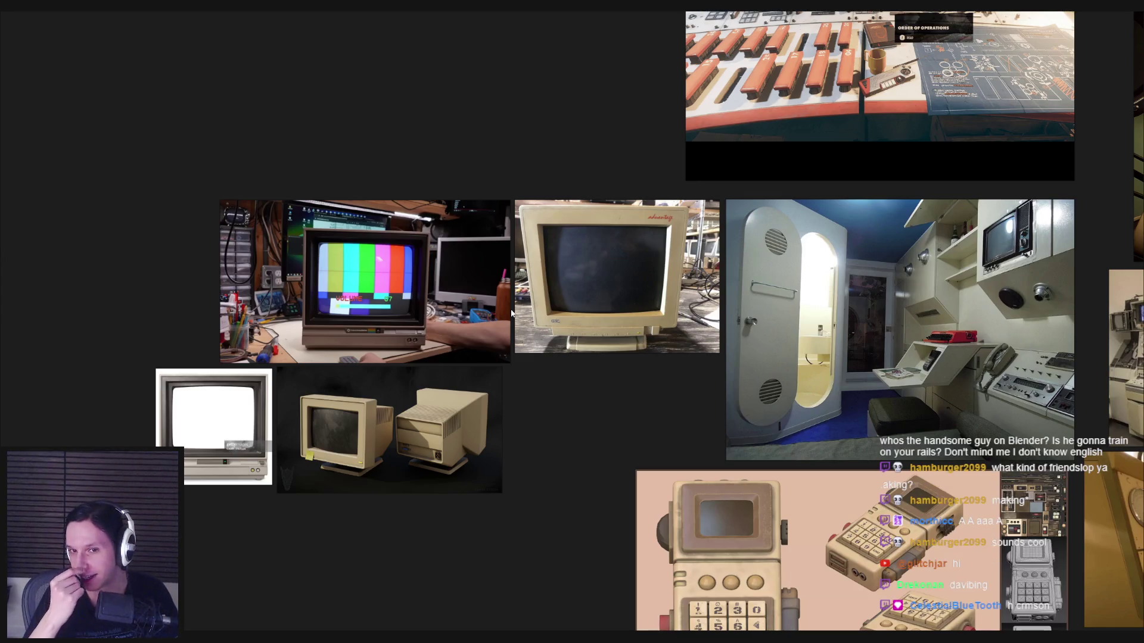
Step: Zoom around the PureRef board and pan across to other reference images
scroll(511, 314, down, 5)
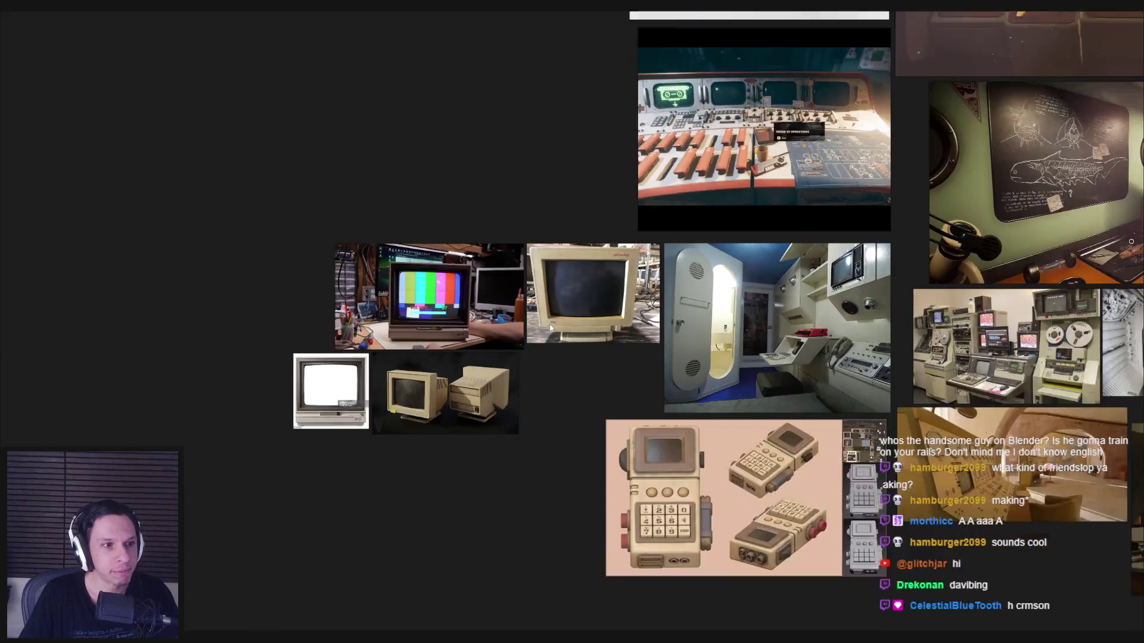
scroll(435, 360, up, 3)
scroll(554, 362, down, 2)
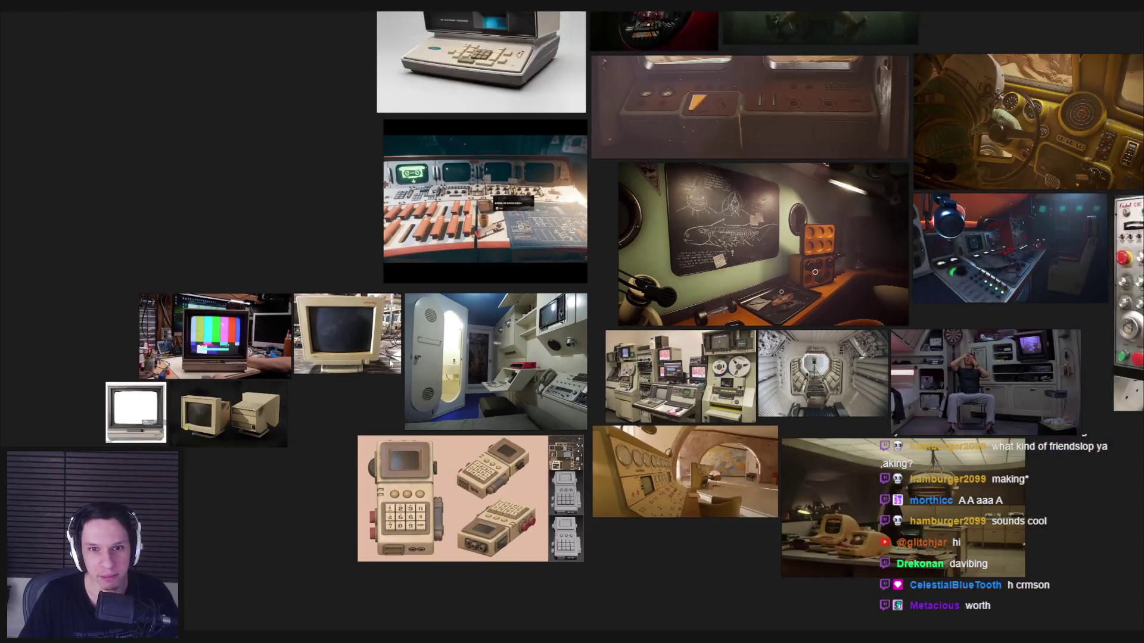
scroll(525, 340, up, 5)
scroll(454, 273, up, 3)
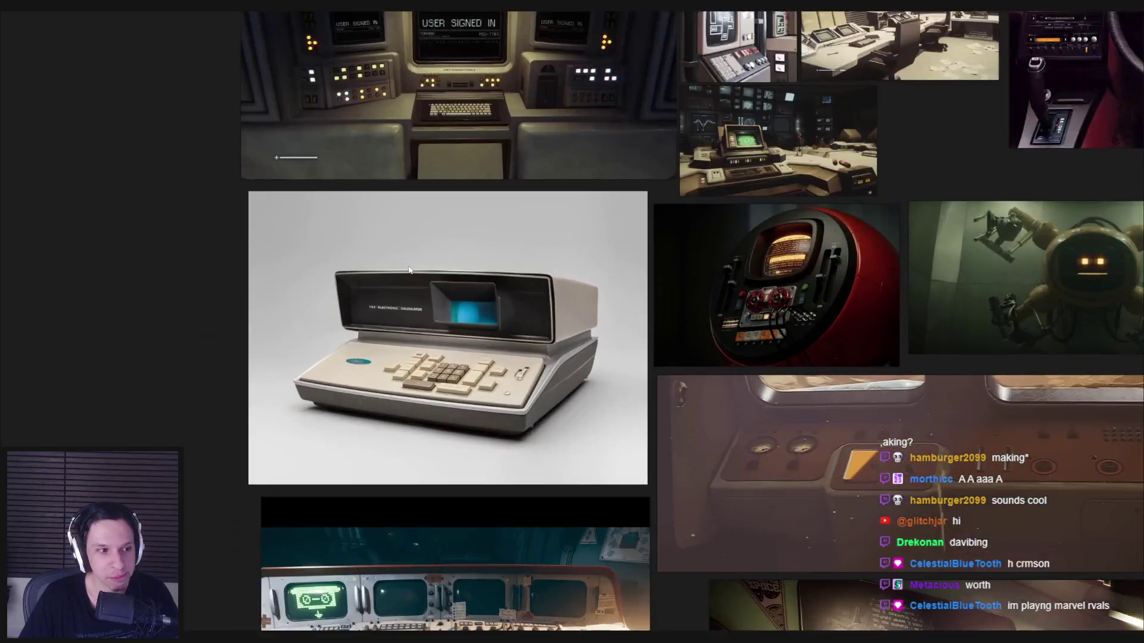
scroll(501, 357, down, 5)
scroll(525, 305, down, 1)
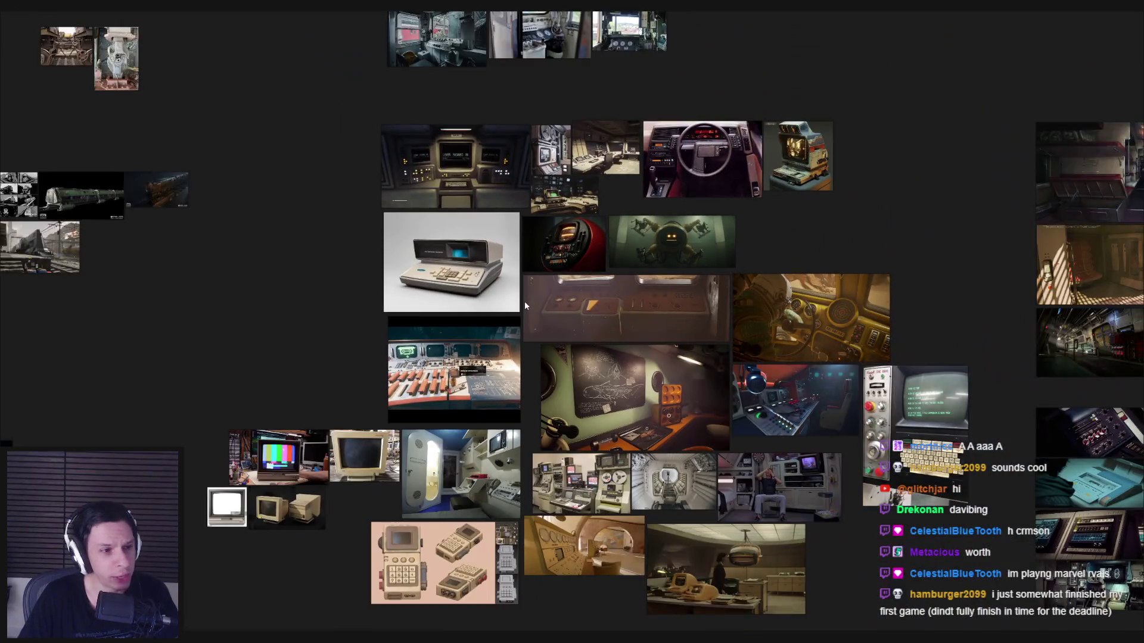
middle_drag(525, 305, 391, 259)
Step: Pan onto the beige CRT monitor photos for a close look, then return to Blender
scroll(577, 253, up, 2)
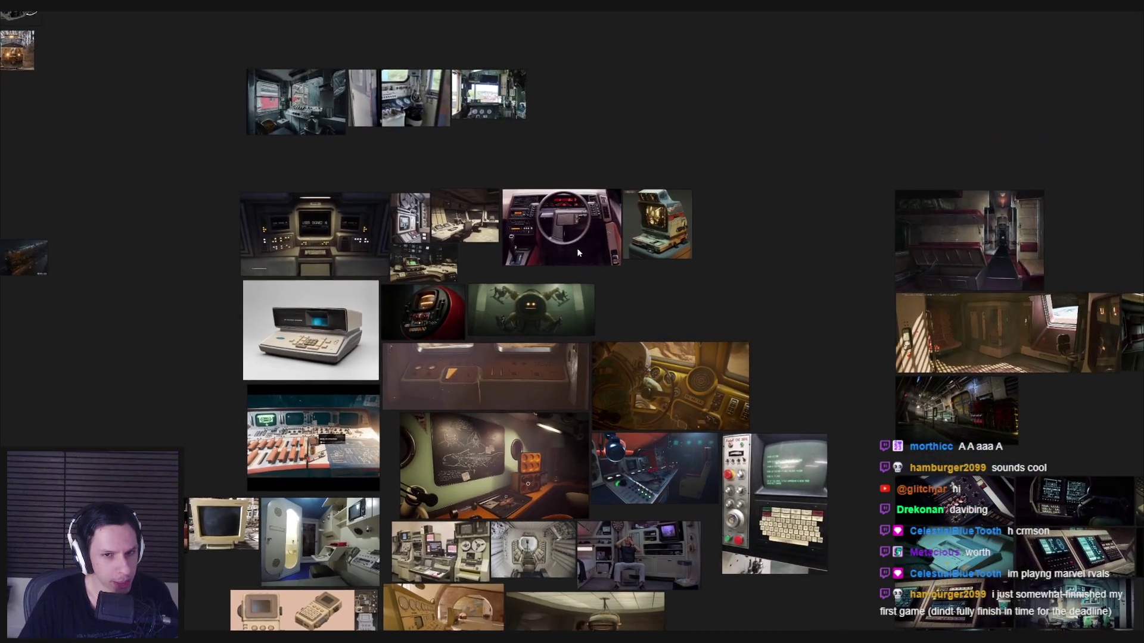
scroll(577, 253, up, 2)
scroll(481, 385, down, 4)
middle_drag(481, 385, 749, 182)
scroll(466, 399, up, 5)
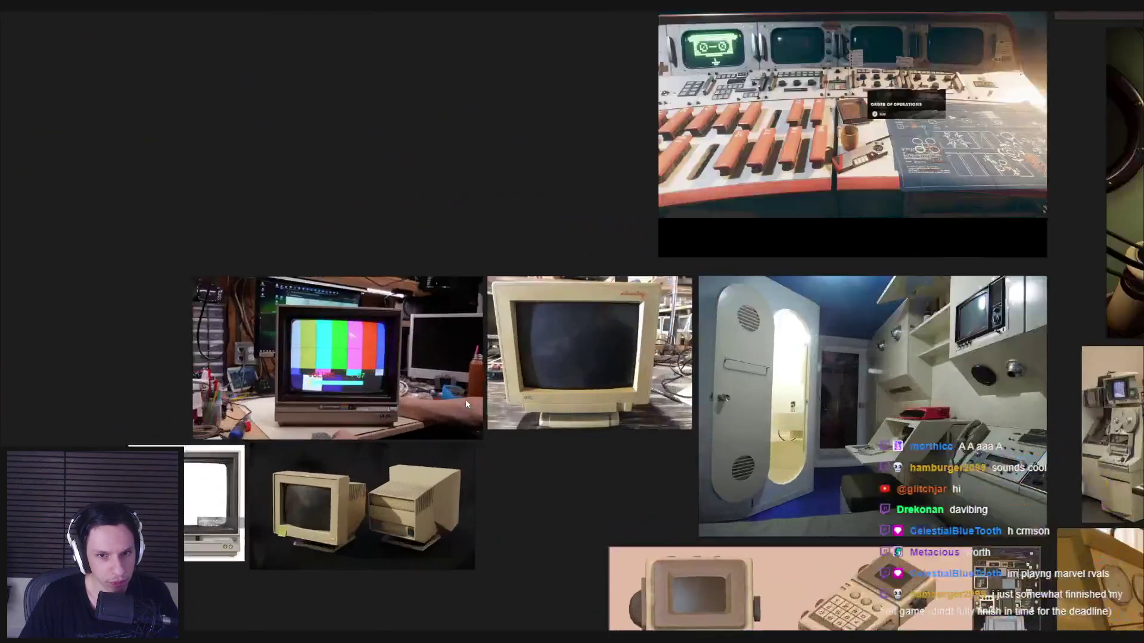
key(alt+Tab)
middle_drag(536, 298, 549, 305)
Step: Push the selected part of the box back along Y to make it deeper
scroll(550, 305, down, 2)
key(g)
key(y)
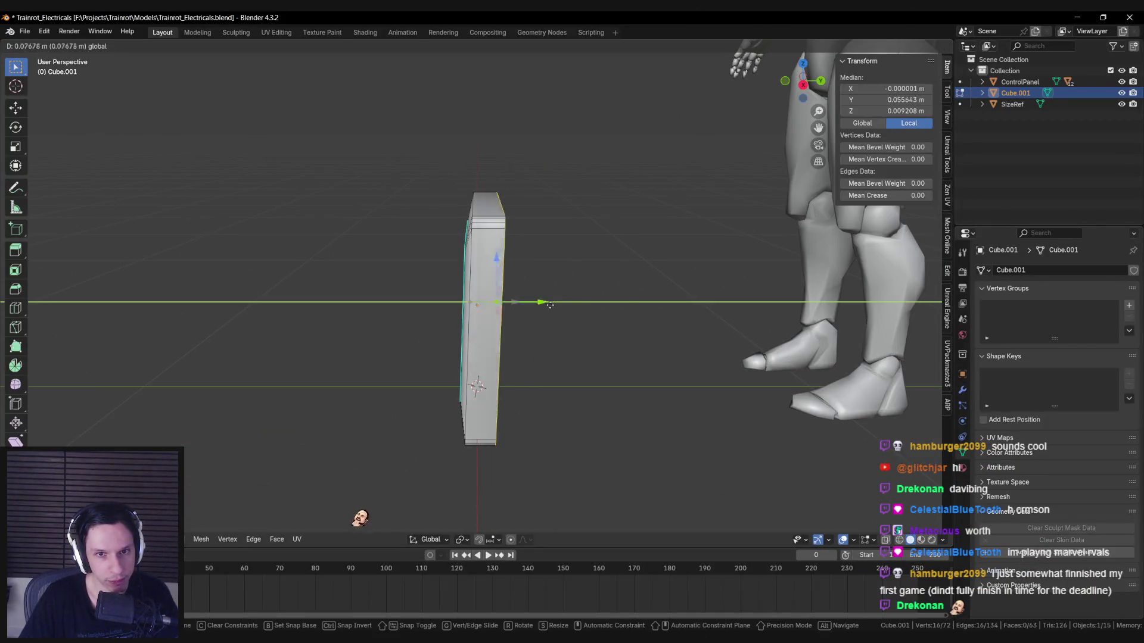
click(685, 316)
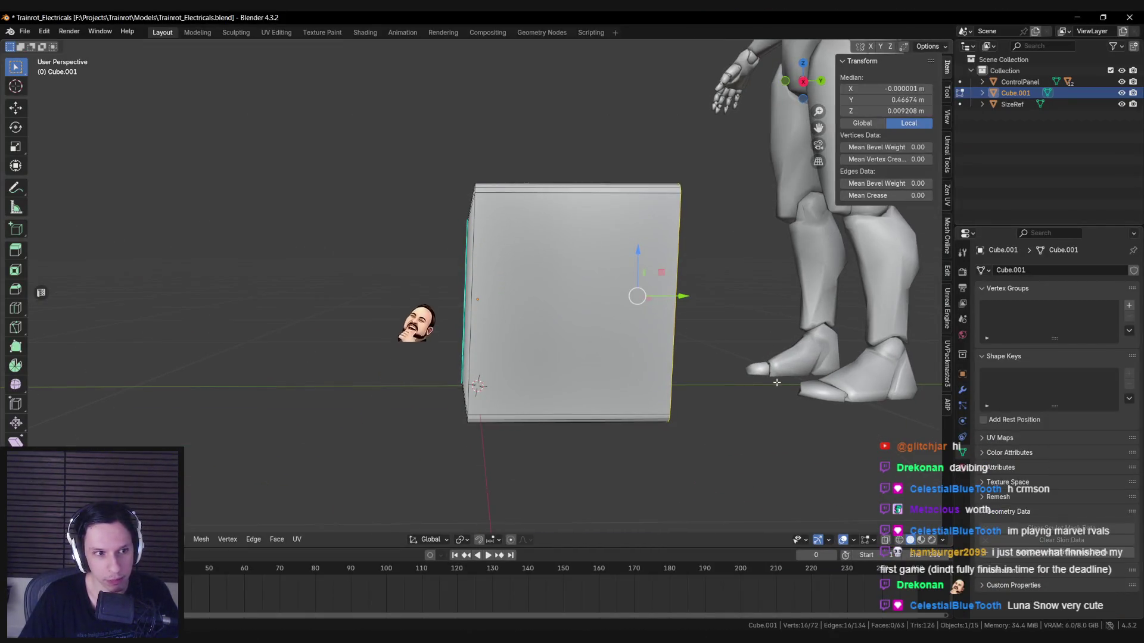
mouse_move(799, 397)
middle_down()
mouse_move(716, 369)
mouse_move(703, 351)
middle_up()
Step: Lower the back top edge twice within the depth-height plane to slope the top
key(g)
key(shift+x)
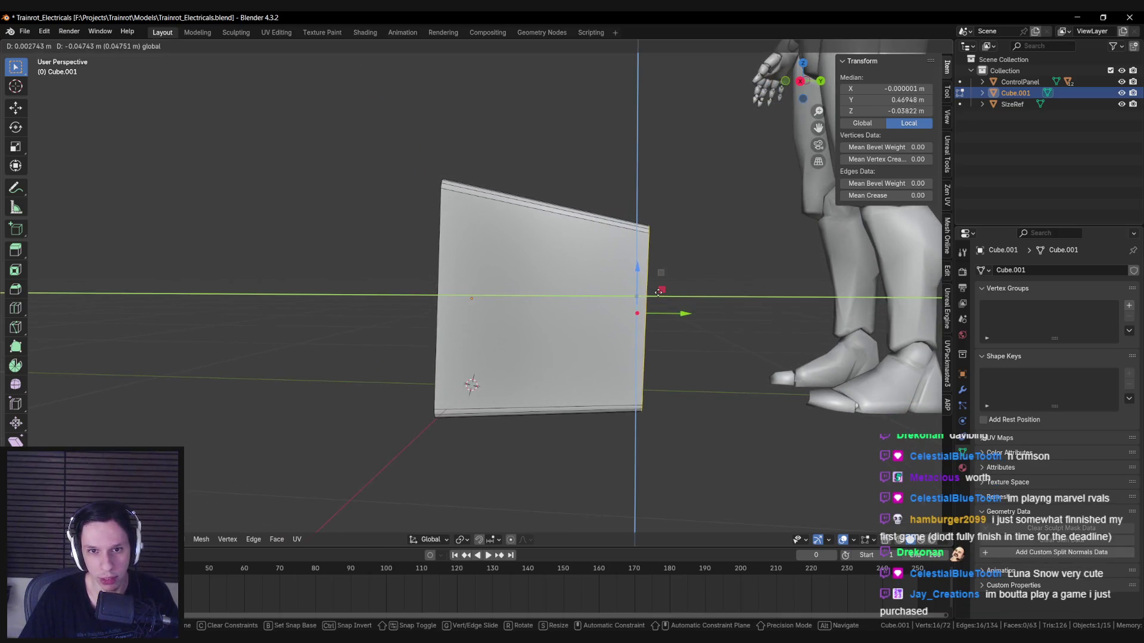
click(661, 293)
mouse_move(660, 293)
middle_down()
mouse_move(572, 330)
mouse_move(685, 292)
mouse_move(628, 307)
middle_up()
key(g)
key(shift+x)
click(655, 300)
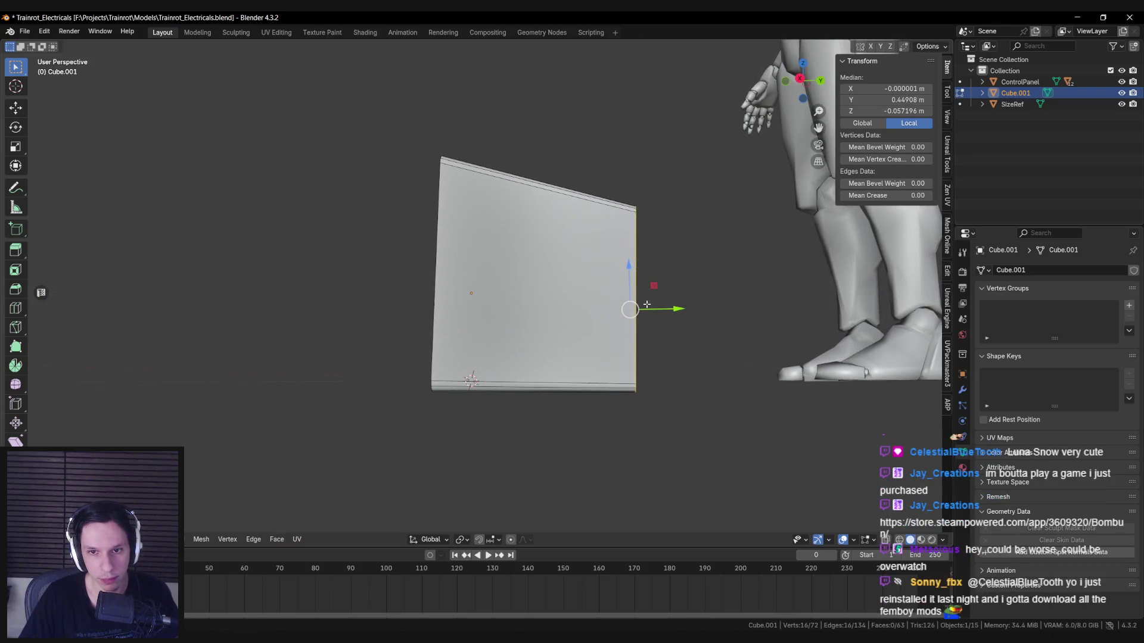
Step: Check the tapered housing from front and right views with see-through display
key(KP_1)
key(KP_3)
key(alt+z)
key(alt+z)
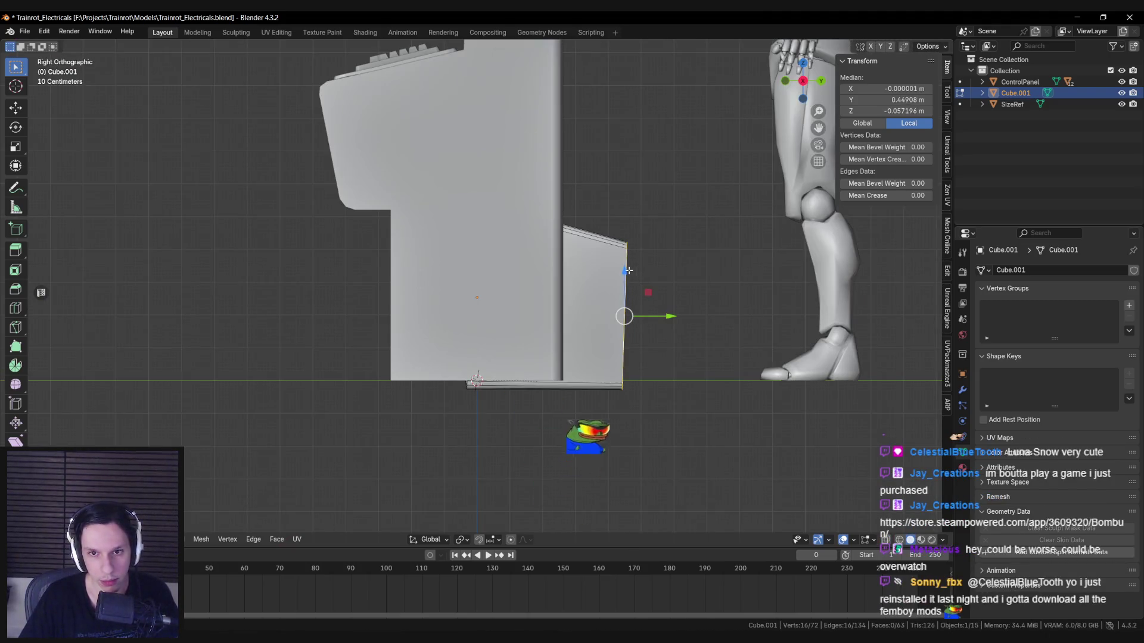
key(g)
key(Escape)
middle_drag(628, 270, 613, 290)
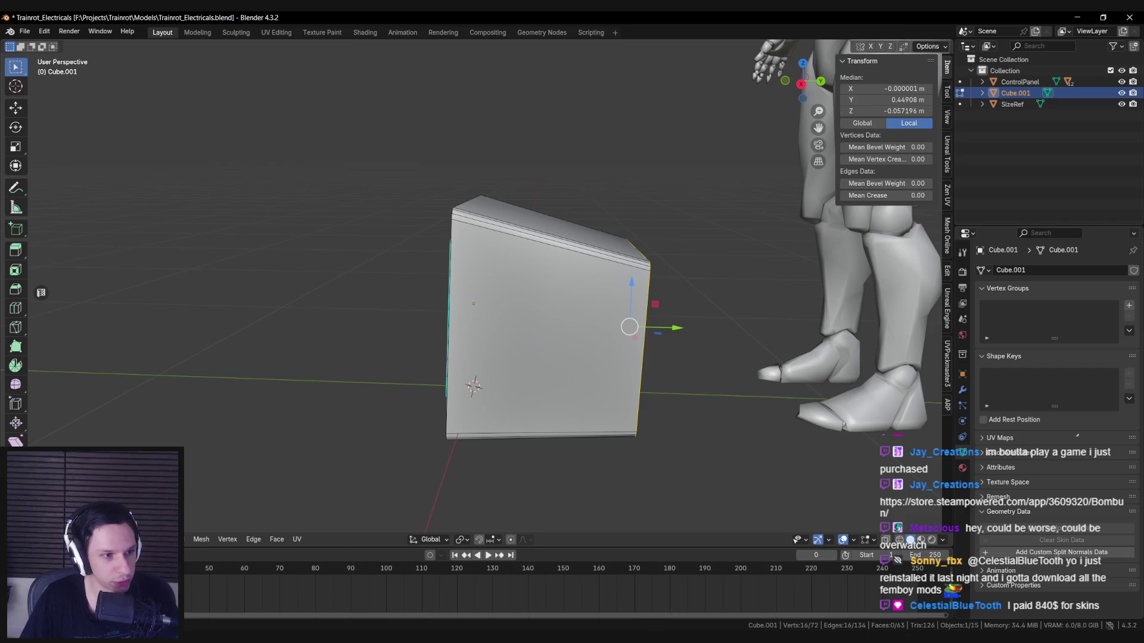
Step: Bevel the monitor's front rim edge loop
click(364, 219)
middle_drag(364, 219, 548, 295)
alt+click(549, 294)
key(ctrl+b)
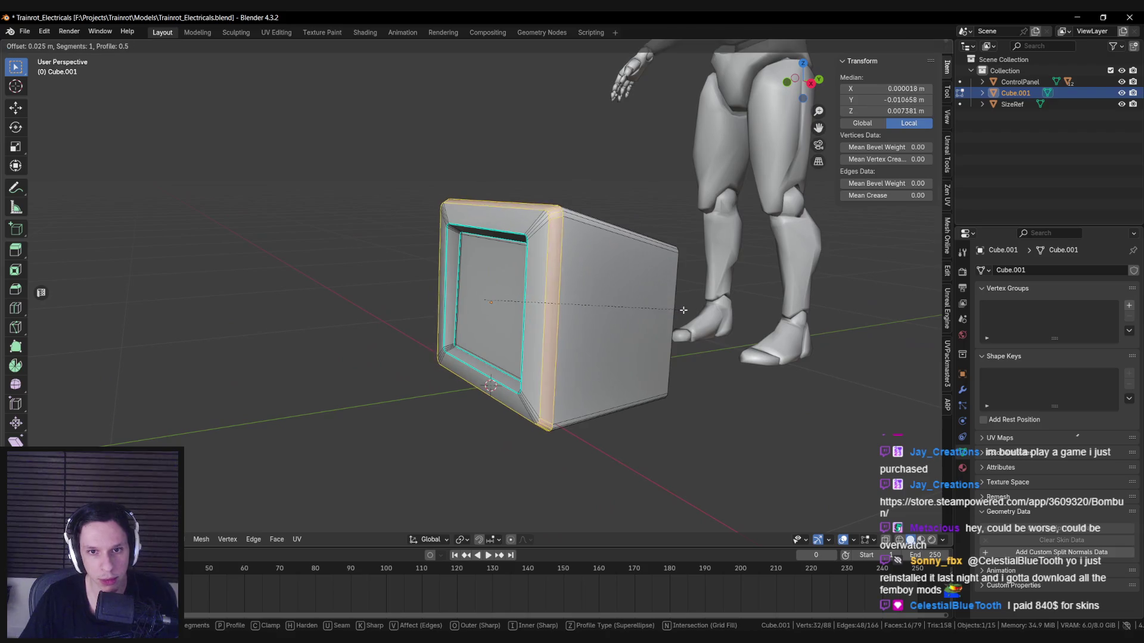
scroll(685, 310, up, 1)
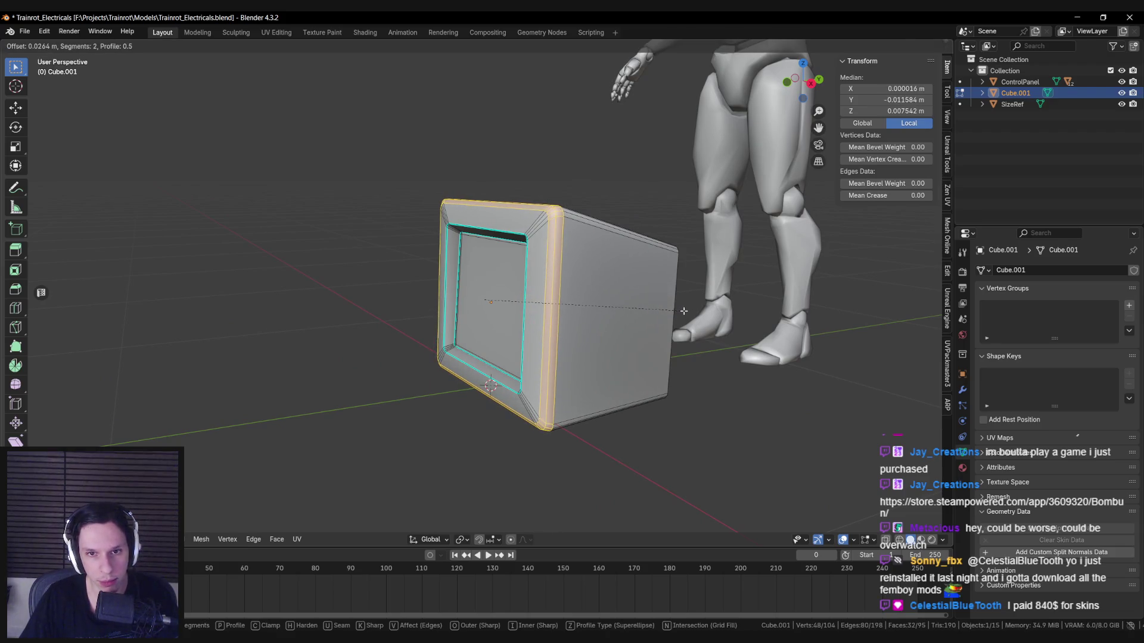
click(684, 310)
Step: Review the bevelled front in object mode and compare it with the references
key(Tab)
scroll(628, 318, down, 4)
middle_drag(624, 306, 672, 329)
scroll(673, 309, up, 4)
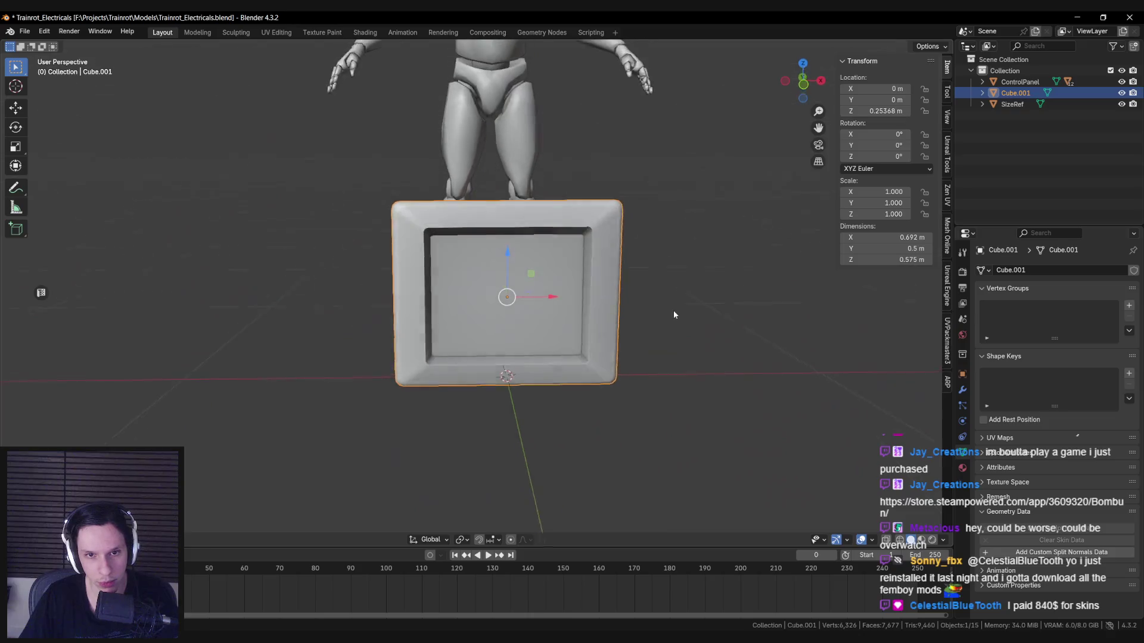
key(alt+Tab)
key(alt+Tab)
Step: Redo the front rim bevel with a single segment and a smaller offset
key(Tab)
scroll(695, 359, up, 3)
key(ctrl+b)
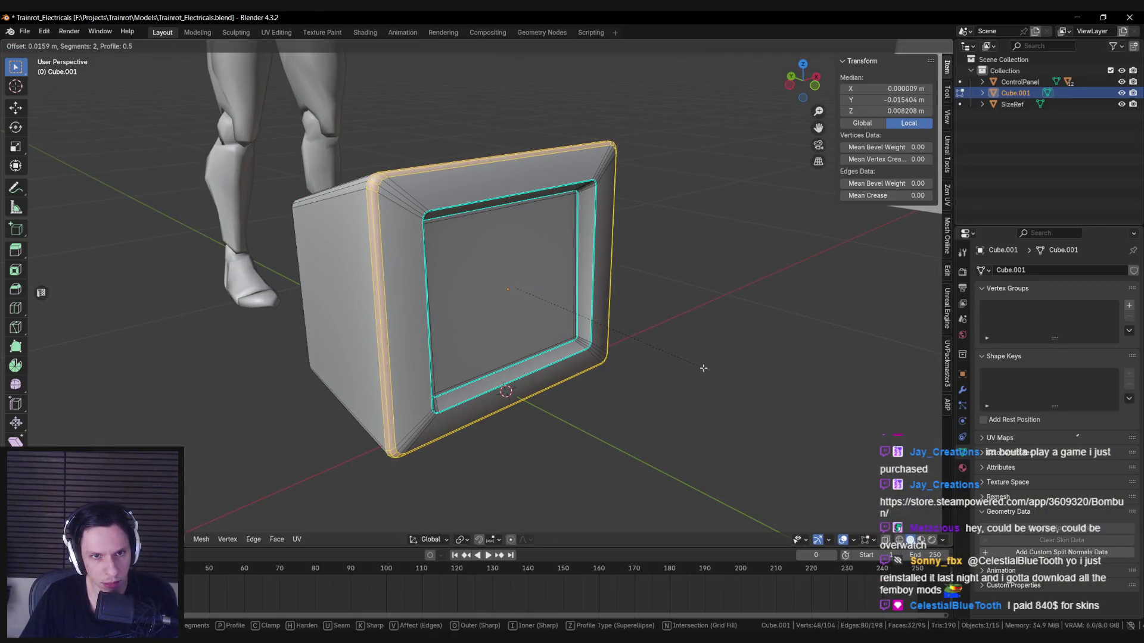
scroll(700, 368, down, 1)
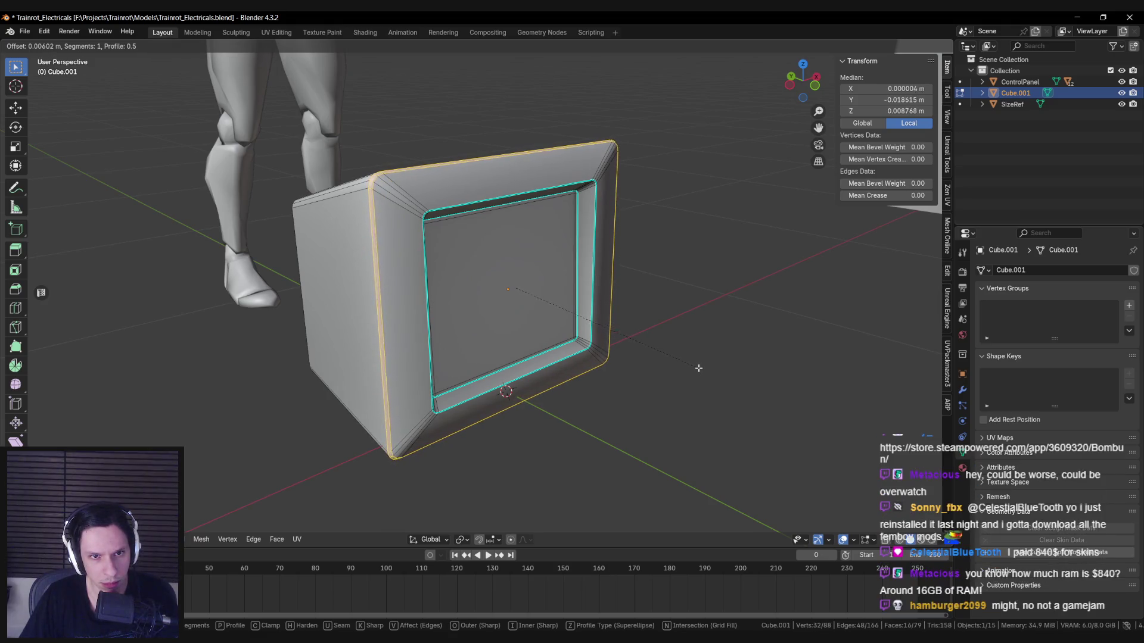
click(701, 368)
key(Tab)
Step: Add a WeightedNormal modifier with Weight 100 and Keep Sharp enabled
click(962, 390)
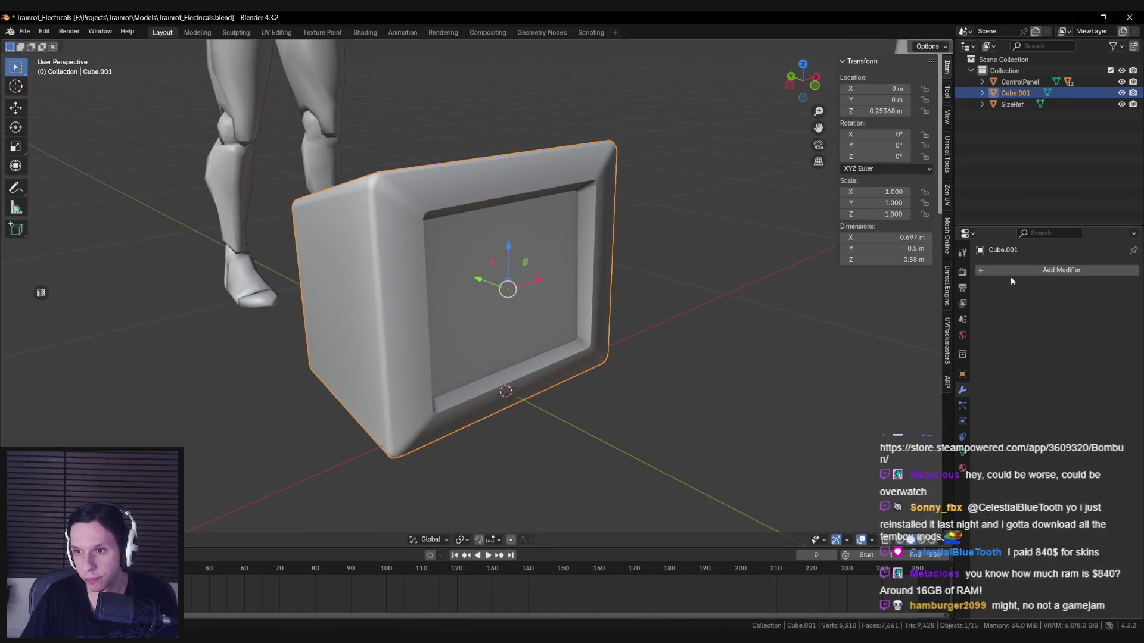
click(1013, 271)
text(weighted)
key(Return)
drag(1080, 319, 1120, 320)
click(1043, 346)
Step: Reselect the monitor housing and return to editing its mesh
scroll(667, 291, down, 4)
click(667, 292)
scroll(476, 313, up, 6)
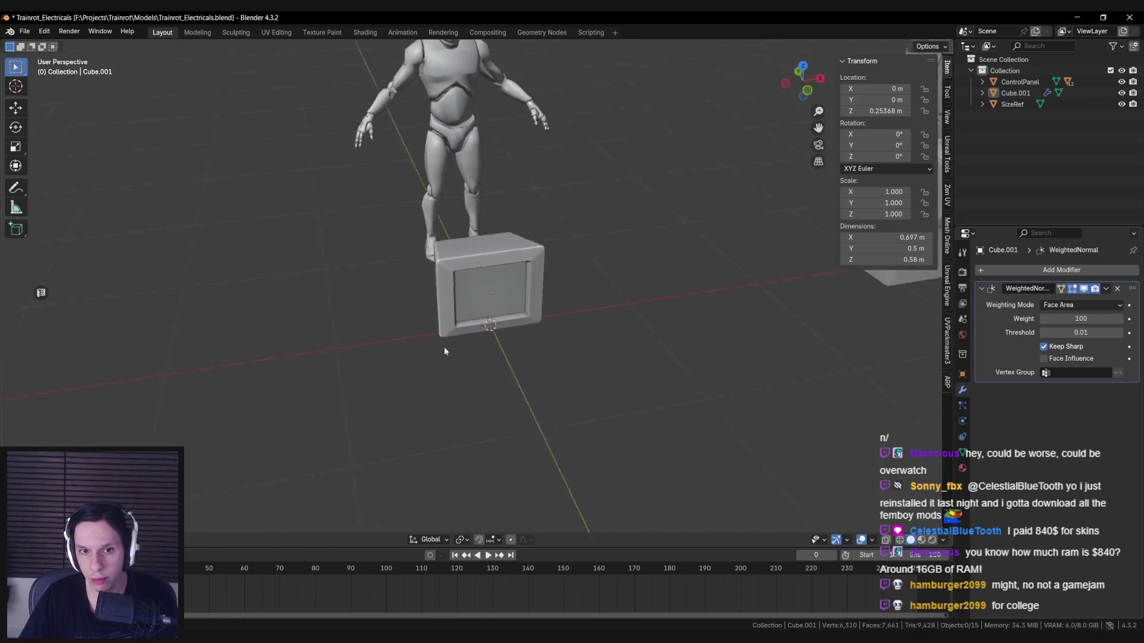
click(419, 270)
key(Tab)
scroll(399, 246, up, 4)
scroll(400, 246, down, 8)
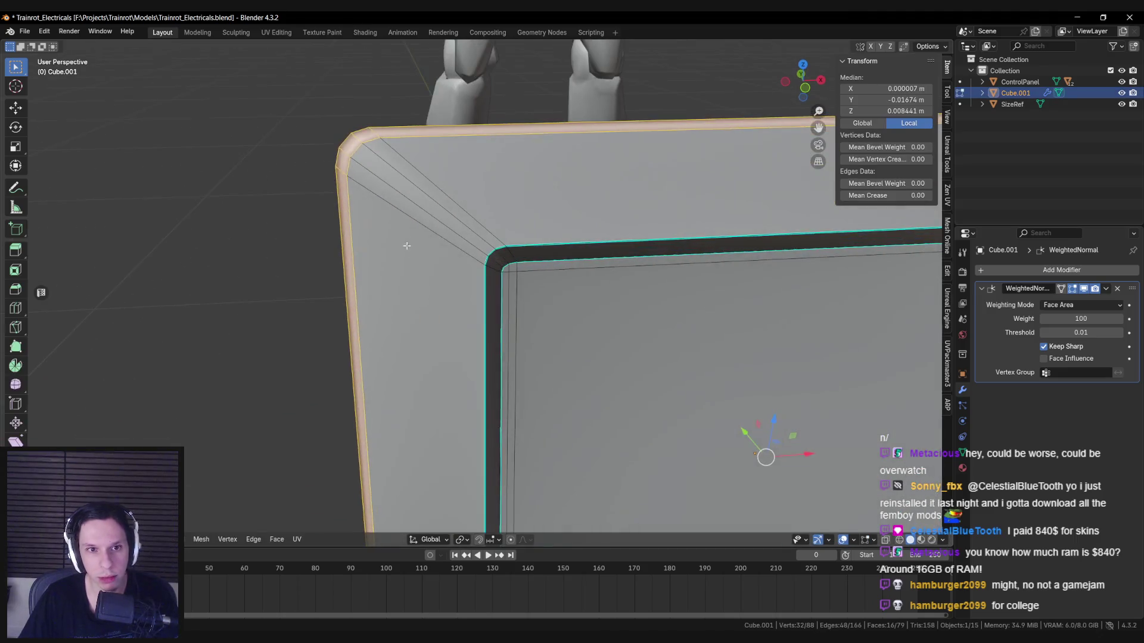
Step: Select the front edge loop of the monitor box
mouse_move(439, 273)
middle_down()
mouse_move(460, 252)
mouse_move(432, 244)
mouse_move(432, 262)
mouse_move(486, 279)
mouse_move(420, 242)
mouse_move(605, 314)
mouse_move(523, 321)
mouse_move(592, 327)
mouse_move(694, 374)
middle_up()
key(alt+a)
key(Tab)
key(Tab)
alt+click(486, 280)
key(alt+a)
alt+click(522, 322)
key(alt+a)
alt+click(501, 321)
Step: Extrude the front edge loop and shrink it inward into an inset, merging it at the centre
key(e)
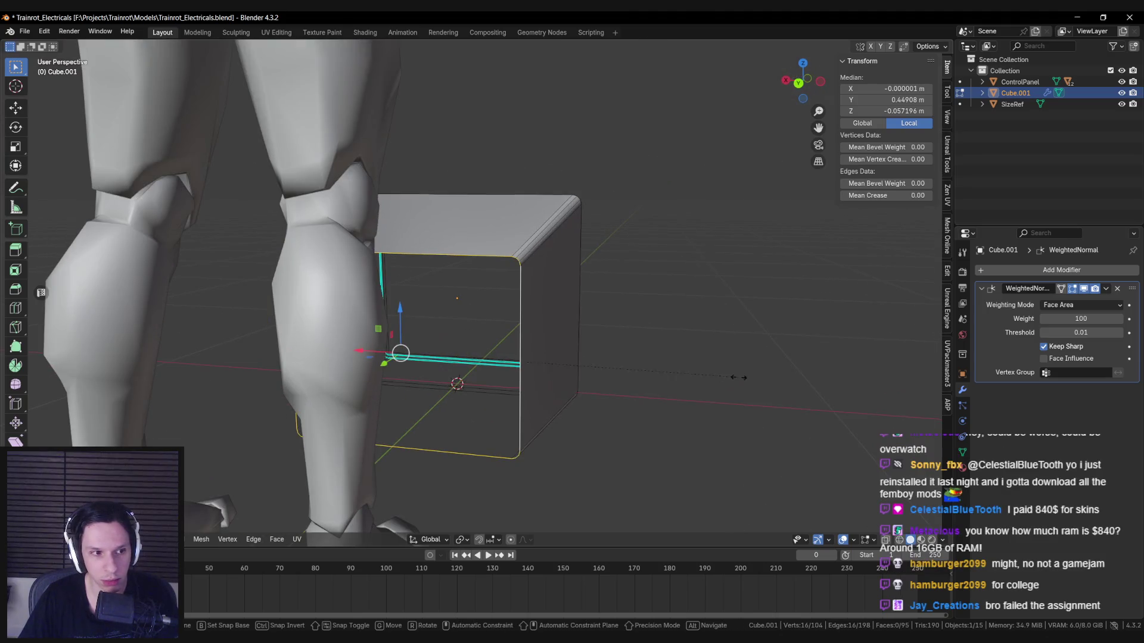
key(s)
click(699, 366)
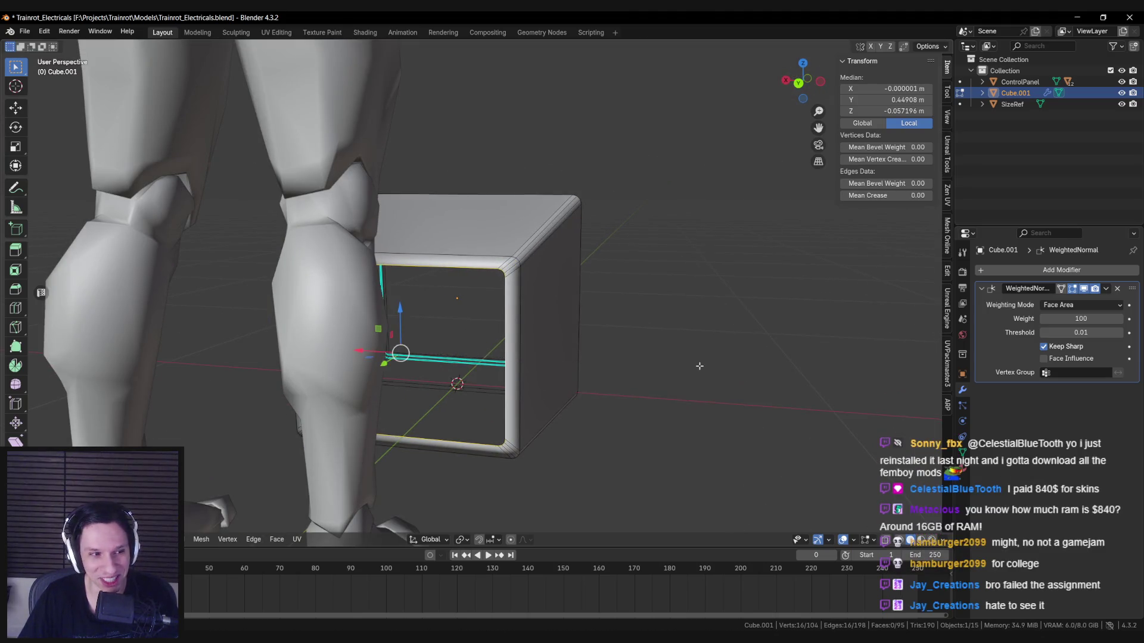
key(m)
click(669, 351)
Step: Resize the inner loop at the corner and fill the front opening with a flat face
scroll(535, 351, up, 10)
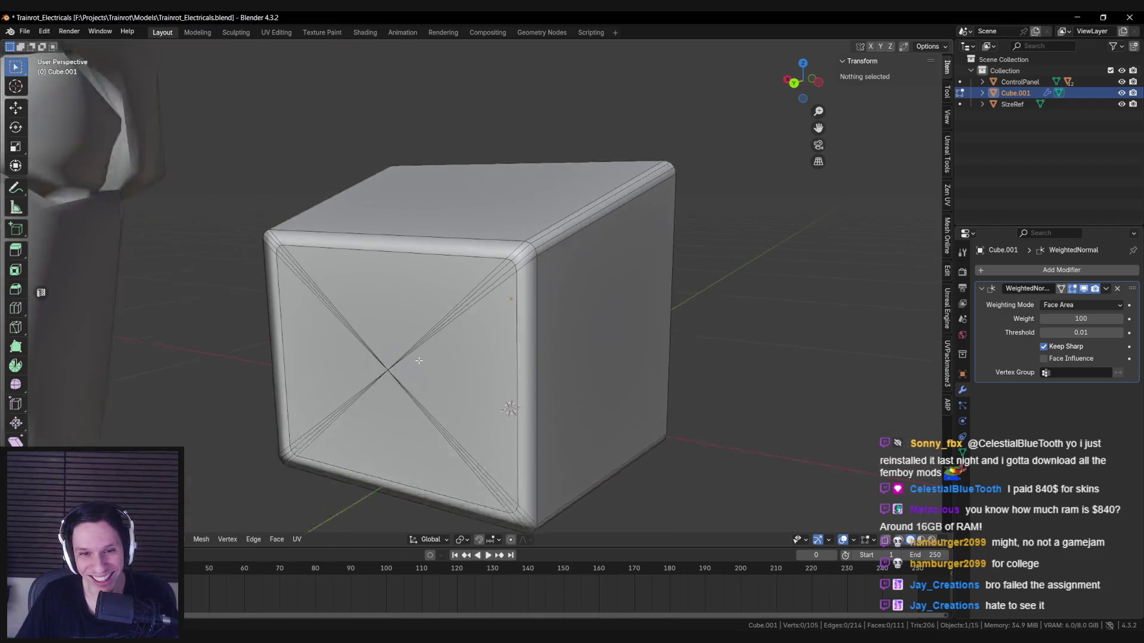
alt+click(521, 342)
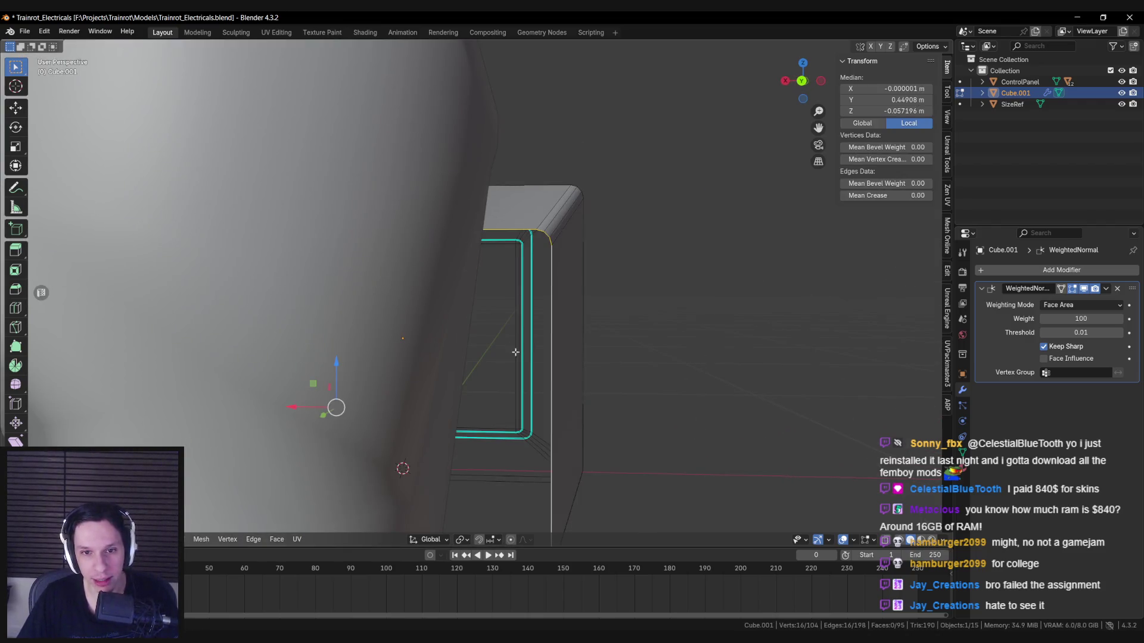
scroll(515, 352, down, 10)
key(s)
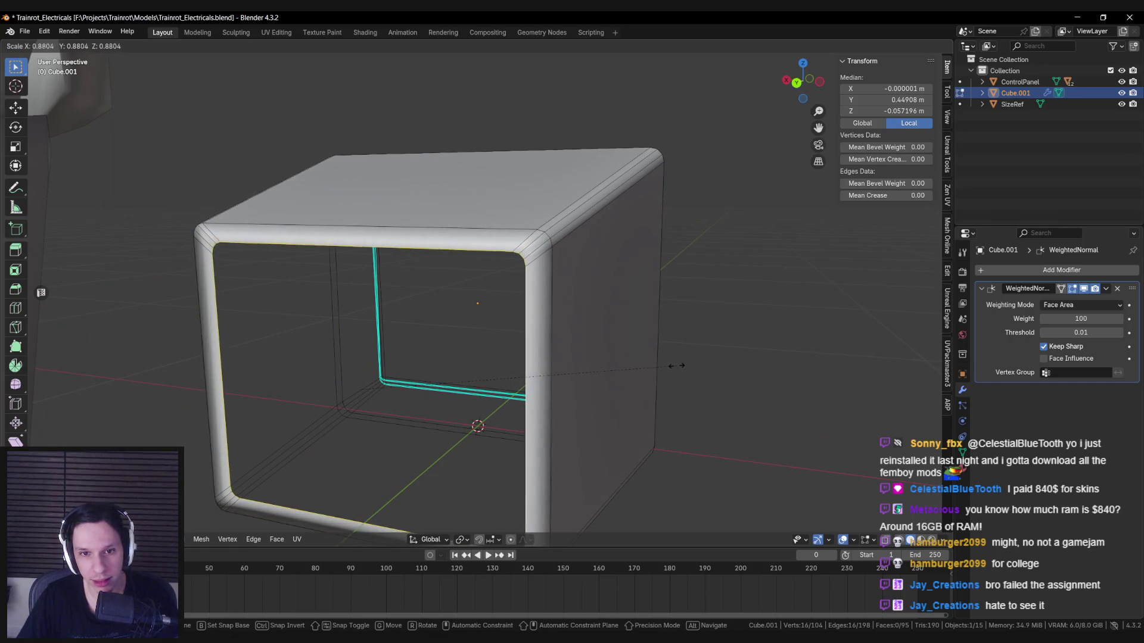
click(670, 366)
click(519, 328)
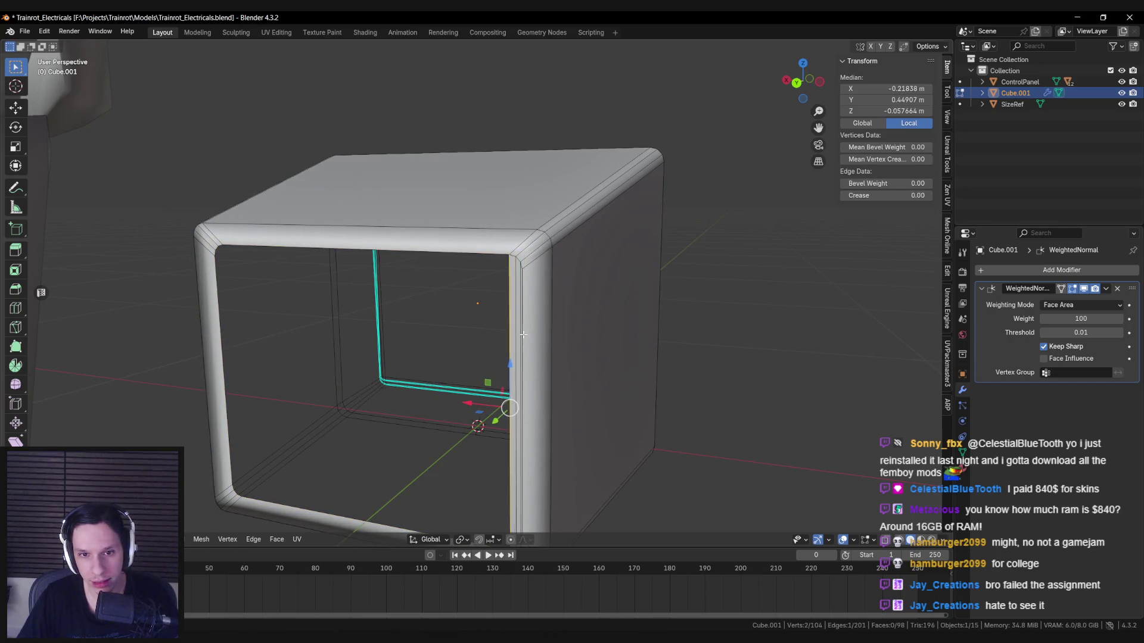
key(f)
Step: Start a 0.145 m, 2-segment bevel on the front corner edge loop
mouse_move(564, 340)
middle_down()
mouse_move(551, 312)
mouse_move(475, 352)
middle_up()
alt+click(552, 311)
key(ctrl+b)
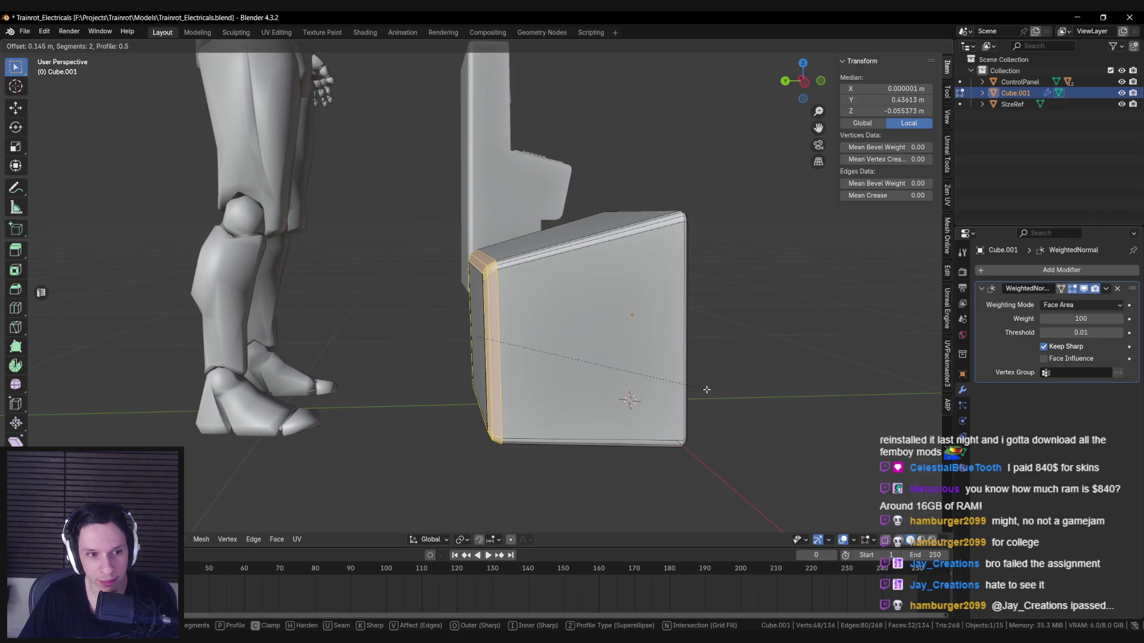
Step: Confirm the front edge bevel, then try a merge by distance and undo the collapse
click(706, 390)
middle_drag(706, 389, 606, 352)
key(a)
key(m)
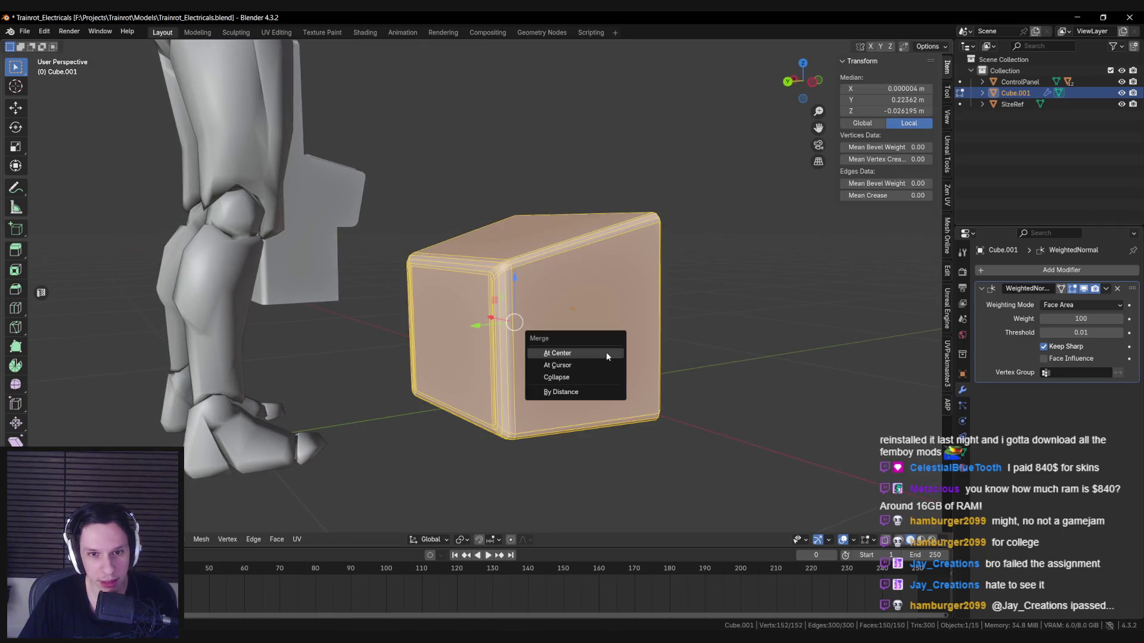
click(606, 356)
key(ctrl+z)
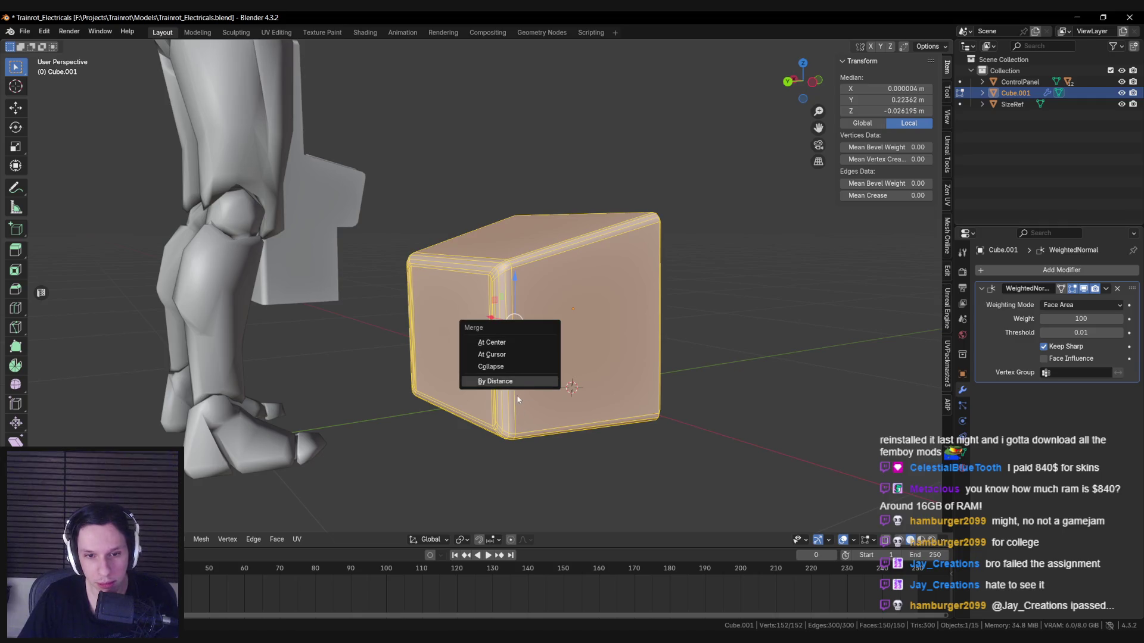
Step: Clear the selection and look over the bevelled corner in Object Mode
key(alt+a)
scroll(548, 384, up, 3)
mouse_move(548, 384)
middle_down()
mouse_move(592, 386)
mouse_move(408, 375)
mouse_move(514, 318)
middle_up()
scroll(592, 386, down, 3)
key(Tab)
scroll(456, 377, down, 4)
scroll(409, 380, up, 4)
Step: Select and frame the housing's front face to view it squarely
key(Tab)
key(a)
click(513, 318)
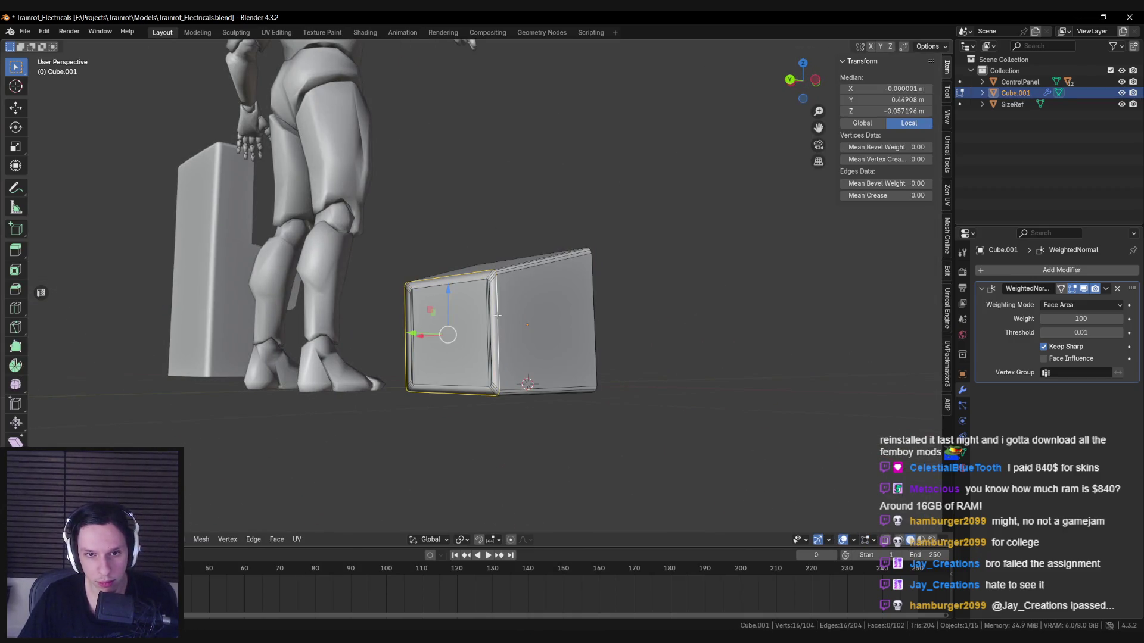
key(KP_Decimal)
key(alt+a)
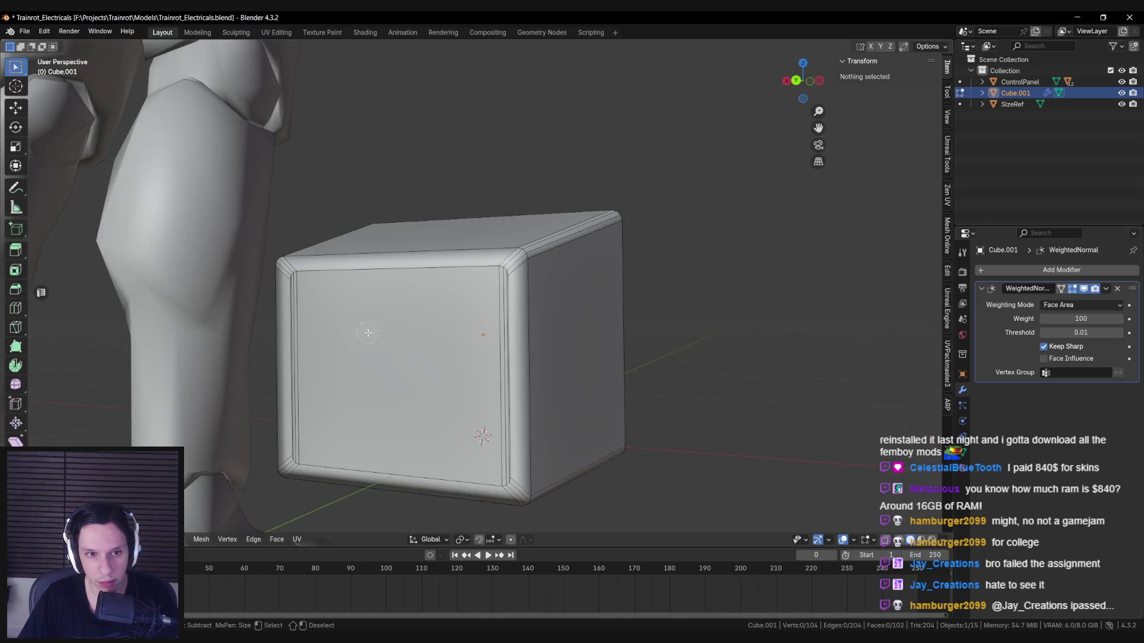
middle_drag(368, 333, 370, 377)
click(369, 378)
key(KP_Decimal)
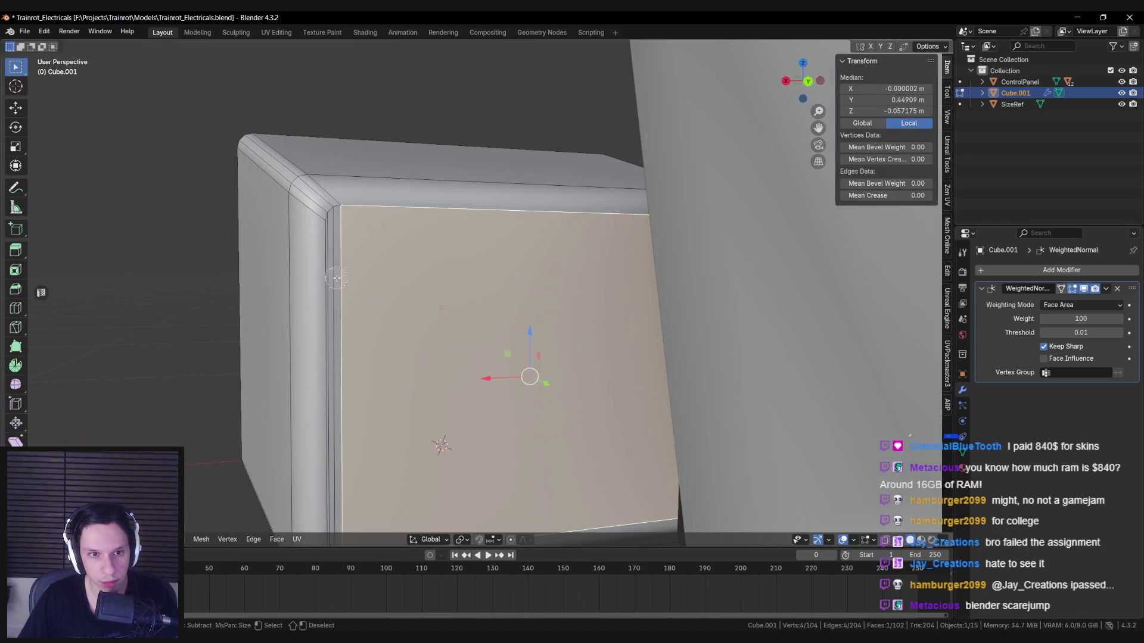
middle_drag(338, 278, 710, 309)
key(KP_Decimal)
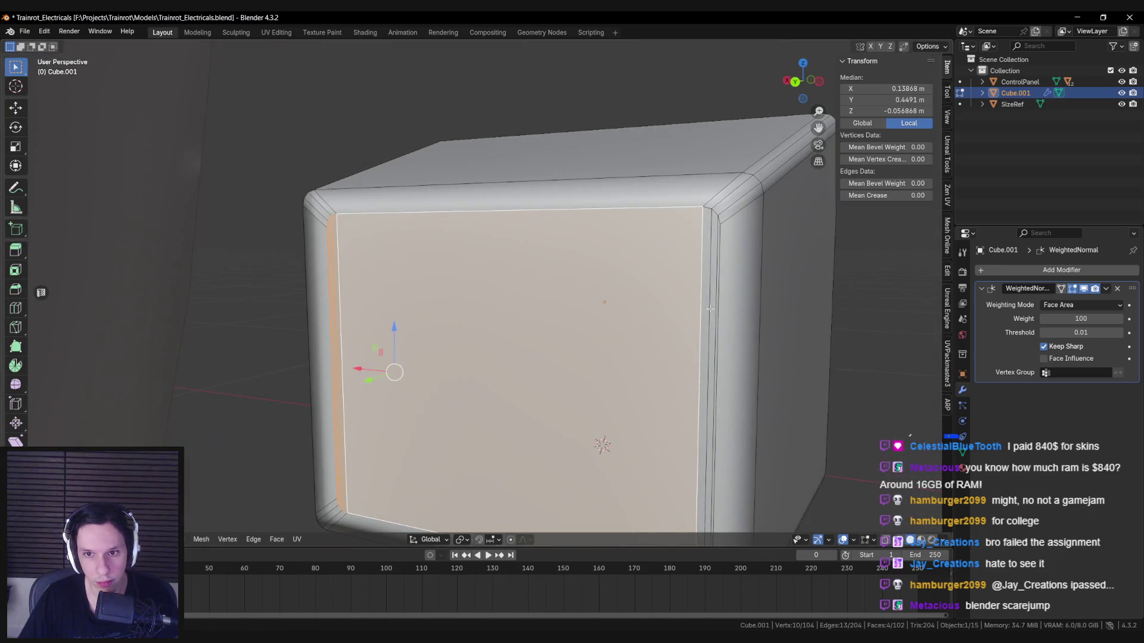
key(alt+a)
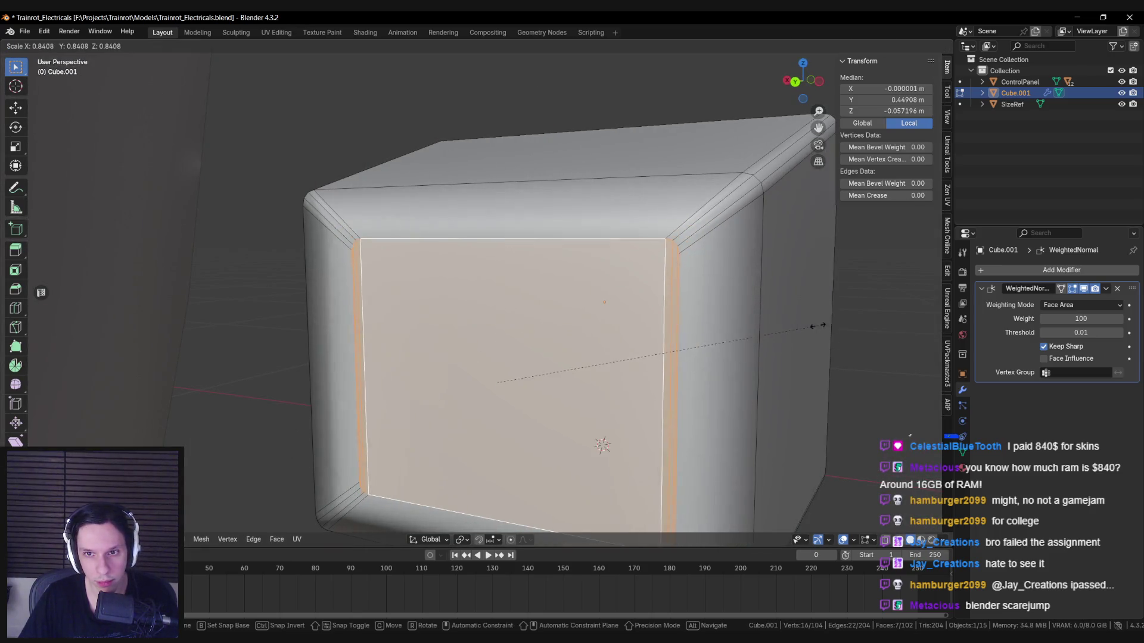
scroll(661, 318, down, 8)
mouse_move(557, 318)
middle_down()
mouse_move(518, 310)
mouse_move(527, 316)
middle_up()
Step: Bevel the front edge loop, then add a wide 5-segment percent-width bevel rounding the shell
key(ctrl+b)
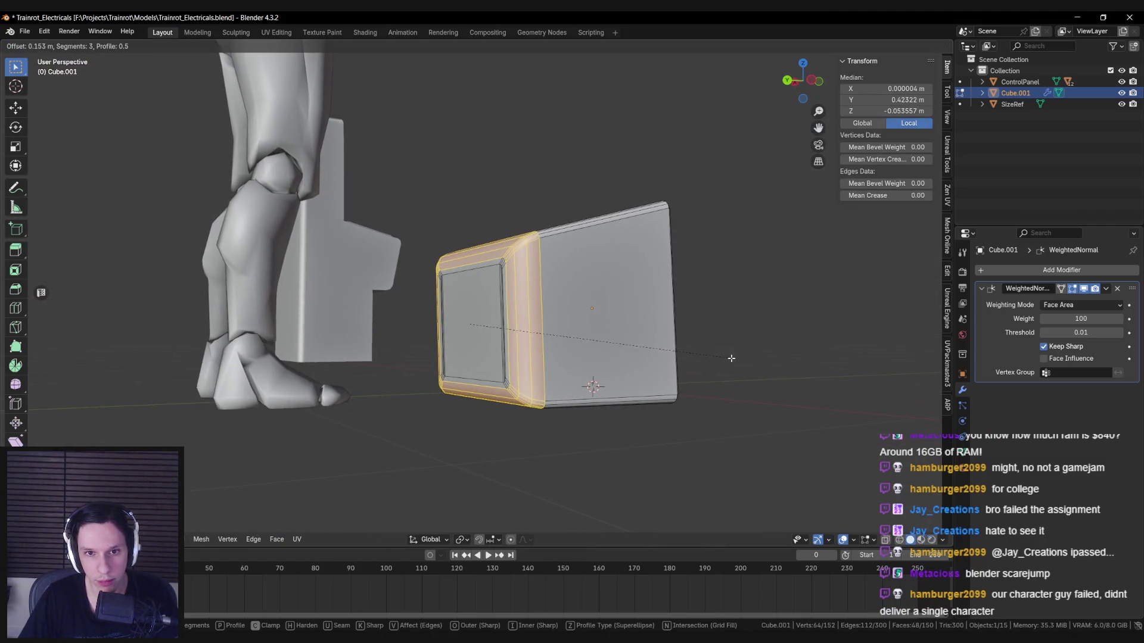
click(770, 372)
middle_drag(766, 375, 612, 357)
key(ctrl+b)
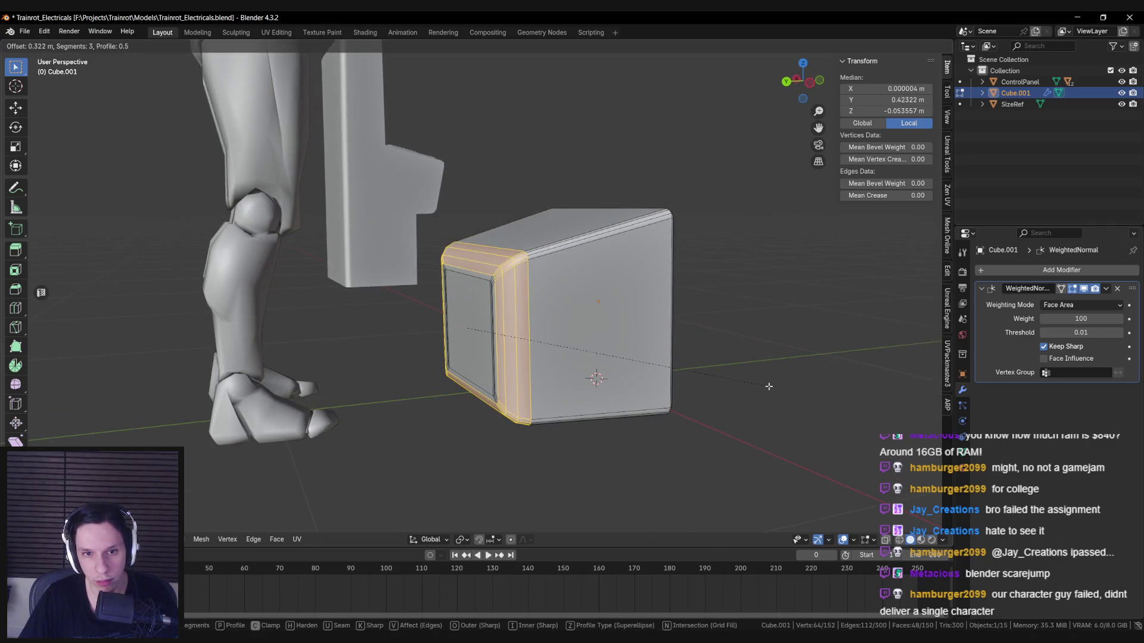
key(m)
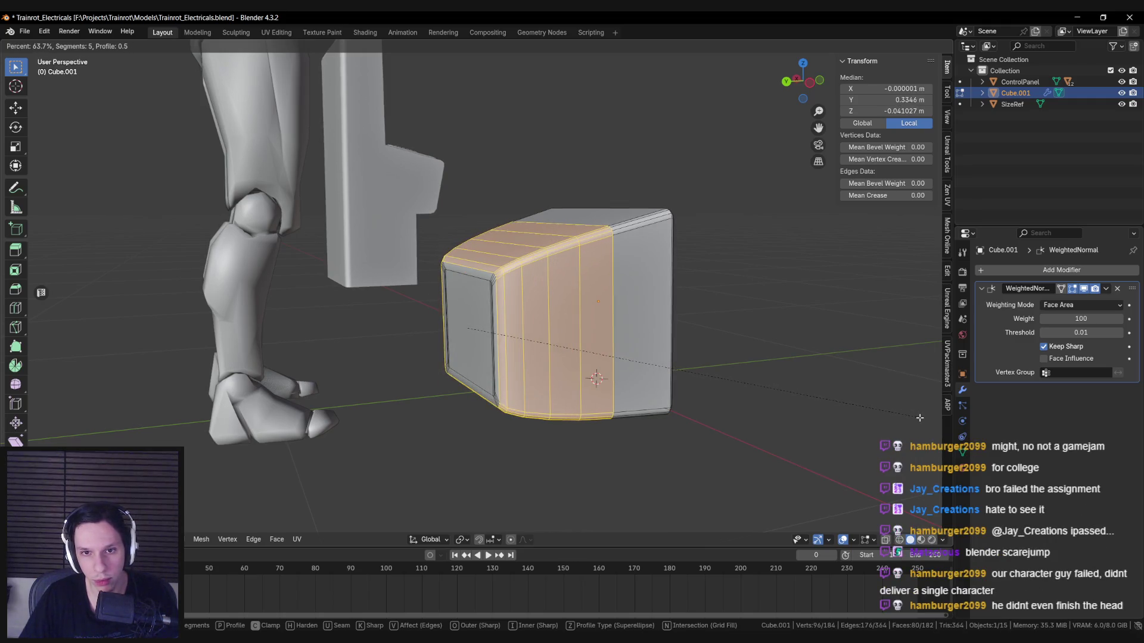
click(920, 417)
key(Tab)
Step: Check the SizeRef character, then reselect the monitor cube in Edit Mode
scroll(673, 337, down, 5)
mouse_move(673, 337)
middle_down()
mouse_move(556, 338)
mouse_move(608, 386)
mouse_move(338, 312)
mouse_move(329, 359)
mouse_move(457, 360)
middle_up()
click(330, 359)
key(alt+a)
click(524, 310)
key(Tab)
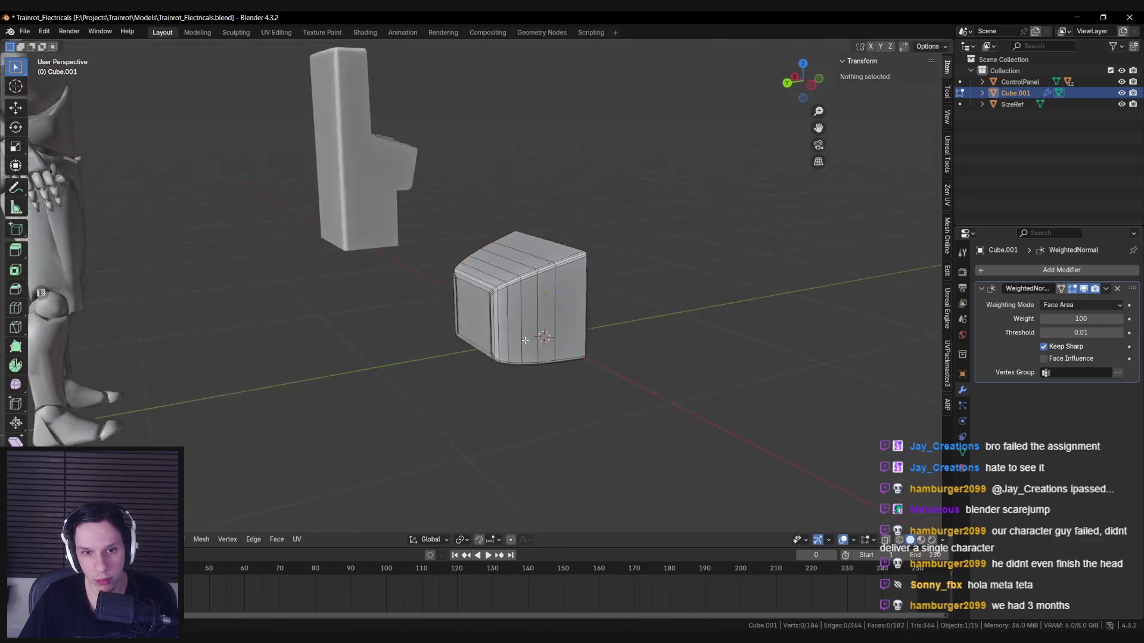
scroll(535, 338, up, 3)
middle_drag(535, 338, 539, 345)
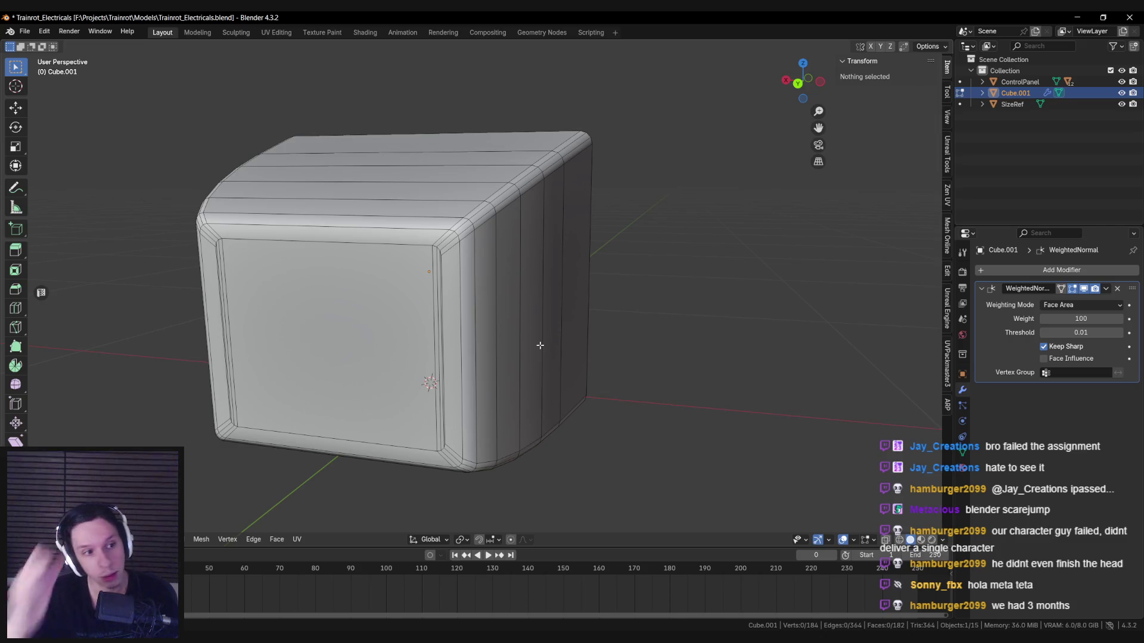
scroll(540, 344, down, 2)
middle_drag(520, 322, 455, 355)
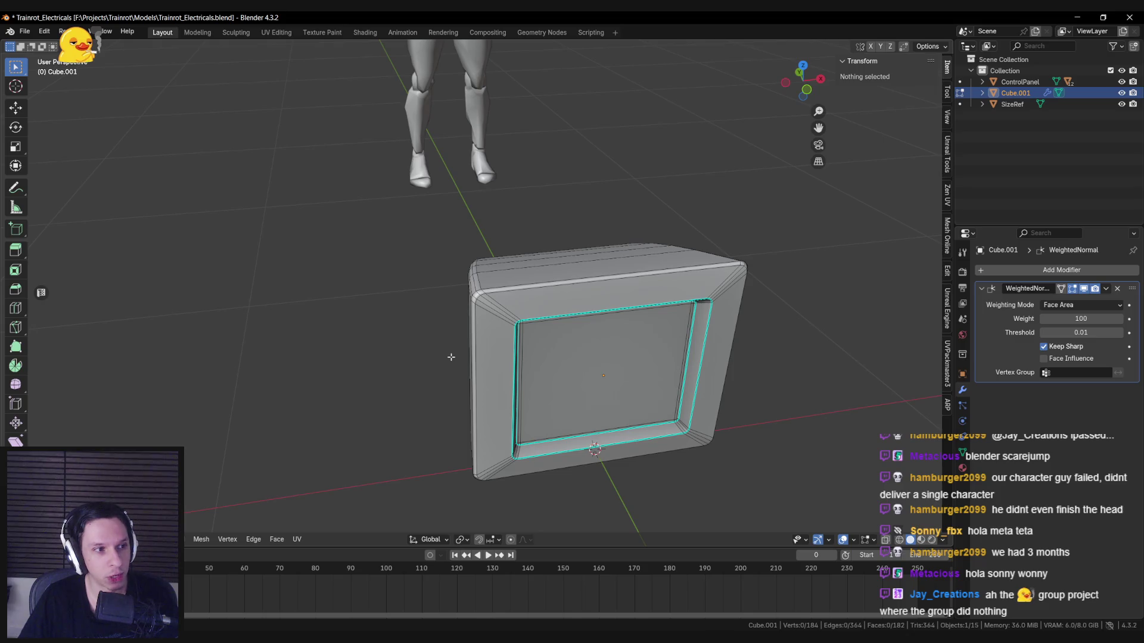
mouse_move(555, 373)
middle_down()
mouse_move(454, 301)
mouse_move(444, 266)
mouse_move(440, 410)
middle_up()
scroll(473, 397, up, 2)
scroll(473, 397, down, 3)
mouse_move(476, 289)
middle_down()
mouse_move(433, 324)
mouse_move(503, 317)
mouse_move(534, 269)
mouse_move(512, 257)
mouse_move(399, 293)
mouse_move(481, 306)
middle_up()
key(Tab)
key(Tab)
Step: Clear the edge selection and apply an edge operation from the Ctrl+E menu
scroll(399, 294, up, 3)
key(alt+a)
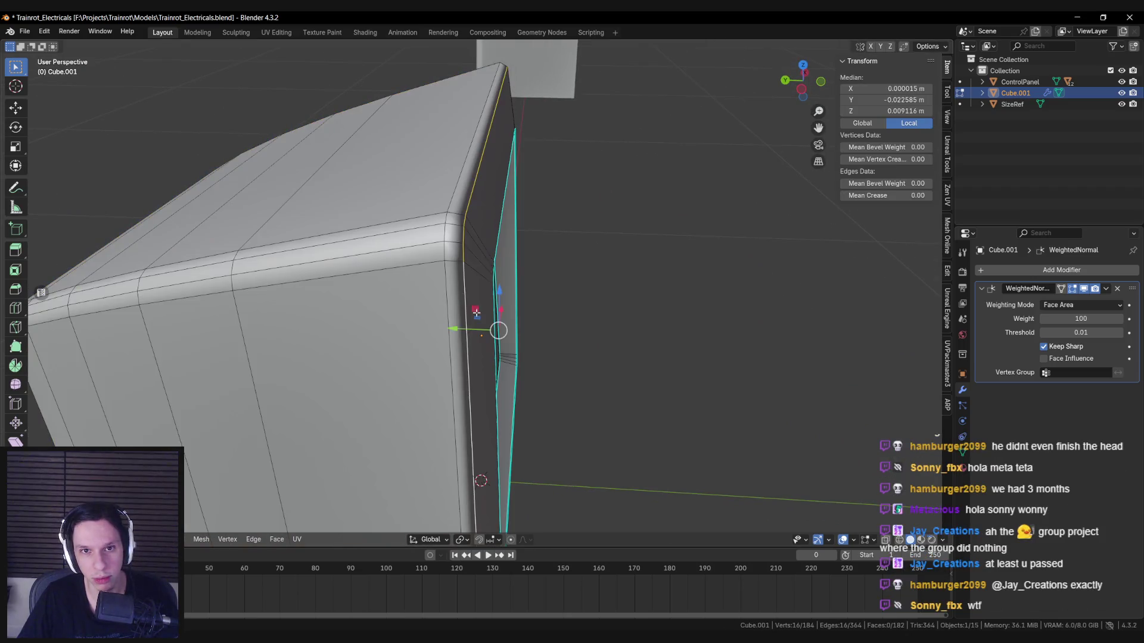
scroll(476, 313, down, 5)
key(ctrl+e)
click(471, 313)
key(Tab)
Step: Orbit and zoom to face the monitor frame
mouse_move(471, 313)
middle_down()
mouse_move(345, 322)
mouse_move(360, 310)
mouse_move(438, 310)
mouse_move(419, 326)
mouse_move(456, 307)
mouse_move(523, 301)
mouse_move(522, 333)
middle_up()
scroll(335, 329, down, 4)
scroll(364, 308, up, 5)
scroll(458, 302, down, 3)
scroll(463, 297, up, 3)
scroll(522, 333, up, 2)
Step: Select the inner screen edge loop and scale it up slightly
key(Tab)
key(Tab)
key(Tab)
mouse_move(422, 341)
middle_down()
mouse_move(421, 351)
mouse_move(433, 310)
mouse_move(572, 345)
mouse_move(690, 357)
mouse_move(352, 306)
mouse_move(288, 308)
middle_up()
Step: Dismiss the edge menu unchanged and show the monitor beside the character
key(Tab)
scroll(433, 310, up, 3)
scroll(433, 311, down, 3)
key(Tab)
key(a)
alt+click(474, 329)
key(s)
click(707, 366)
scroll(536, 340, down, 2)
scroll(528, 345, up, 3)
right_click(527, 344)
click(527, 344)
key(Tab)
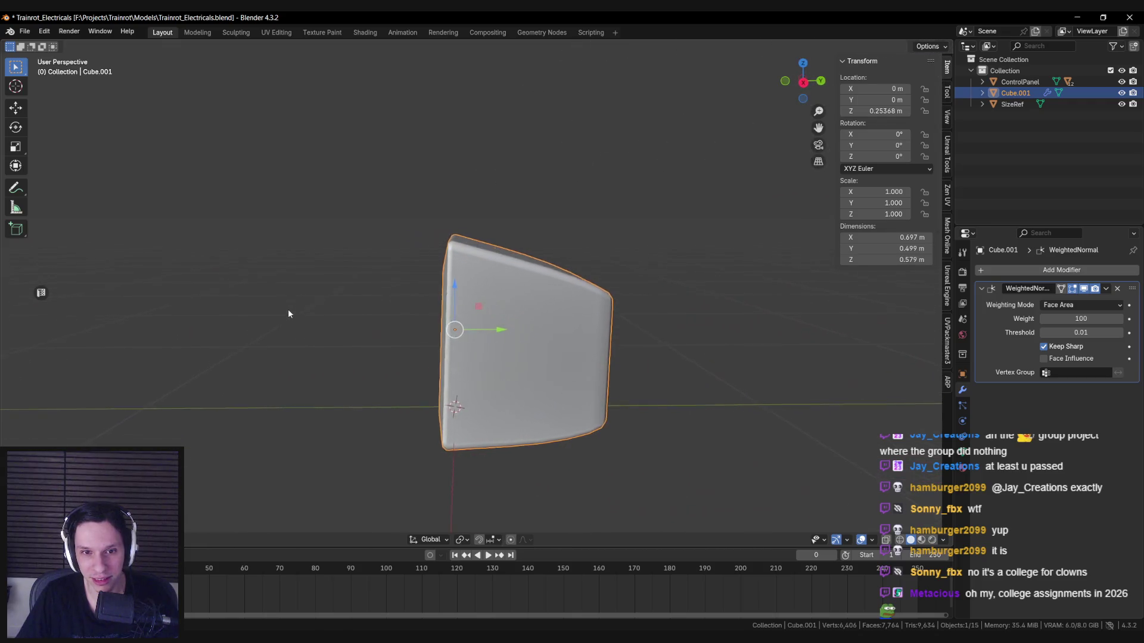
key(Tab)
key(Tab)
middle_drag(417, 319, 590, 326)
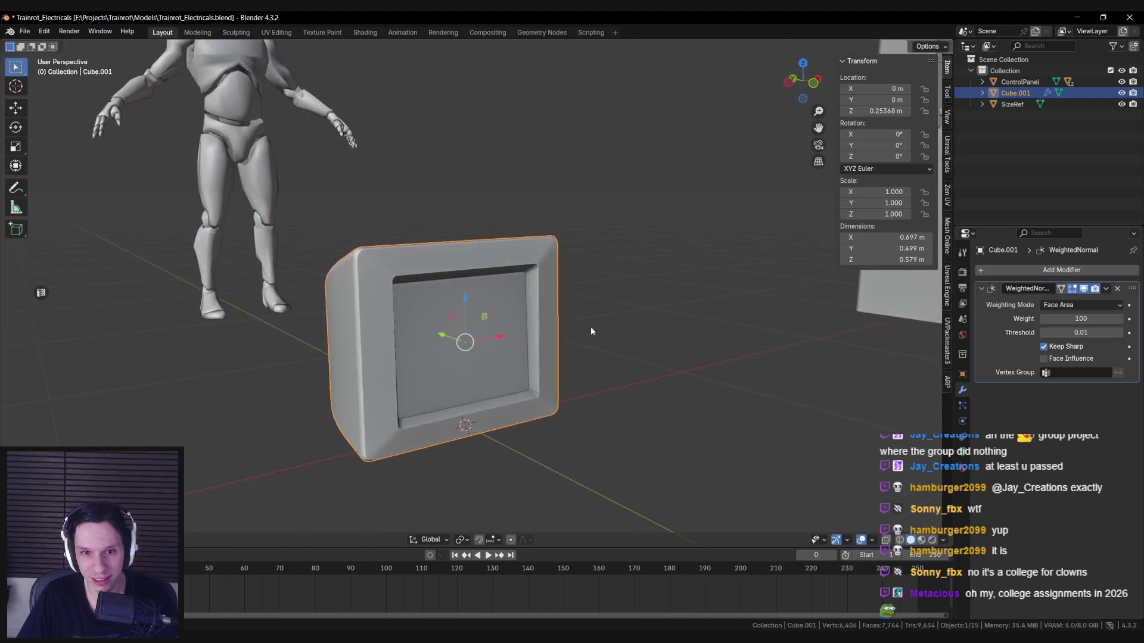
Step: Study the beige CRT reference photos on the PureRef board
key(alt+Tab)
scroll(572, 329, down, 1)
scroll(373, 428, up, 5)
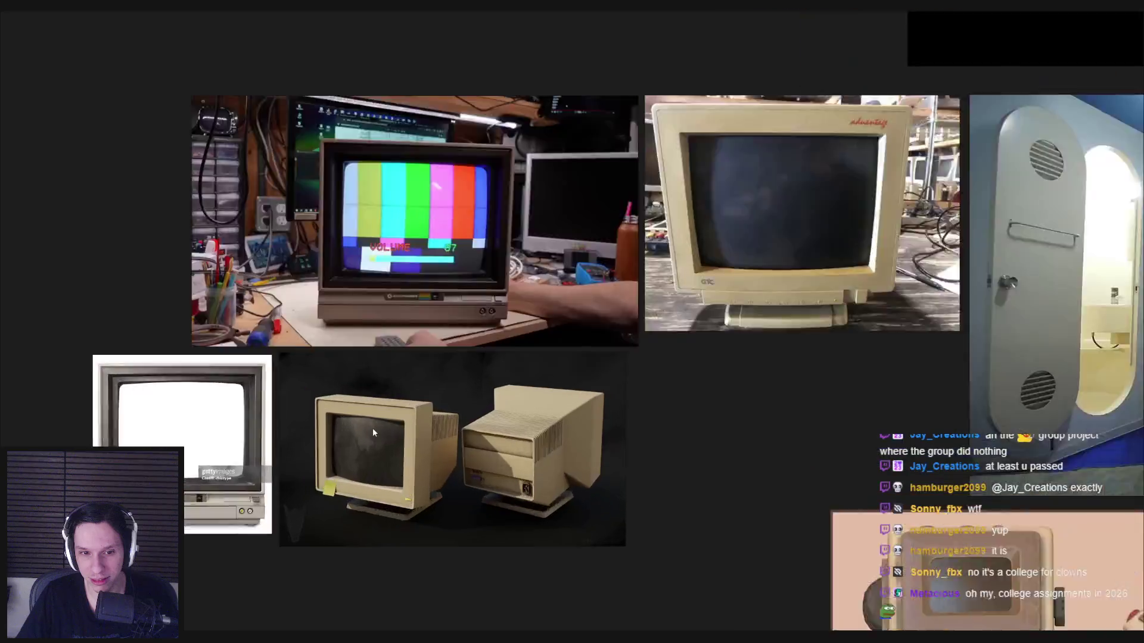
scroll(370, 430, down, 3)
middle_drag(370, 430, 366, 360)
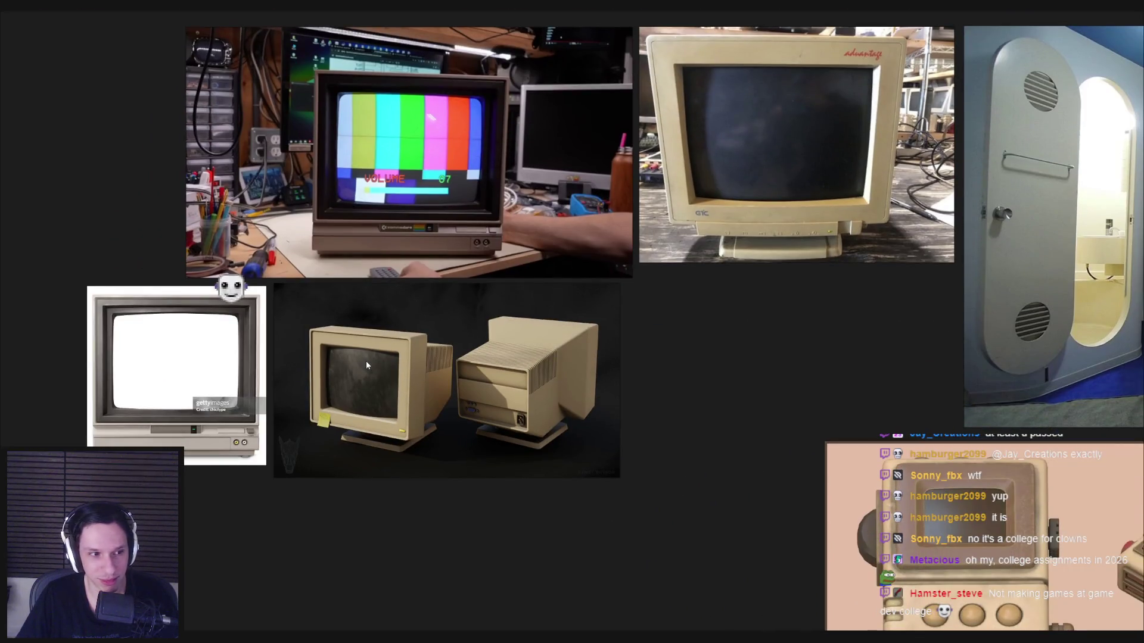
key(alt+Tab)
Step: Back in Blender, select the monitor's inner screen face in Edit Mode
mouse_move(371, 313)
middle_down()
mouse_move(444, 248)
mouse_move(444, 298)
mouse_move(452, 280)
middle_up()
key(Tab)
click(444, 320)
scroll(488, 310, up, 3)
Step: Try scaling the screen face several times, cancel each attempt, and orbit to a side view
key(s)
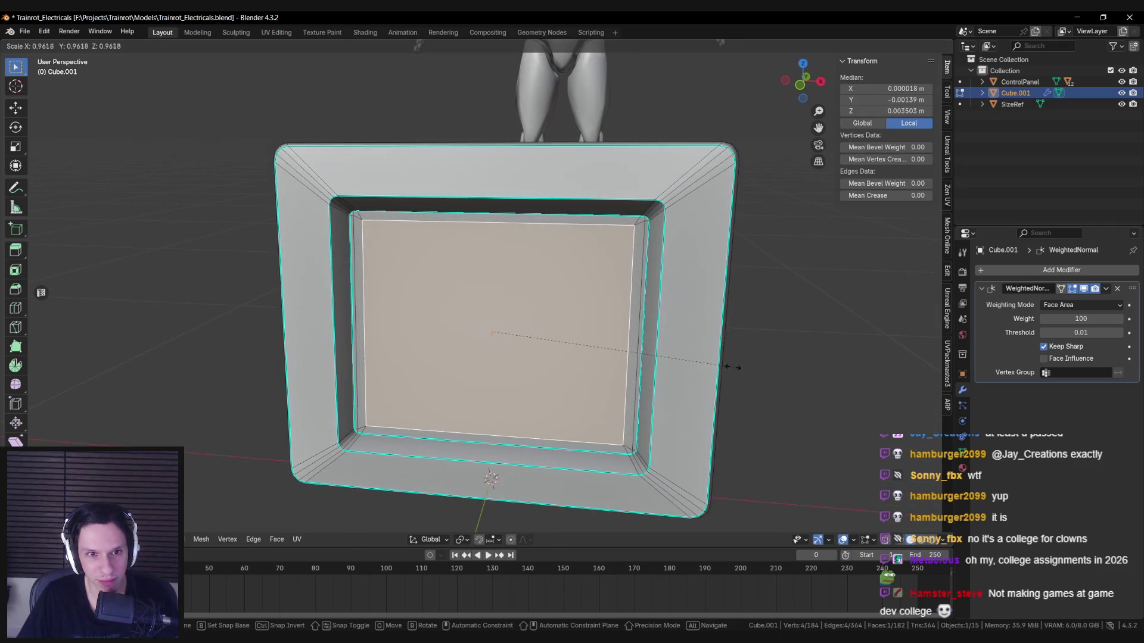
right_click(719, 367)
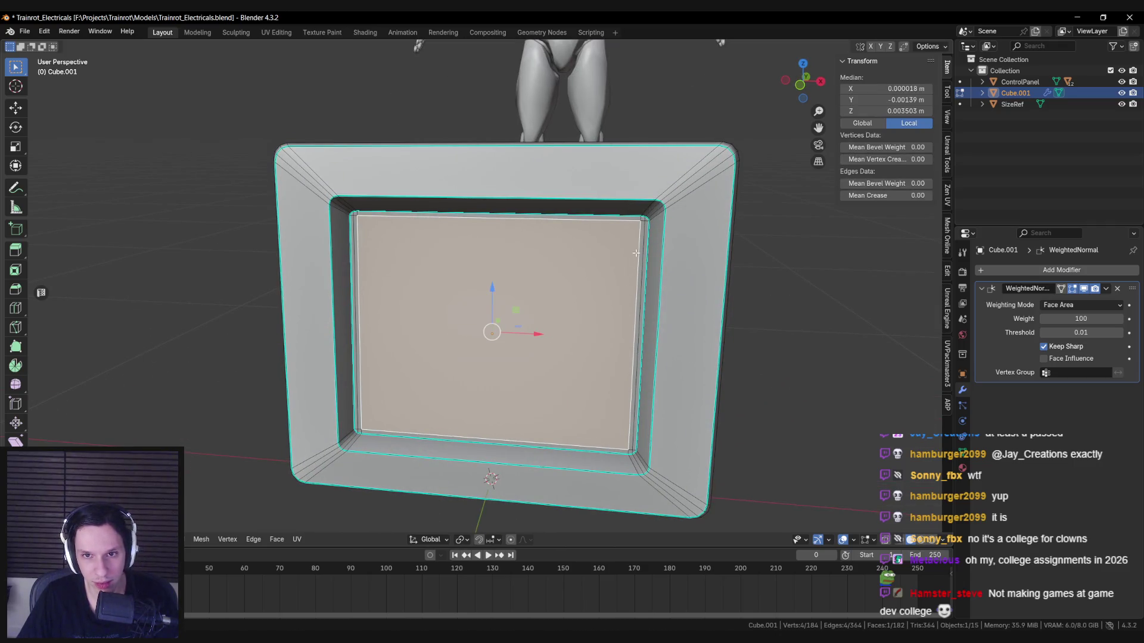
scroll(636, 254, down, 2)
scroll(714, 316, up, 3)
scroll(738, 319, down, 3)
middle_drag(741, 319, 649, 338)
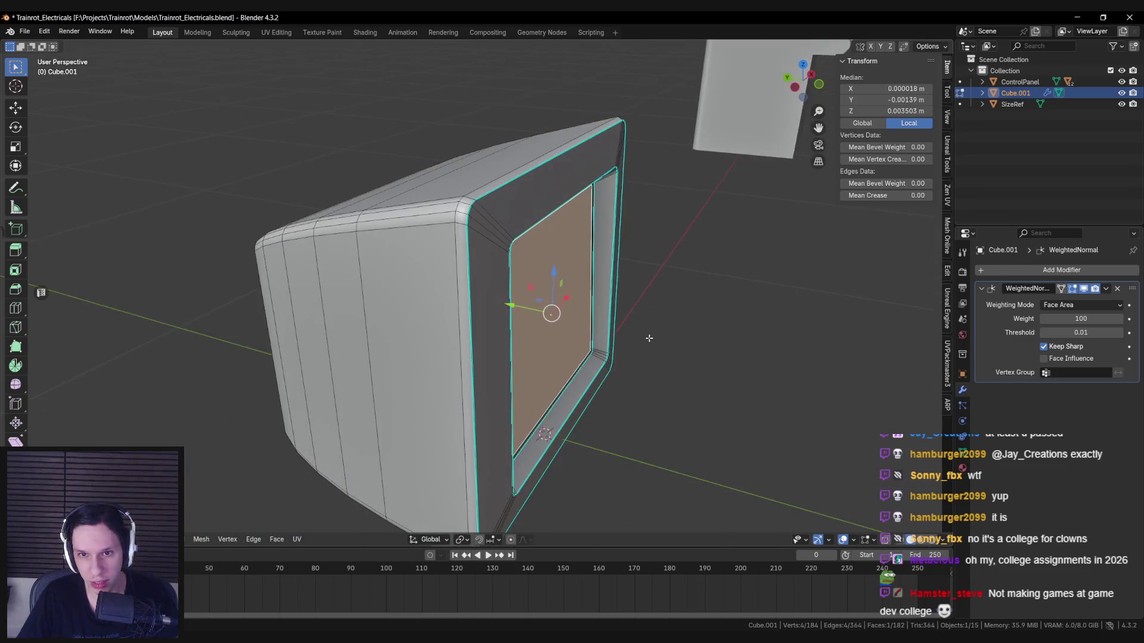
key(s)
right_click(520, 305)
middle_drag(520, 305, 596, 297)
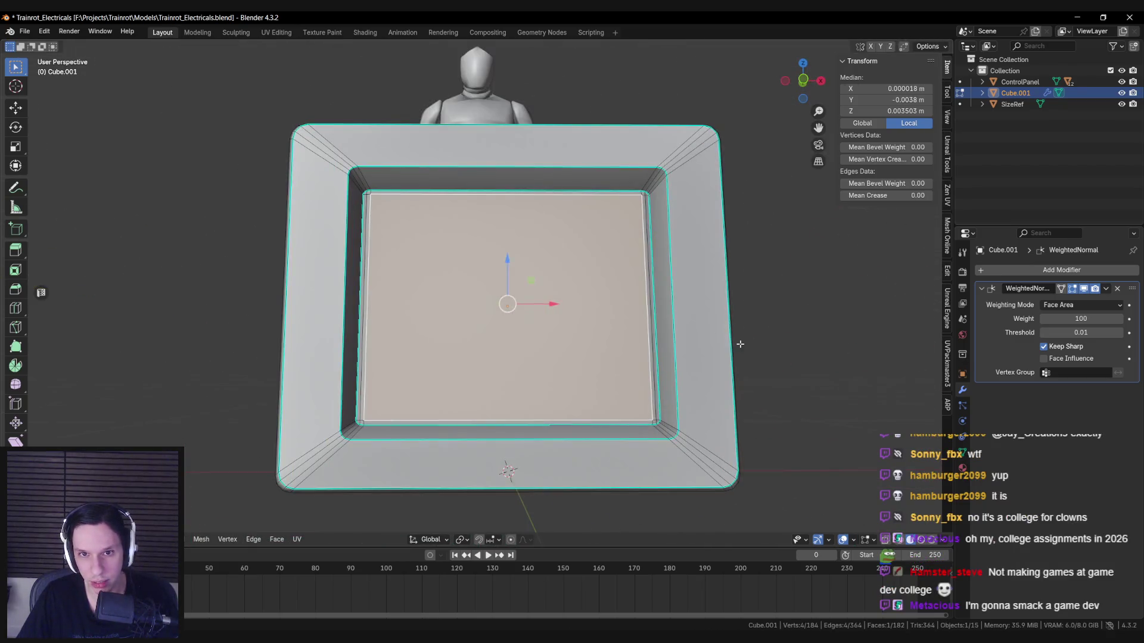
key(s)
right_click(691, 327)
mouse_move(691, 327)
middle_down()
mouse_move(447, 306)
mouse_move(561, 293)
middle_up()
scroll(566, 291, up, 4)
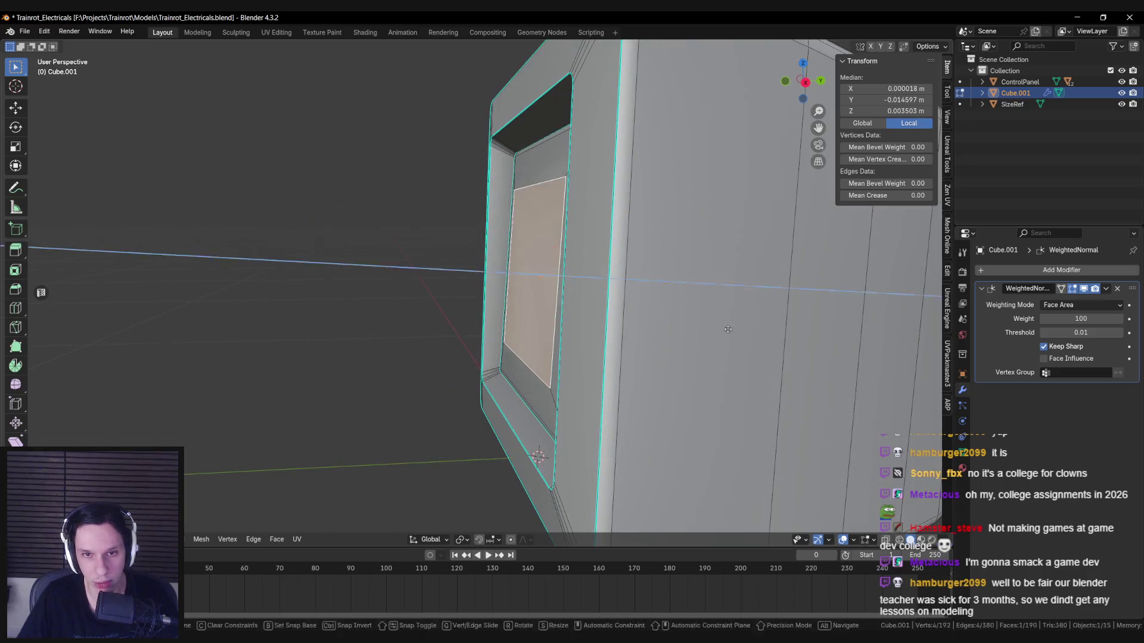
Step: Push the screen face back along the Y axis twice, then leave Edit Mode
key(g)
right_click(638, 298)
mouse_move(638, 299)
middle_down()
mouse_move(539, 277)
mouse_move(606, 283)
mouse_move(737, 245)
mouse_move(566, 244)
mouse_move(558, 213)
mouse_move(505, 381)
middle_up()
key(g)
key(y)
click(557, 278)
key(g)
key(y)
click(506, 377)
key(Tab)
Step: Inspect the recessed screen from the monitor's front, toggling Edit Mode
mouse_move(462, 342)
middle_down()
mouse_move(521, 445)
mouse_move(394, 355)
mouse_move(484, 340)
mouse_move(507, 377)
mouse_move(511, 319)
mouse_move(491, 352)
mouse_move(439, 309)
mouse_move(472, 298)
middle_up()
scroll(484, 341, up, 2)
scroll(515, 359, down, 2)
scroll(511, 318, up, 1)
scroll(491, 352, up, 3)
scroll(491, 352, down, 1)
scroll(491, 352, down, 2)
key(Tab)
scroll(472, 298, up, 3)
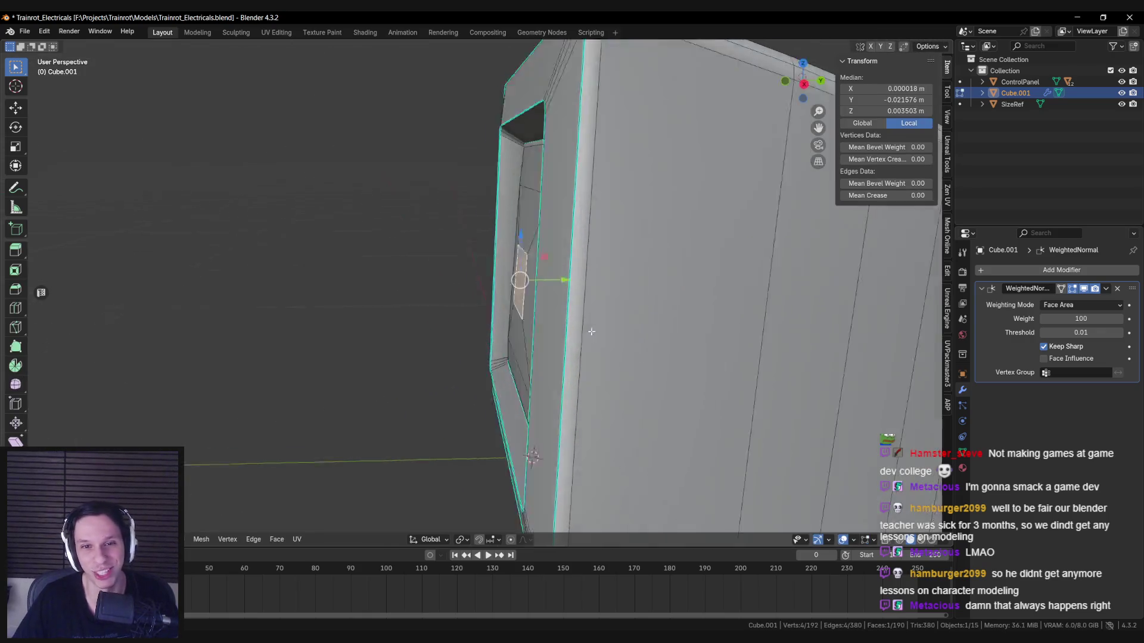
scroll(606, 334, down, 4)
key(Tab)
Step: Push the screen face deeper along Y from the front view beside the character
mouse_move(606, 334)
middle_down()
mouse_move(589, 348)
mouse_move(563, 316)
mouse_move(577, 277)
middle_up()
key(Tab)
scroll(574, 354, up, 3)
scroll(576, 277, up, 2)
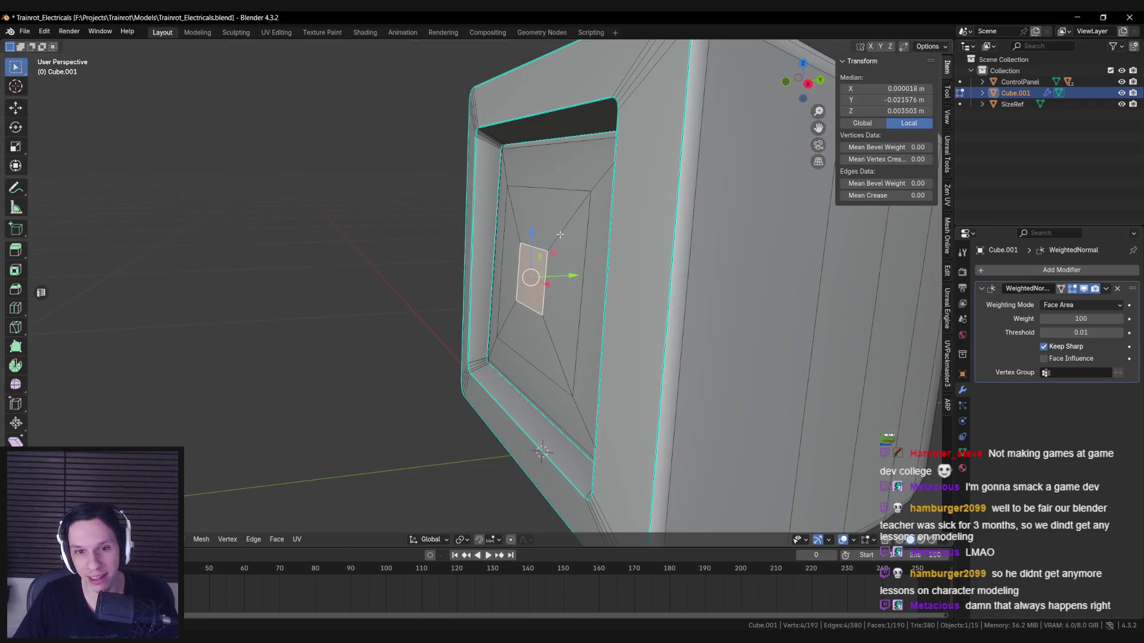
key(g)
key(y)
click(540, 271)
mouse_move(539, 271)
middle_down()
mouse_move(550, 279)
mouse_move(577, 258)
mouse_move(566, 333)
mouse_move(534, 316)
mouse_move(528, 298)
mouse_move(526, 308)
mouse_move(496, 256)
middle_up()
scroll(550, 279, down, 8)
key(Tab)
Step: Check the housing's wireframe from an angled view by toggling Edit Mode
scroll(550, 266, down, 4)
scroll(554, 328, up, 5)
key(Tab)
scroll(534, 320, up, 2)
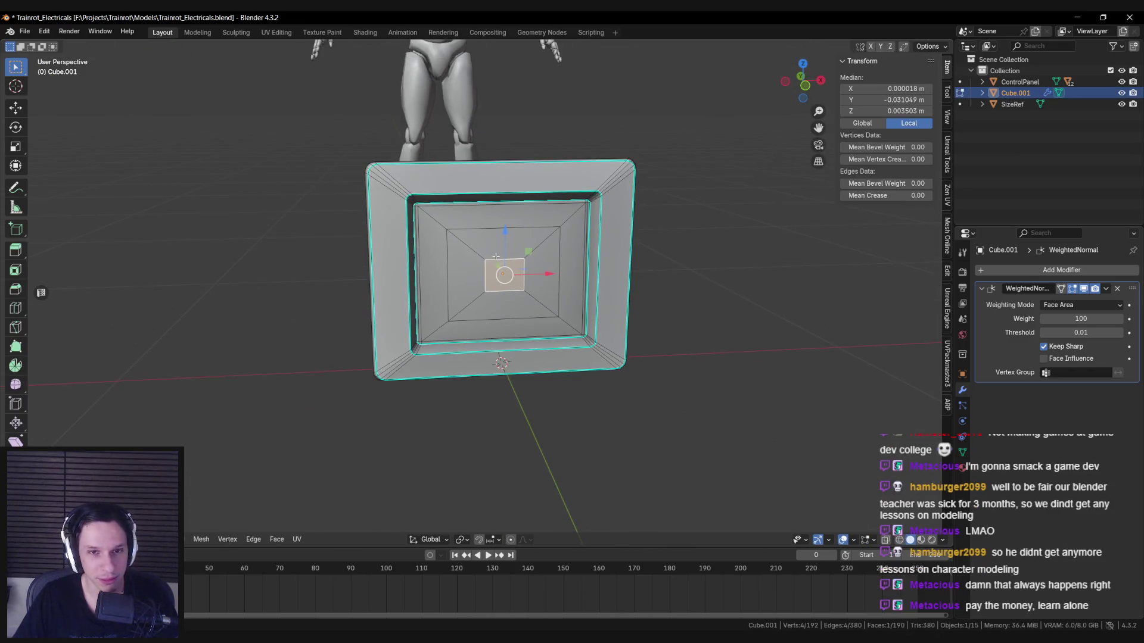
scroll(488, 259, up, 3)
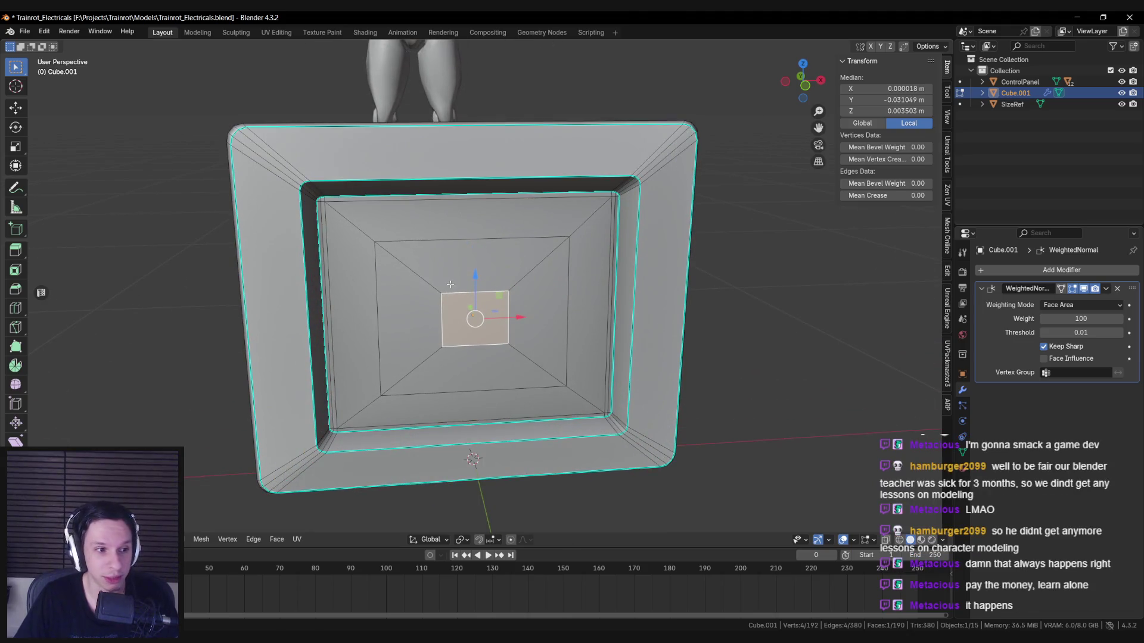
scroll(428, 296, down, 5)
key(Tab)
mouse_move(429, 296)
middle_down()
mouse_move(377, 248)
mouse_move(287, 246)
mouse_move(442, 334)
mouse_move(503, 333)
middle_up()
key(Tab)
key(Tab)
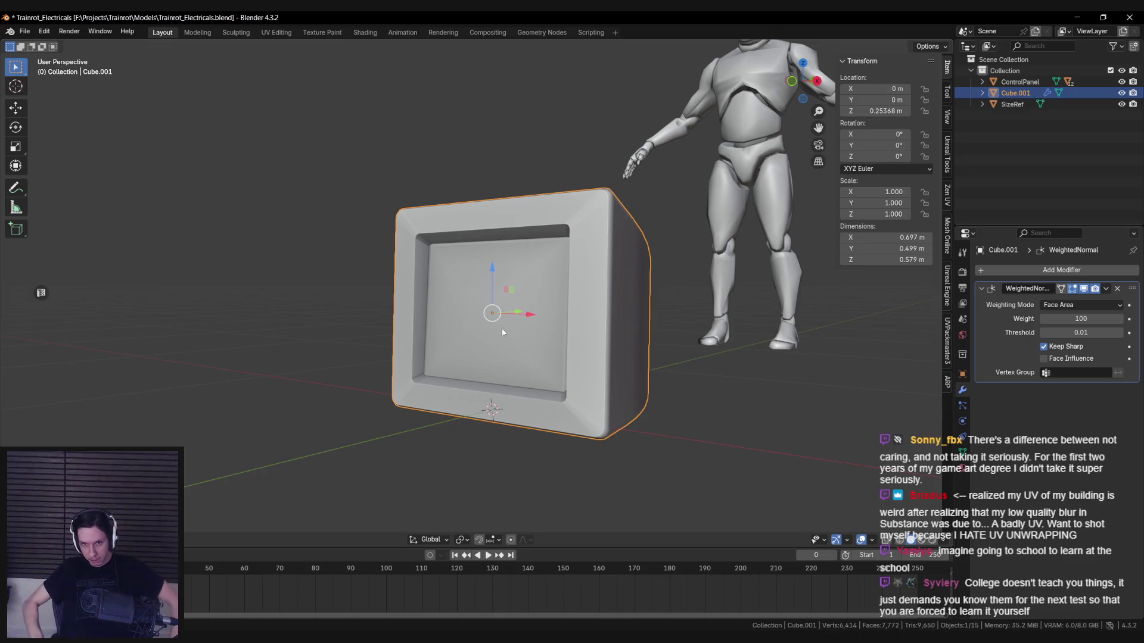
Step: Save Trainrot_Electricals.blend with the monitor viewed from the front
mouse_move(503, 332)
middle_down()
mouse_move(484, 325)
mouse_move(516, 373)
mouse_move(471, 337)
mouse_move(501, 316)
mouse_move(480, 298)
mouse_move(334, 281)
mouse_move(470, 264)
middle_up()
key(ctrl+s)
scroll(516, 374, up, 3)
Step: Inspect the smoothed housing's mesh in Edit Mode from the front, then switch to PureRef
key(Tab)
key(Tab)
key(Tab)
scroll(661, 161, up, 2)
key(a)
key(Tab)
scroll(509, 306, down, 5)
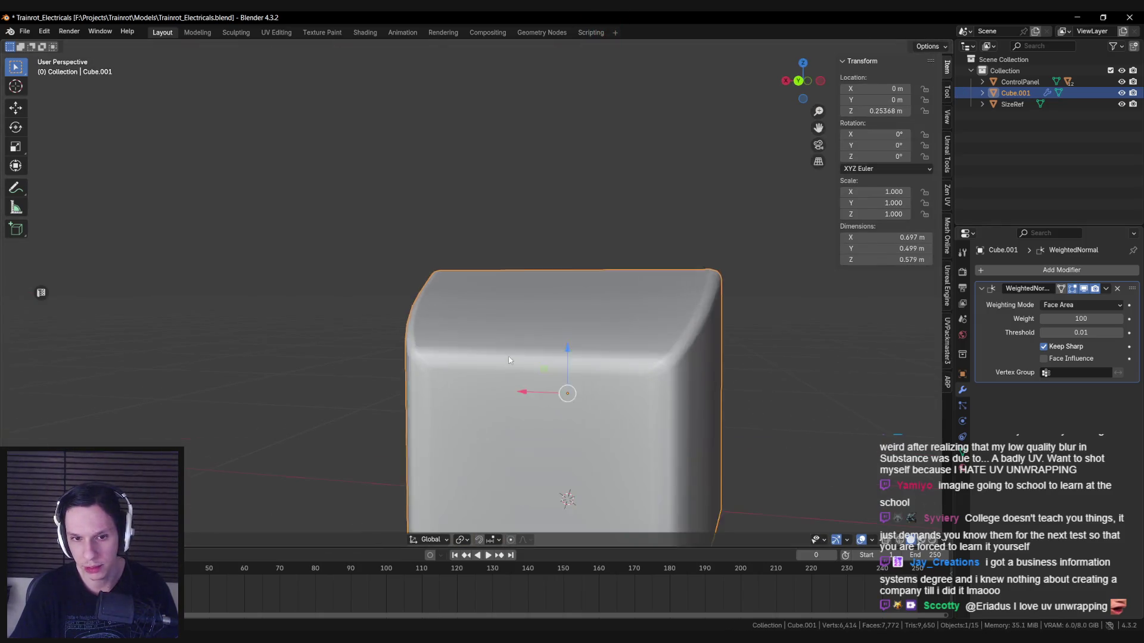
key(Tab)
key(Tab)
scroll(441, 317, down, 2)
middle_drag(441, 317, 471, 333)
scroll(452, 323, up, 3)
key(Tab)
key(Tab)
scroll(470, 334, up, 3)
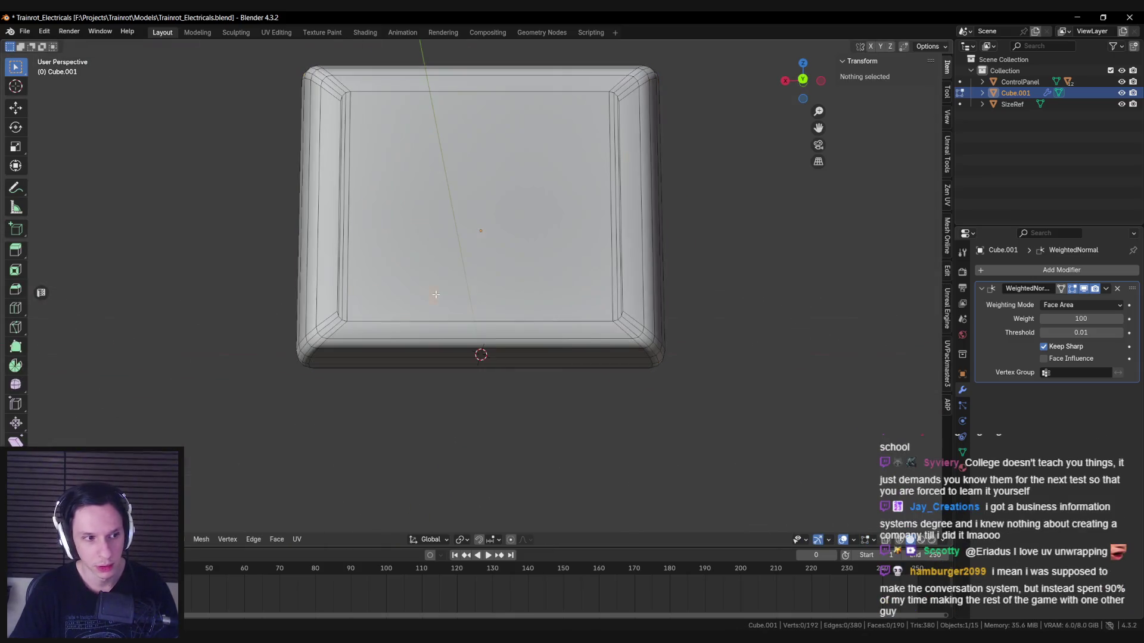
key(alt+Tab)
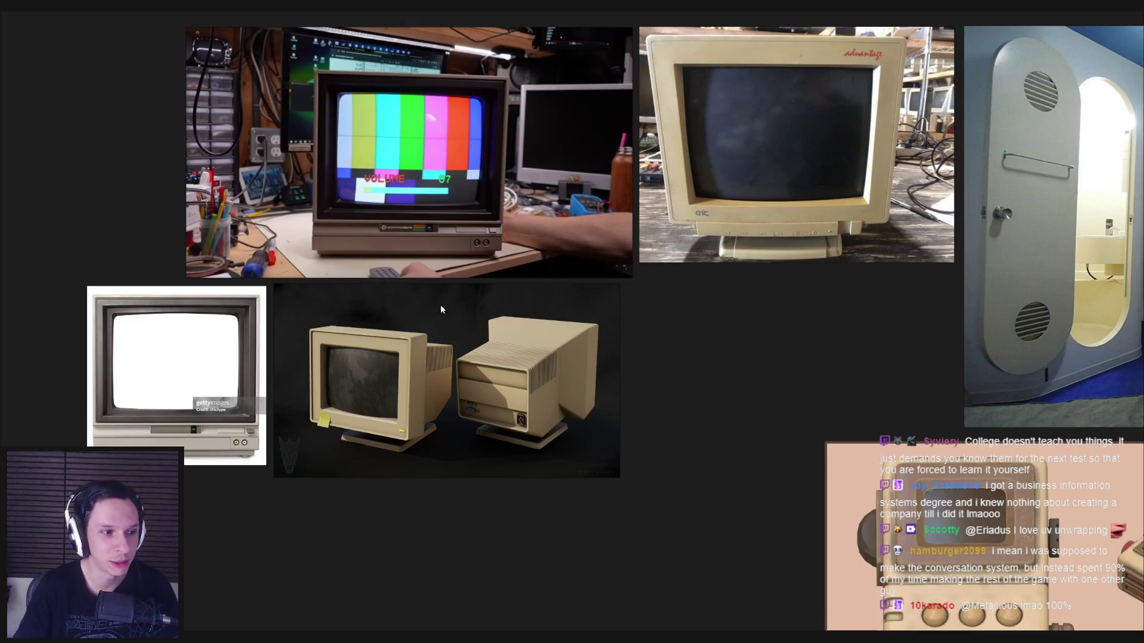
Step: Zoom around the board, selecting the white TV image and then the two-monitor image
scroll(441, 309, down, 3)
scroll(463, 291, up, 2)
scroll(454, 301, up, 2)
scroll(453, 299, down, 2)
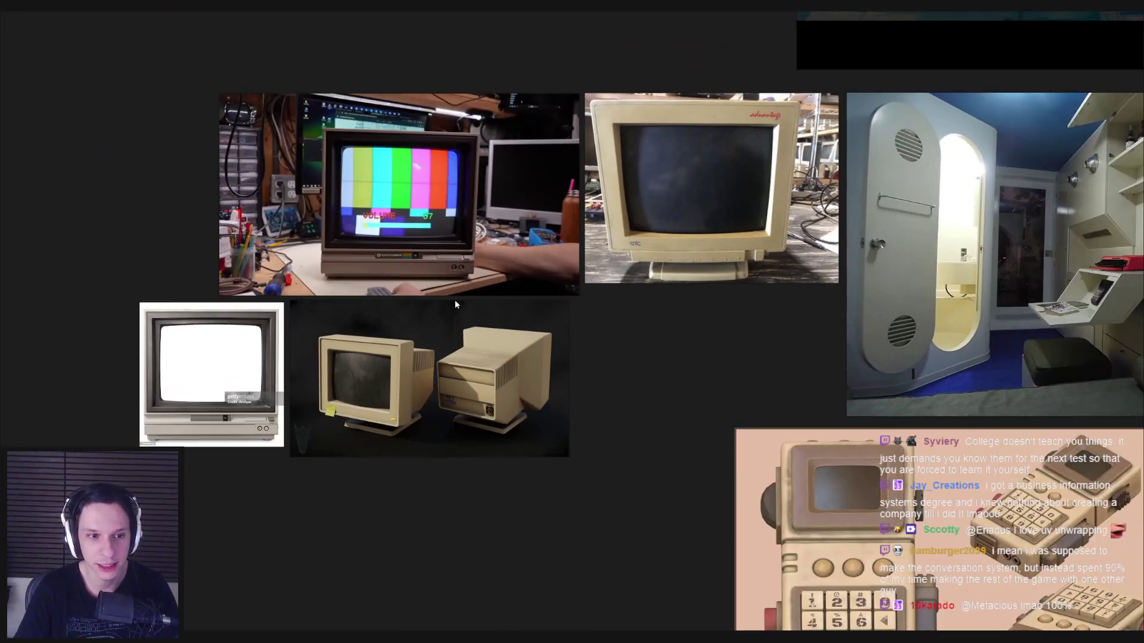
scroll(288, 337, up, 4)
click(245, 323)
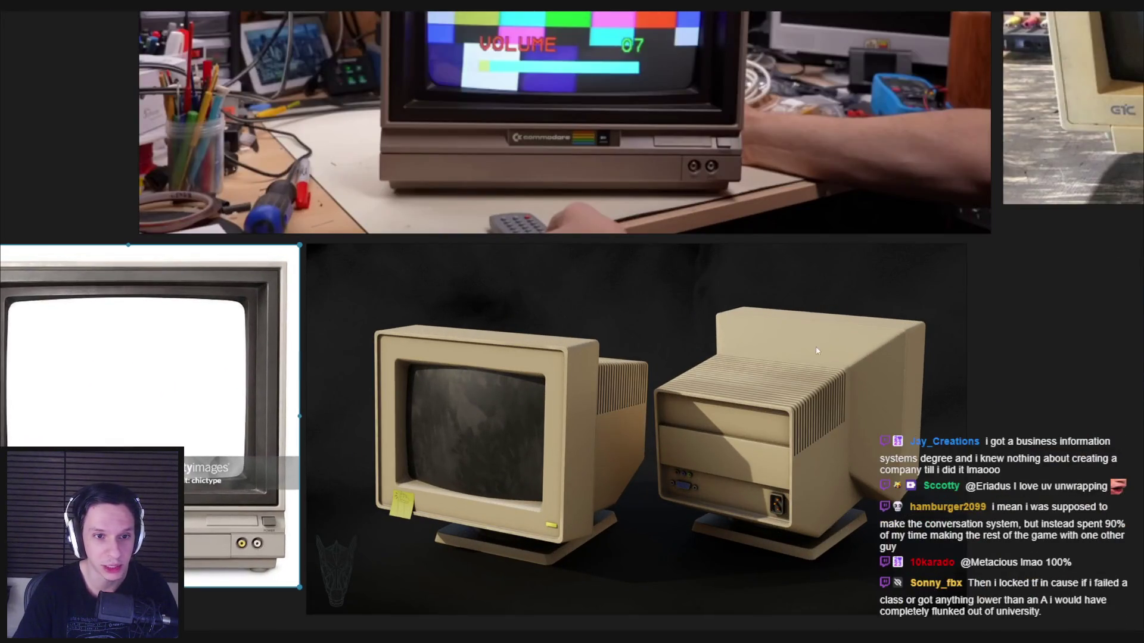
scroll(1038, 348, down, 4)
scroll(473, 271, down, 3)
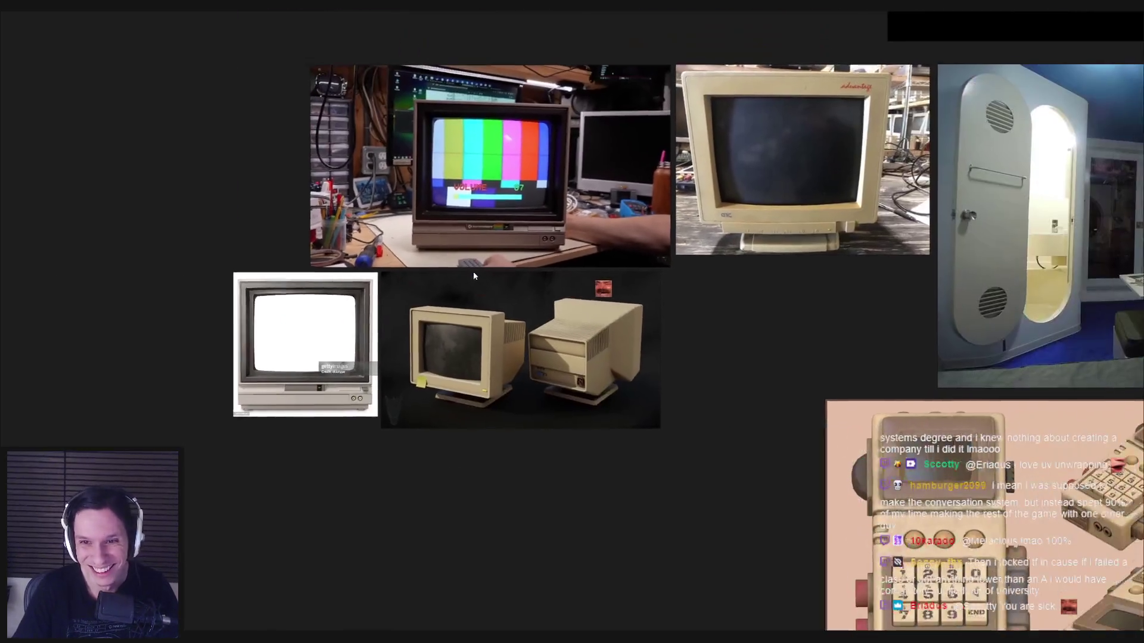
scroll(473, 270, up, 3)
scroll(664, 491, down, 3)
click(592, 338)
scroll(675, 332, up, 3)
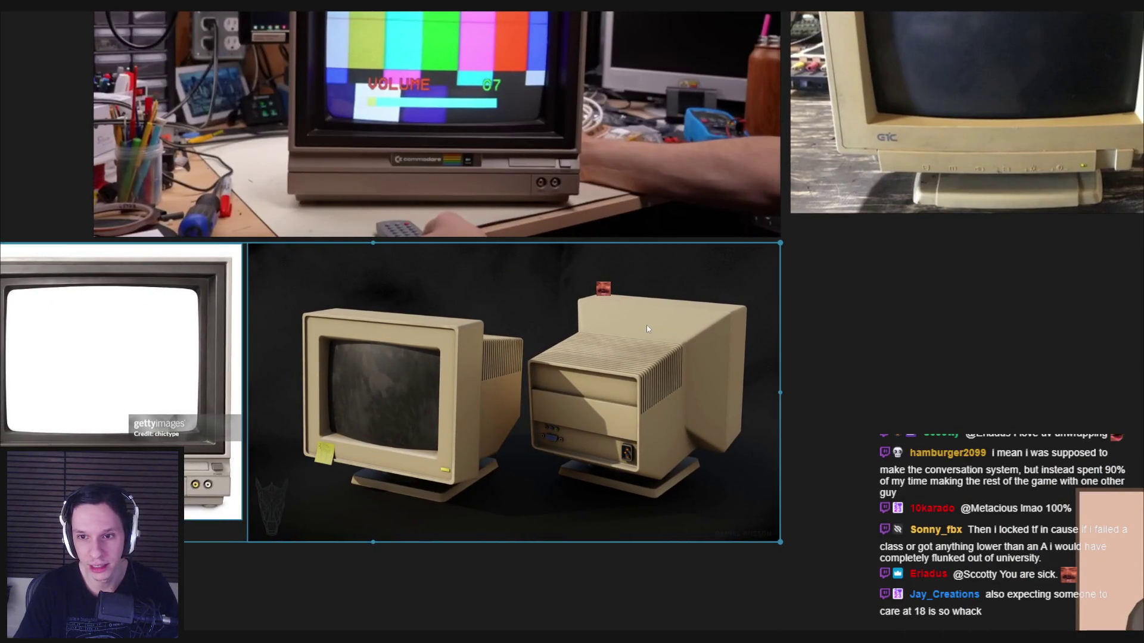
scroll(851, 309, down, 4)
scroll(760, 305, up, 5)
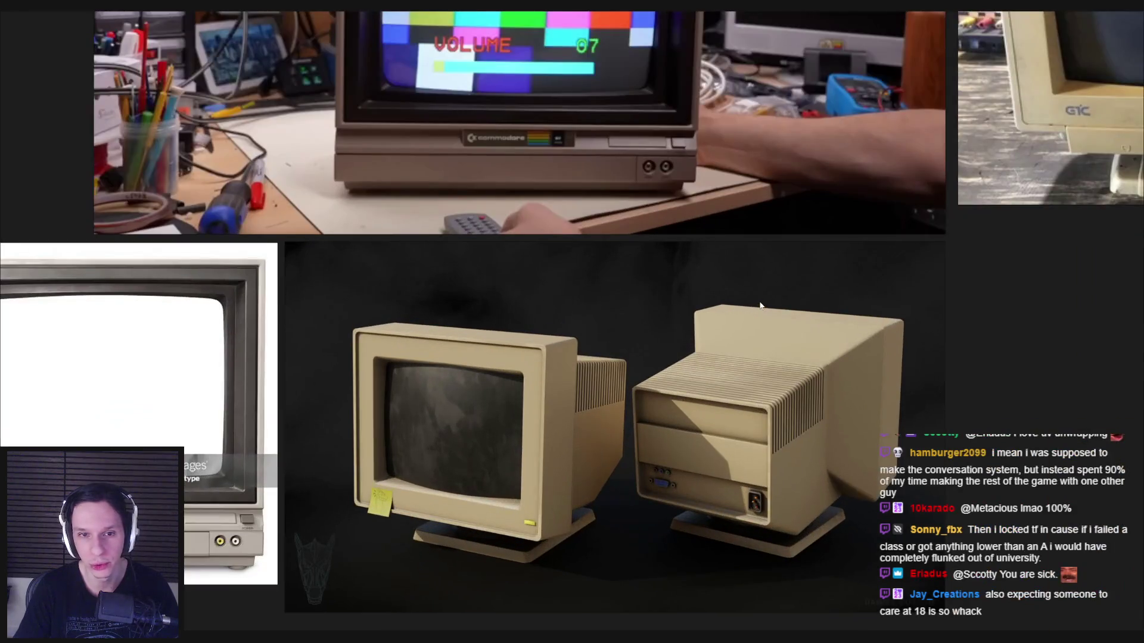
scroll(760, 305, down, 2)
scroll(451, 307, up, 2)
scroll(447, 306, down, 2)
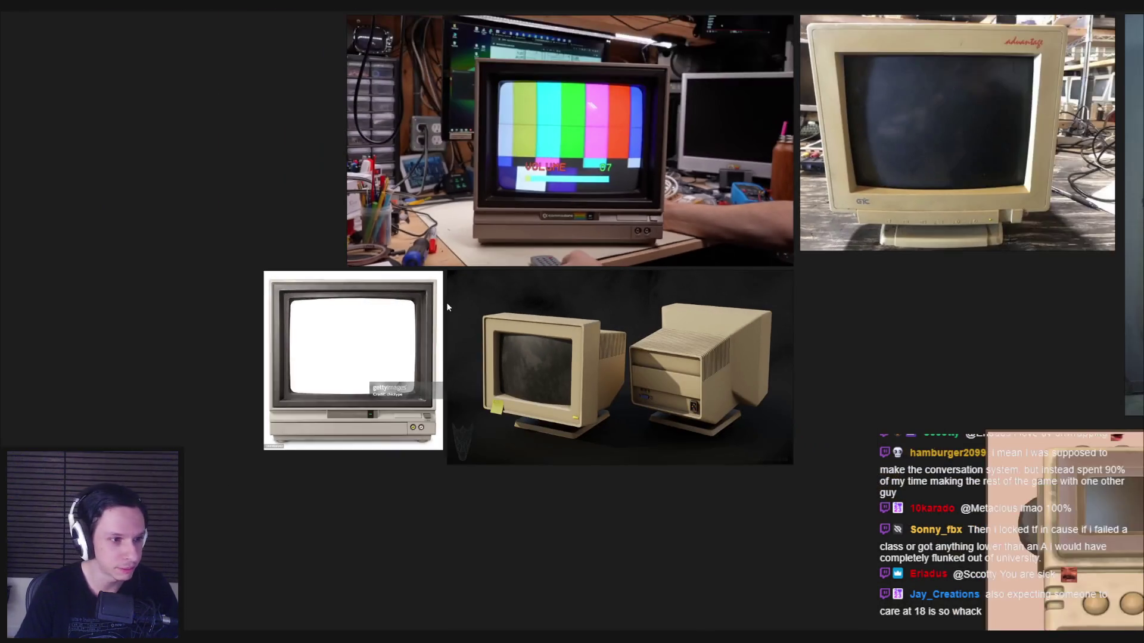
scroll(314, 319, up, 2)
scroll(316, 321, down, 1)
scroll(317, 321, down, 1)
scroll(317, 296, up, 2)
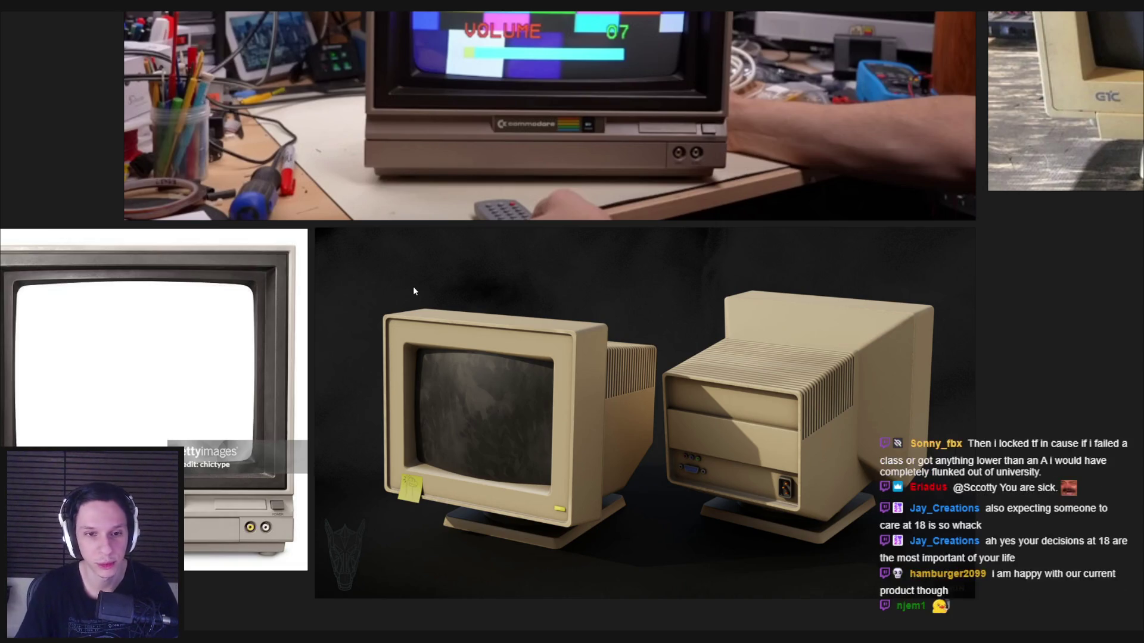
Step: Auto-arrange the board, pan to the CRT references and box-select the two lower images
key(ctrl+p)
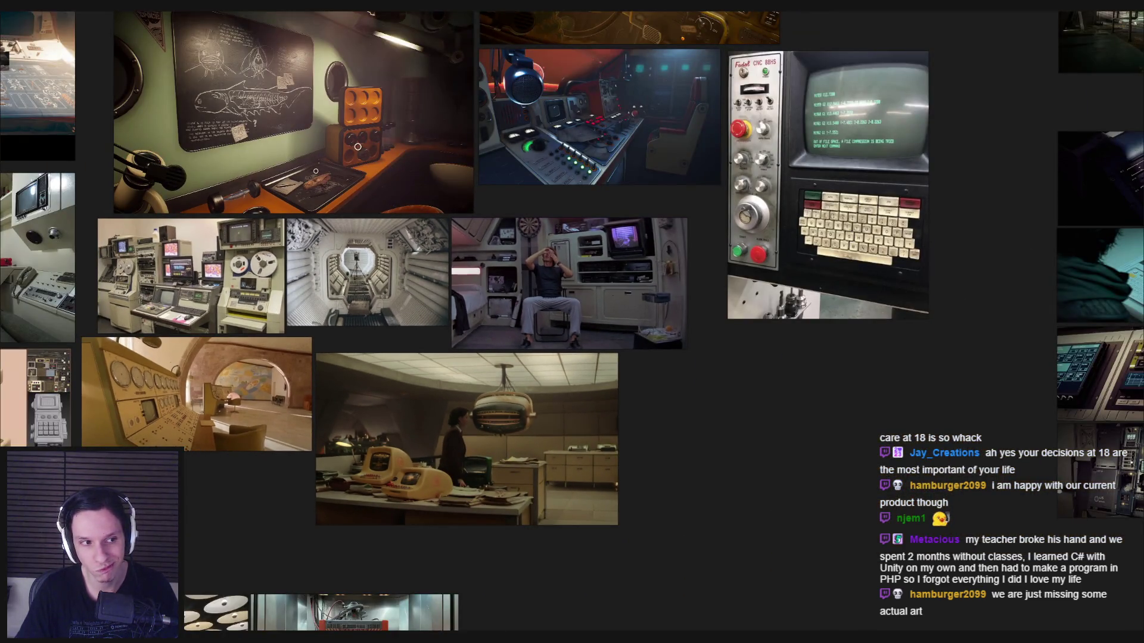
scroll(457, 549, up, 5)
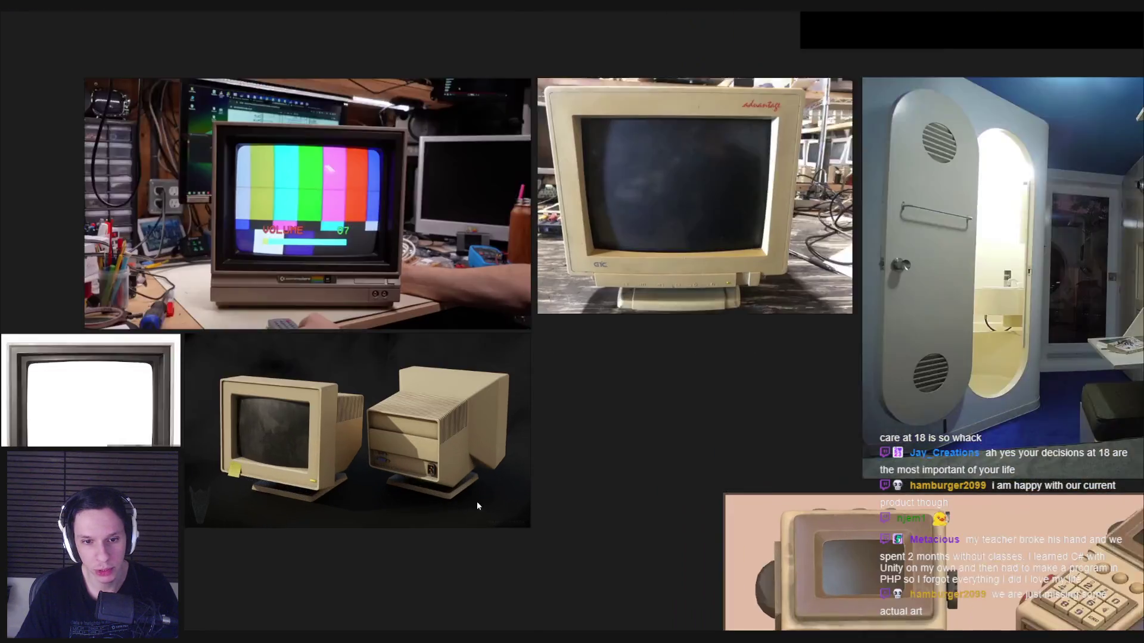
scroll(476, 505, up, 2)
middle_drag(545, 512, 792, 521)
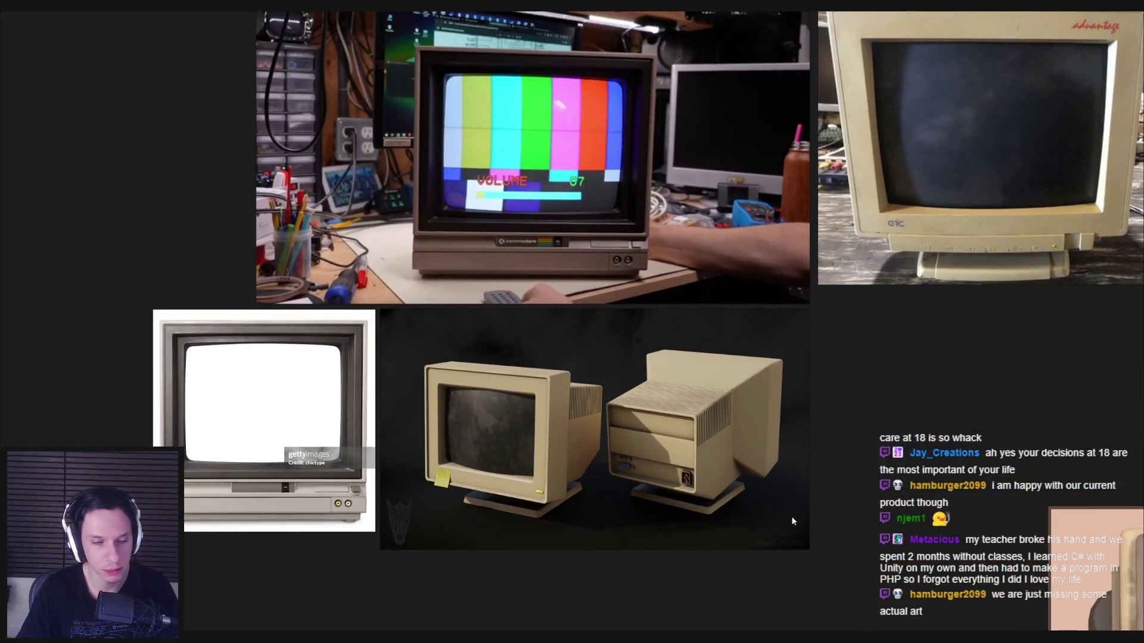
mouse_move(814, 555)
mouse_down()
mouse_move(248, 315)
mouse_move(182, 318)
mouse_move(148, 304)
mouse_up()
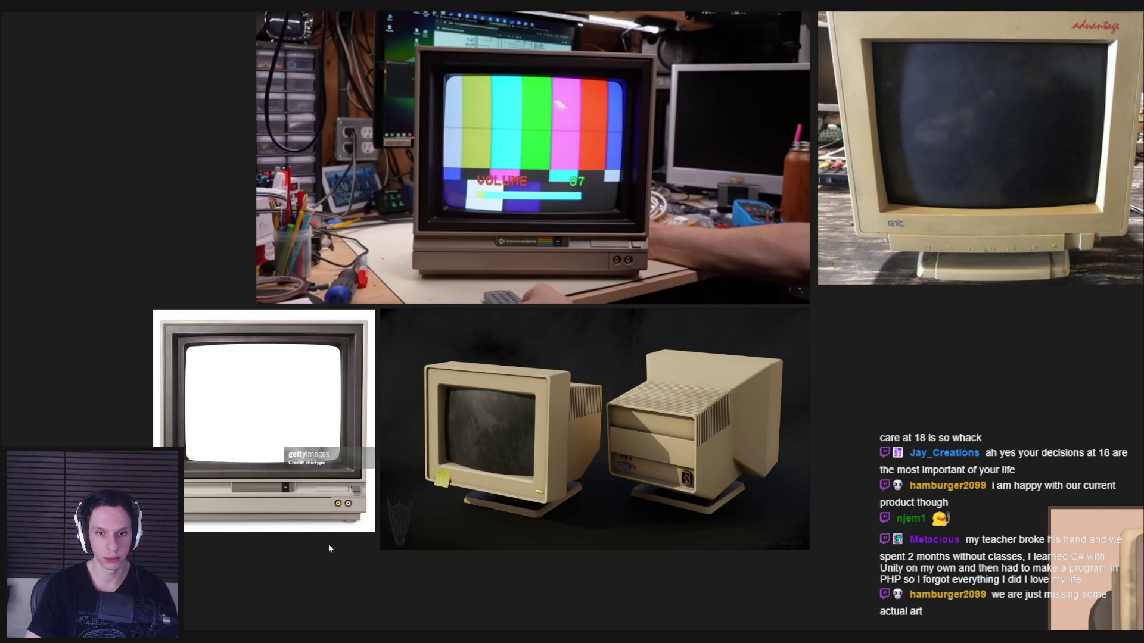
scroll(586, 497, up, 3)
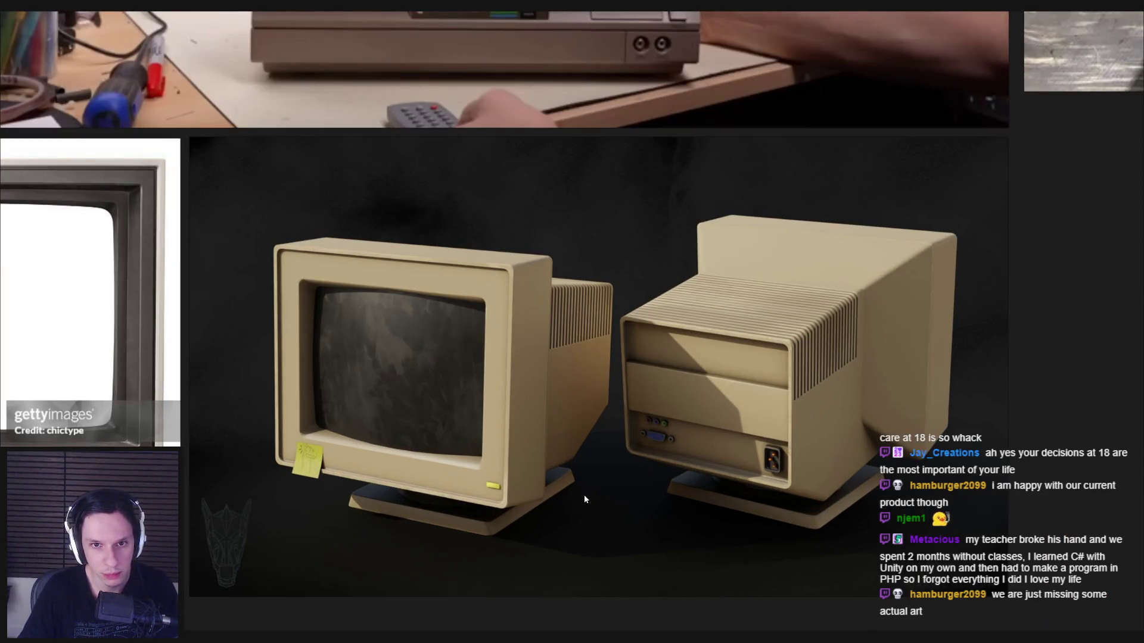
key(alt+Tab)
mouse_move(587, 481)
middle_down()
mouse_move(357, 376)
mouse_move(478, 345)
mouse_move(521, 349)
middle_up()
Step: Frame the Cube.001 monitor housing and isolate it in local view
scroll(356, 376, down, 5)
key(alt+Tab)
key(alt+Tab)
scroll(511, 344, down, 5)
mouse_move(628, 357)
middle_down()
mouse_move(396, 454)
mouse_move(293, 351)
middle_up()
key(KP_Decimal)
mouse_move(509, 357)
middle_down()
mouse_move(434, 338)
mouse_move(476, 324)
mouse_move(470, 341)
mouse_move(524, 369)
mouse_move(515, 342)
mouse_move(551, 311)
mouse_move(651, 314)
mouse_move(560, 358)
mouse_move(415, 195)
mouse_move(758, 365)
middle_up()
key(Tab)
scroll(467, 323, up, 3)
key(Tab)
scroll(478, 324, down, 3)
key(KP_Divide)
Step: Bevel the inner rim edge loop of the screen recess with 5 segments
key(Tab)
scroll(551, 381, up, 4)
key(a)
alt+click(506, 351)
key(Tab)
key(Tab)
alt+click(414, 194)
key(ctrl+b)
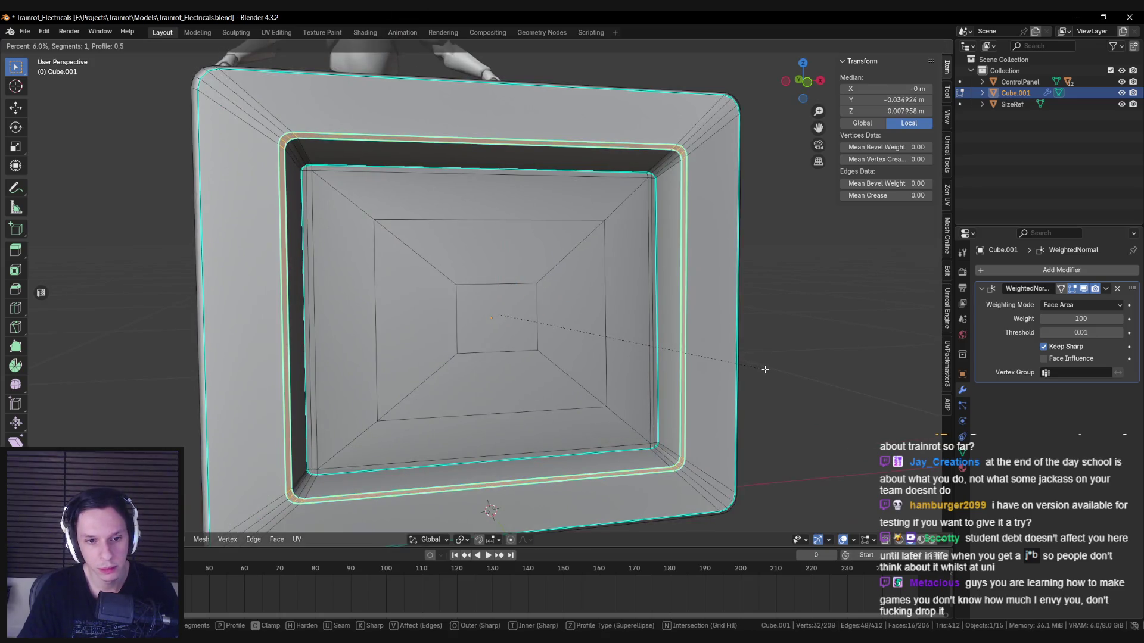
click(764, 370)
right_click(761, 377)
click(761, 378)
key(Tab)
Step: Recentre on the rounded housing and save Trainrot_Electricals.blend
scroll(620, 355, down, 5)
mouse_move(607, 350)
middle_down()
mouse_move(520, 337)
mouse_move(591, 382)
mouse_move(332, 268)
mouse_move(554, 322)
mouse_move(572, 352)
mouse_move(767, 360)
mouse_move(405, 398)
middle_up()
key(KP_Decimal)
key(ctrl+s)
scroll(503, 314, down, 5)
scroll(405, 398, up, 2)
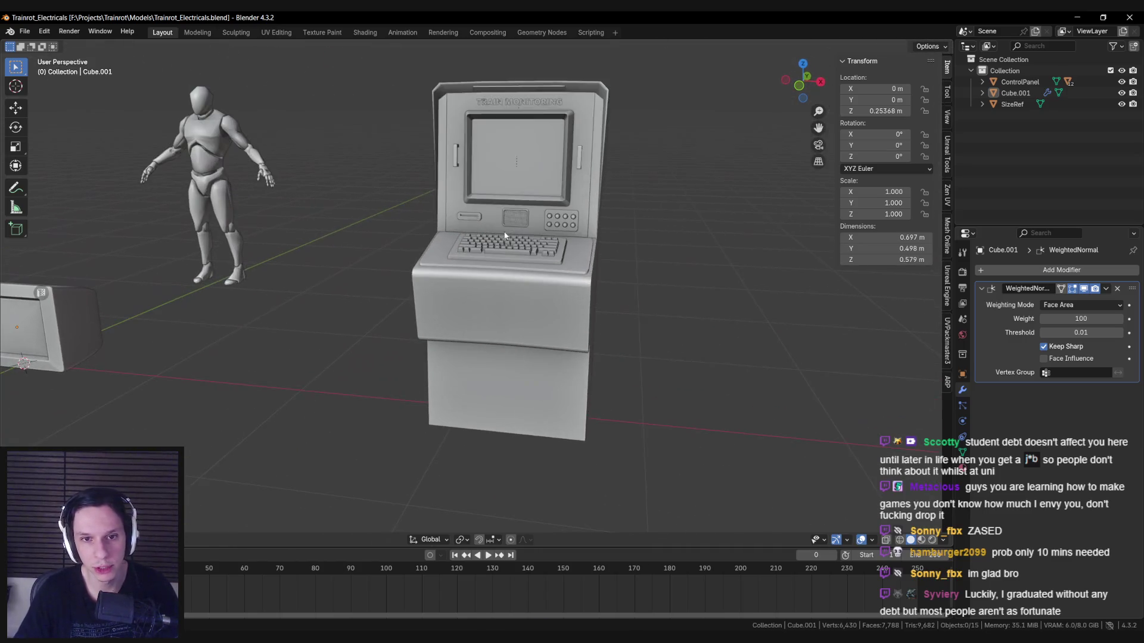
Step: In Edit Mode on the kiosk's front panel, select the face ring around the card-slot inset
scroll(405, 397, down, 1)
scroll(466, 289, up, 4)
click(420, 265)
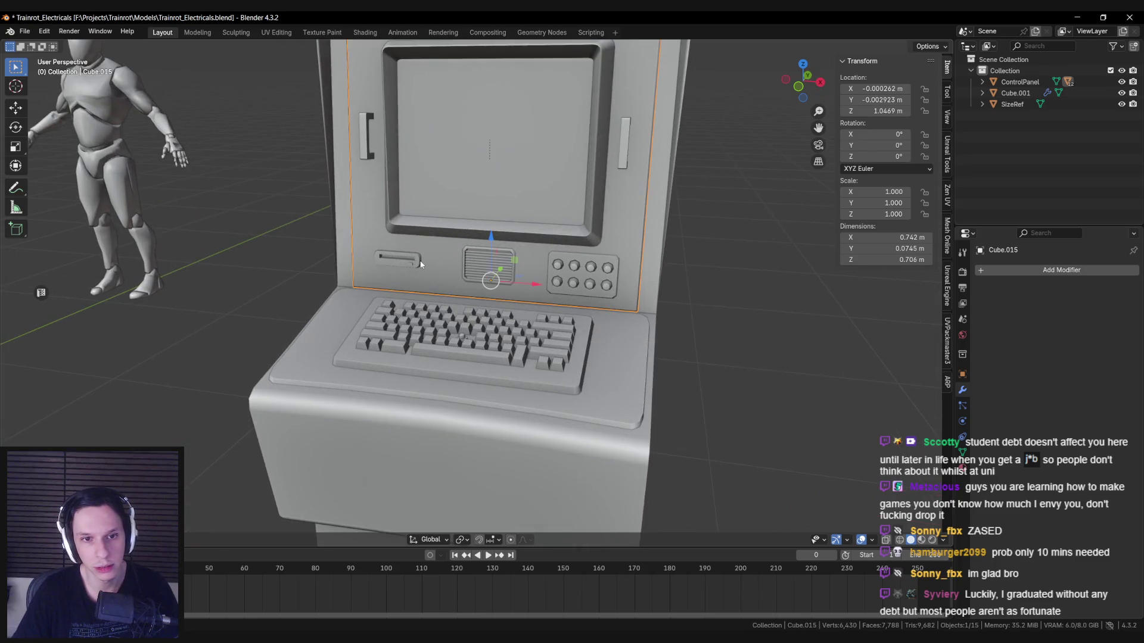
key(Tab)
key(alt+a)
key(a)
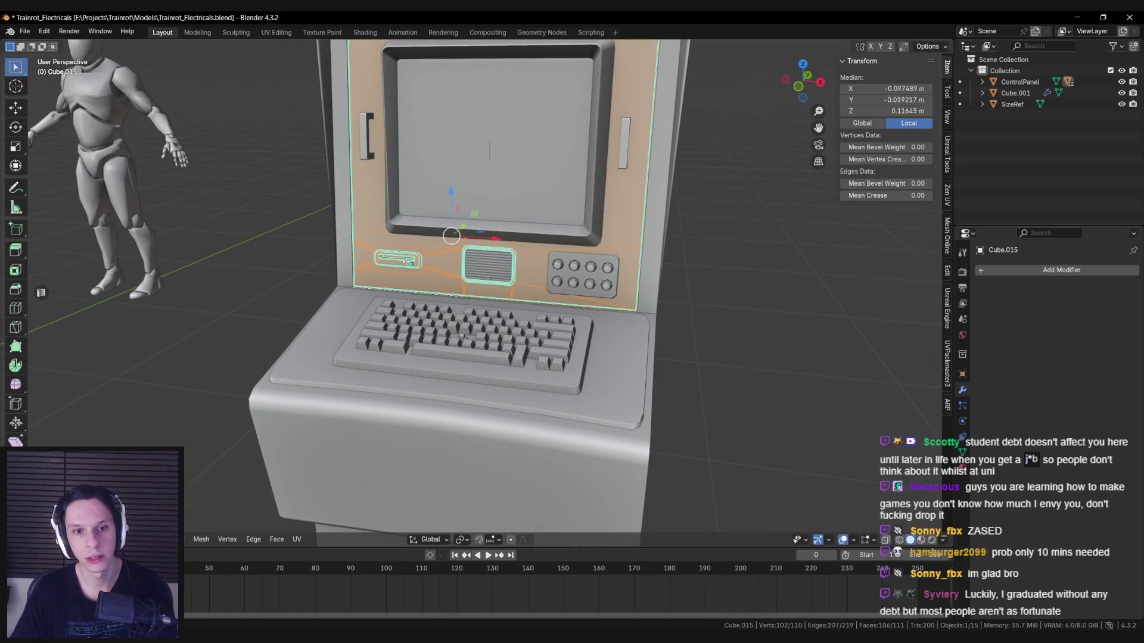
scroll(438, 278, up, 3)
shift+middle_drag(439, 277, 569, 325)
scroll(569, 324, up, 3)
key(alt+a)
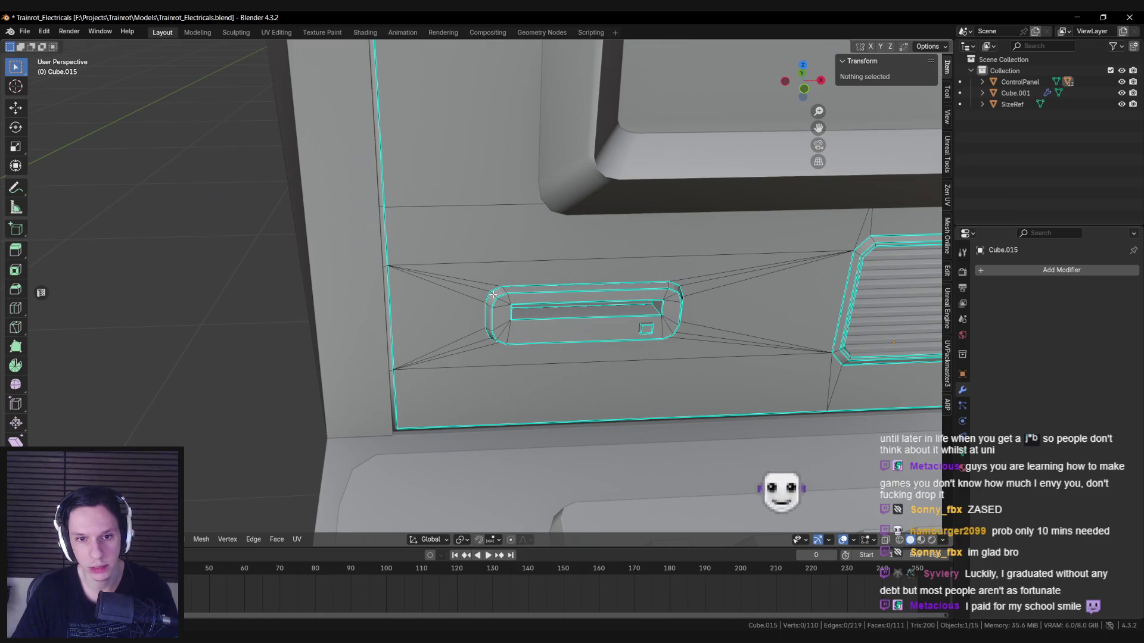
alt+click(493, 294)
Step: Narrow the selection to the slot inset's faces, adding its right-end faces, side face and square light
middle_drag(493, 294, 509, 304)
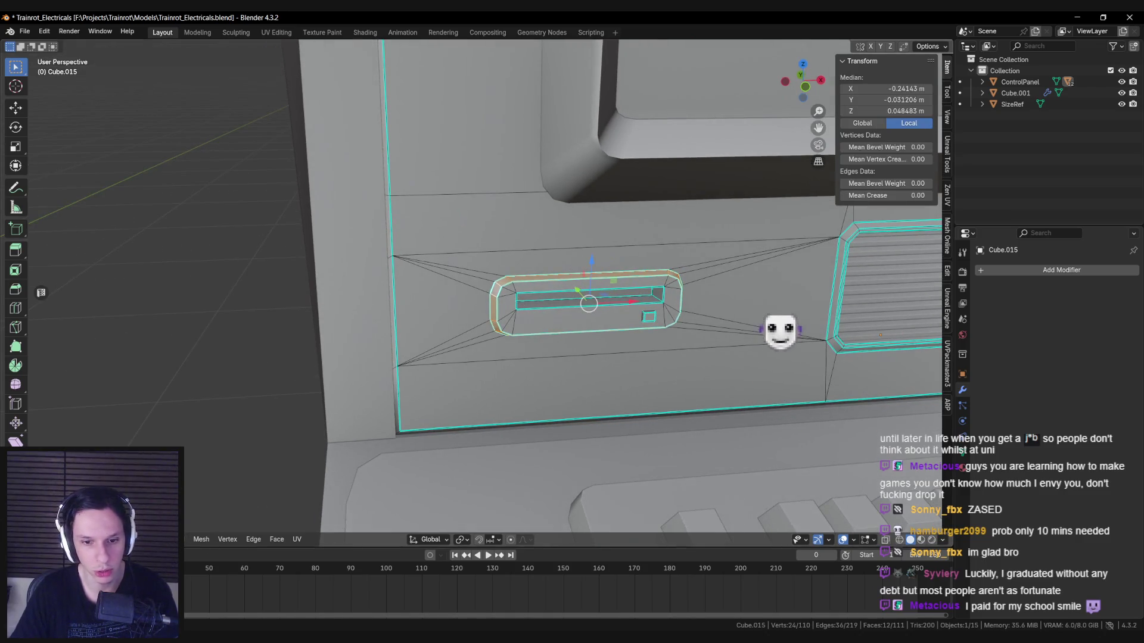
key(ctrl+i)
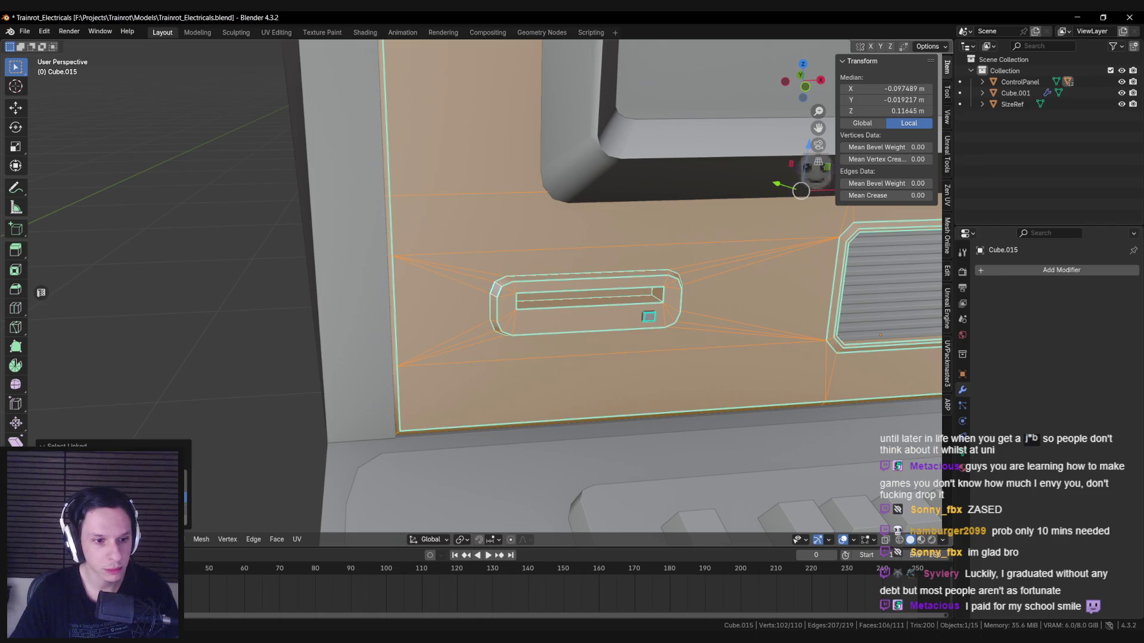
key(ctrl+i)
scroll(558, 315, up, 2)
shift+click(742, 305)
middle_drag(742, 304, 530, 244)
shift+click(738, 285)
mouse_move(739, 285)
middle_down()
mouse_move(745, 351)
mouse_move(766, 372)
mouse_move(595, 247)
mouse_move(424, 310)
middle_up()
shift+click(784, 364)
Step: Separate the selected slot faces into Cube.002 and snap it onto the monitor's lower front
scroll(425, 310, down, 4)
key(g)
key(Escape)
key(p)
click(420, 312)
key(Tab)
scroll(420, 313, down, 5)
scroll(632, 287, up, 2)
key(g)
key(shift+y)
click(182, 426)
key(KP_Decimal)
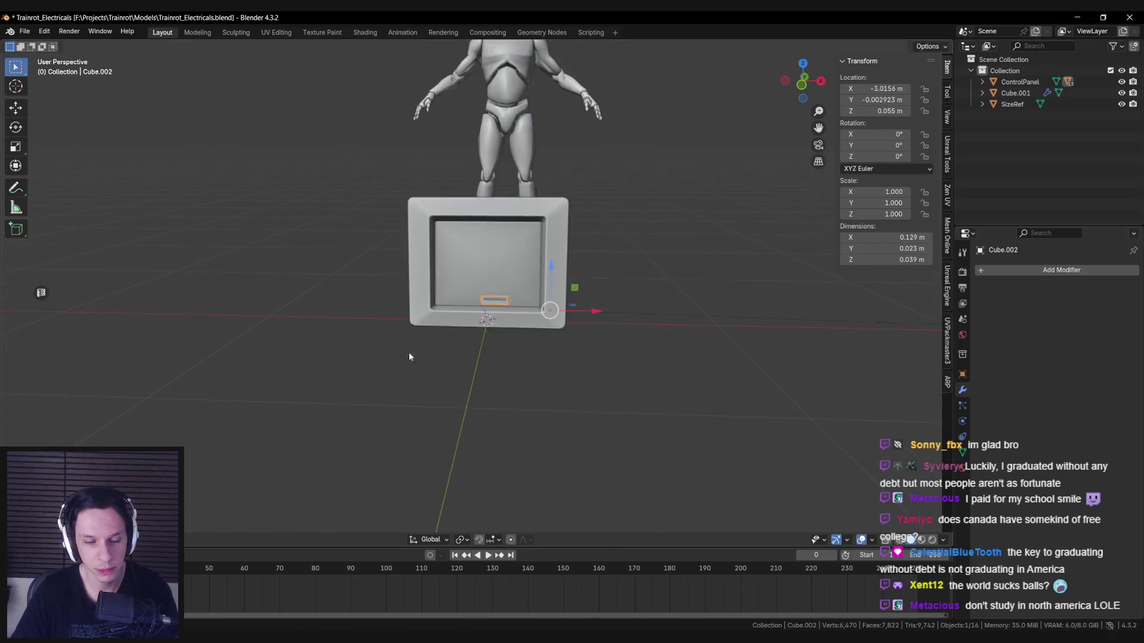
Step: Move the slot piece within the front plane to the monitor's lower-left corner
scroll(585, 305, up, 3)
key(Tab)
key(g)
key(shift+y)
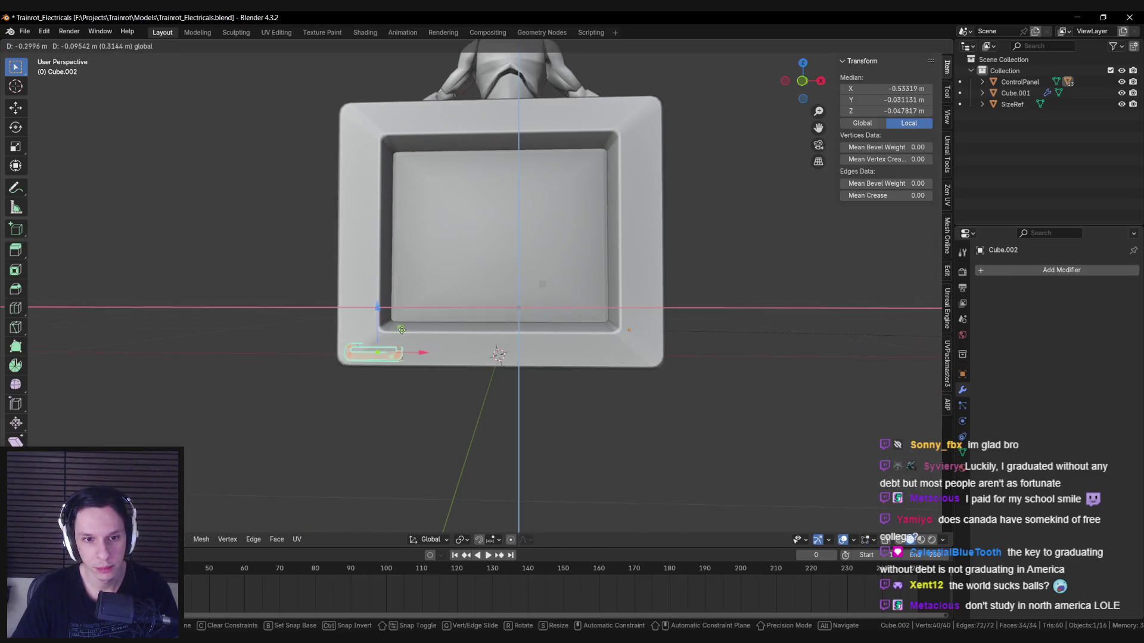
click(399, 325)
middle_drag(399, 324, 607, 360)
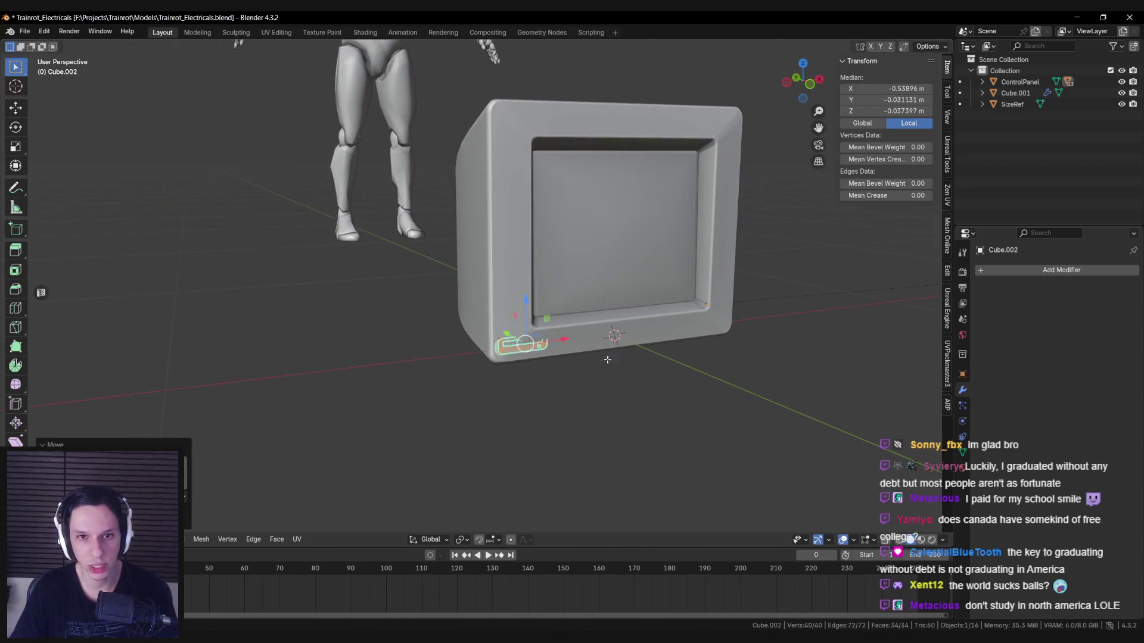
mouse_move(544, 339)
middle_down()
mouse_move(603, 365)
mouse_move(549, 365)
middle_up()
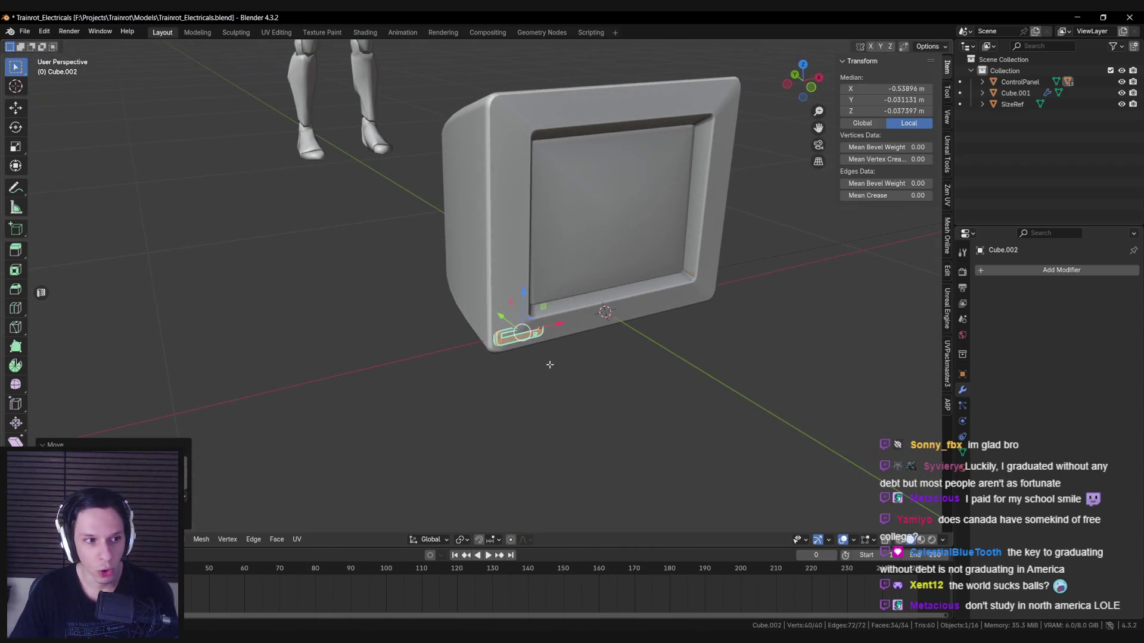
mouse_move(667, 405)
middle_down()
mouse_move(613, 378)
mouse_move(600, 403)
mouse_move(490, 371)
mouse_move(500, 382)
mouse_move(433, 395)
mouse_move(453, 390)
mouse_move(301, 365)
middle_up()
scroll(433, 395, up, 3)
Step: Edit the monitor housing and box-select its lower vertices in see-through display
key(alt+q)
key(alt+z)
mouse_move(260, 301)
mouse_down()
mouse_move(391, 403)
mouse_move(383, 361)
mouse_up()
mouse_move(446, 386)
middle_down()
mouse_move(429, 368)
mouse_move(335, 355)
middle_up()
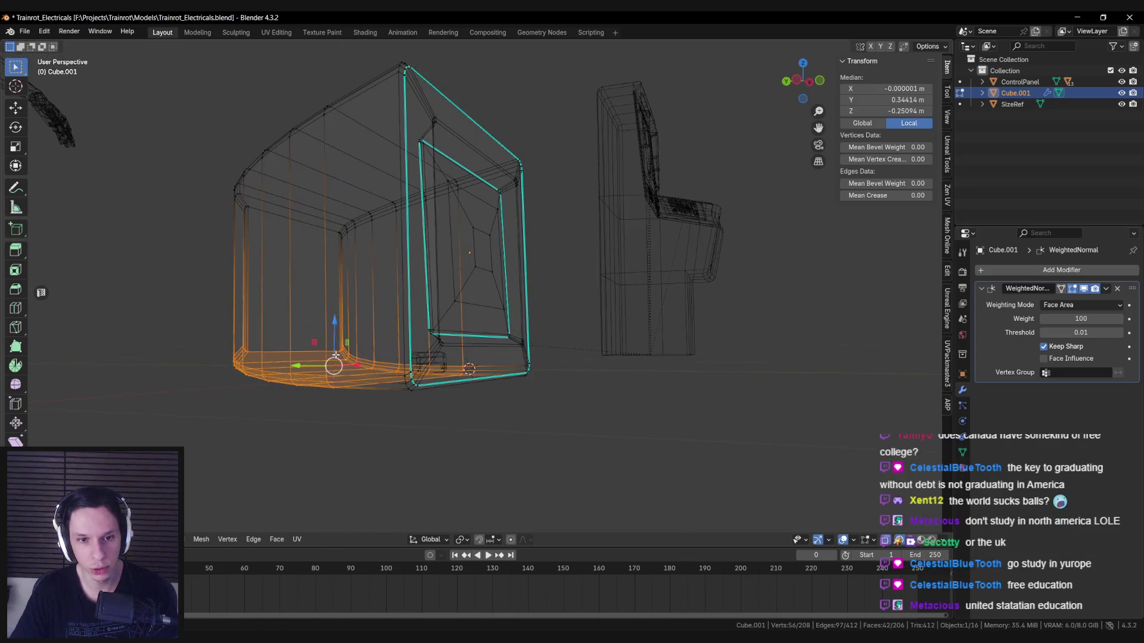
key(alt+z)
middle_drag(595, 420, 599, 427)
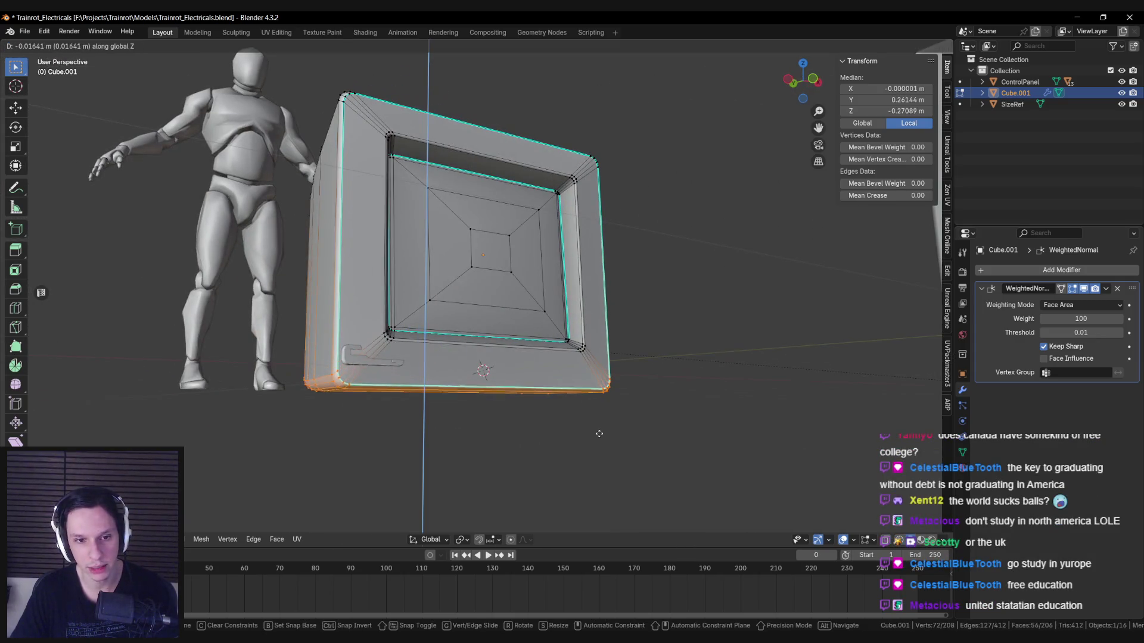
Step: Move the housing's bottom vertices vertically to set the new base height
click(598, 443)
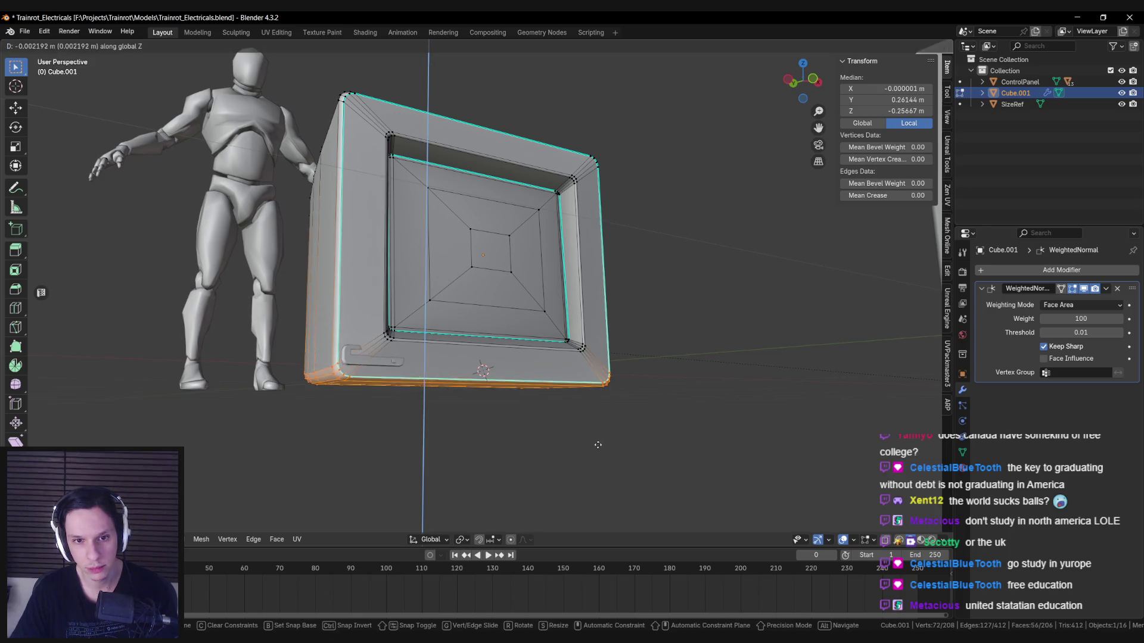
scroll(595, 453, down, 3)
middle_drag(595, 452, 482, 413)
scroll(483, 413, up, 3)
key(g)
key(z)
click(612, 429)
key(Tab)
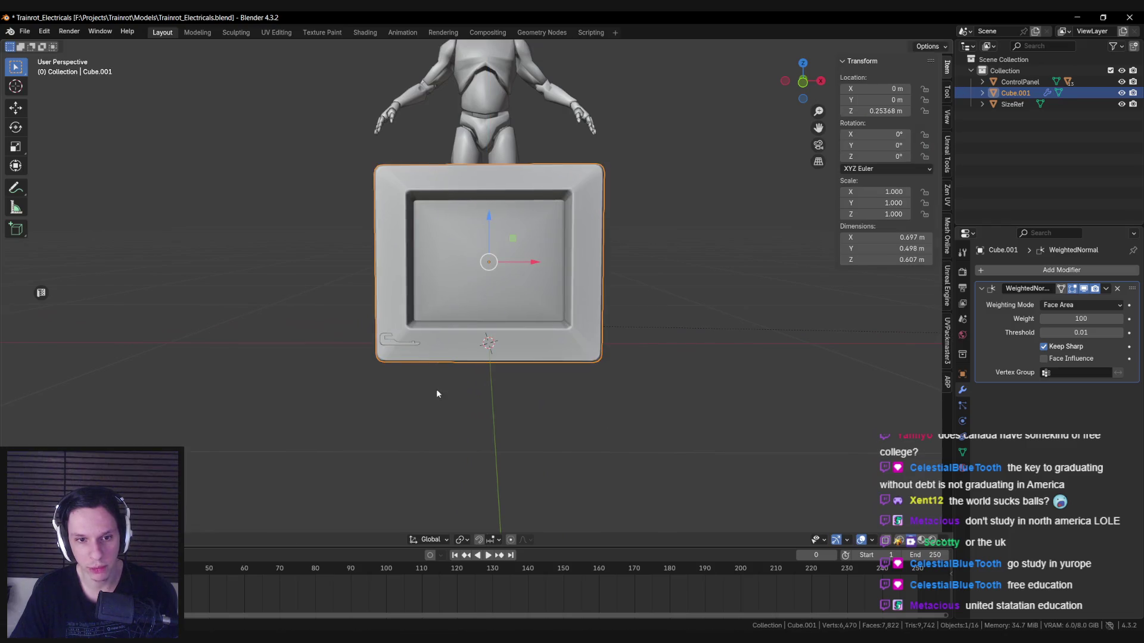
scroll(436, 388, up, 3)
Step: Reposition the slot piece in the front plane and tilt it about the X axis
click(482, 262)
key(Tab)
scroll(463, 315, up, 1)
key(g)
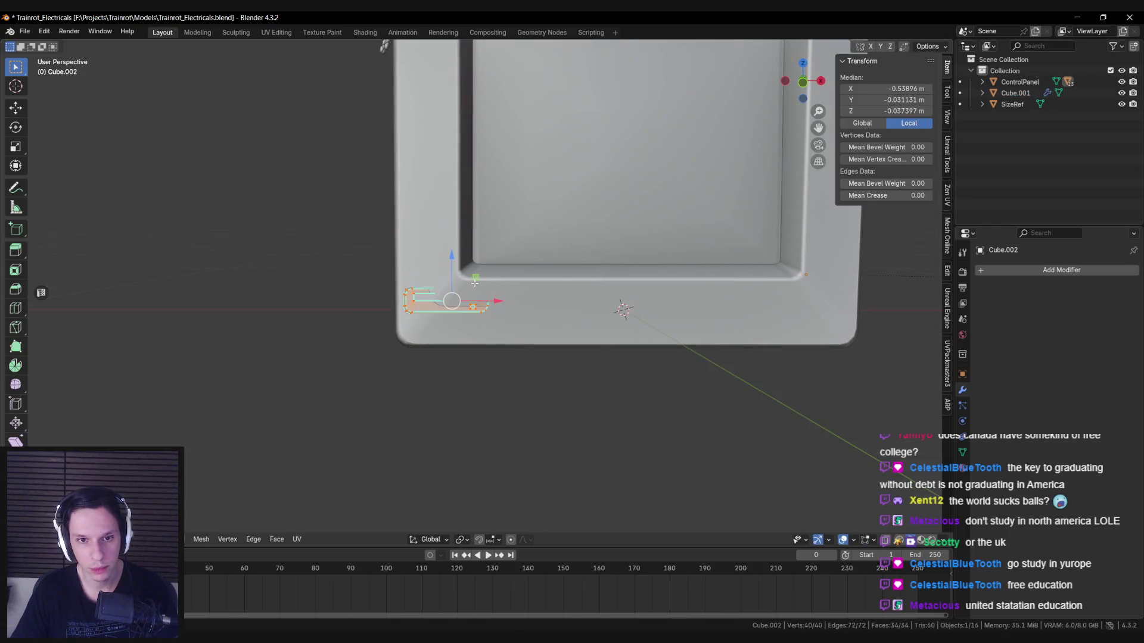
key(shift+y)
click(536, 314)
middle_drag(536, 314, 611, 312)
scroll(611, 313, up, 1)
key(r)
key(x)
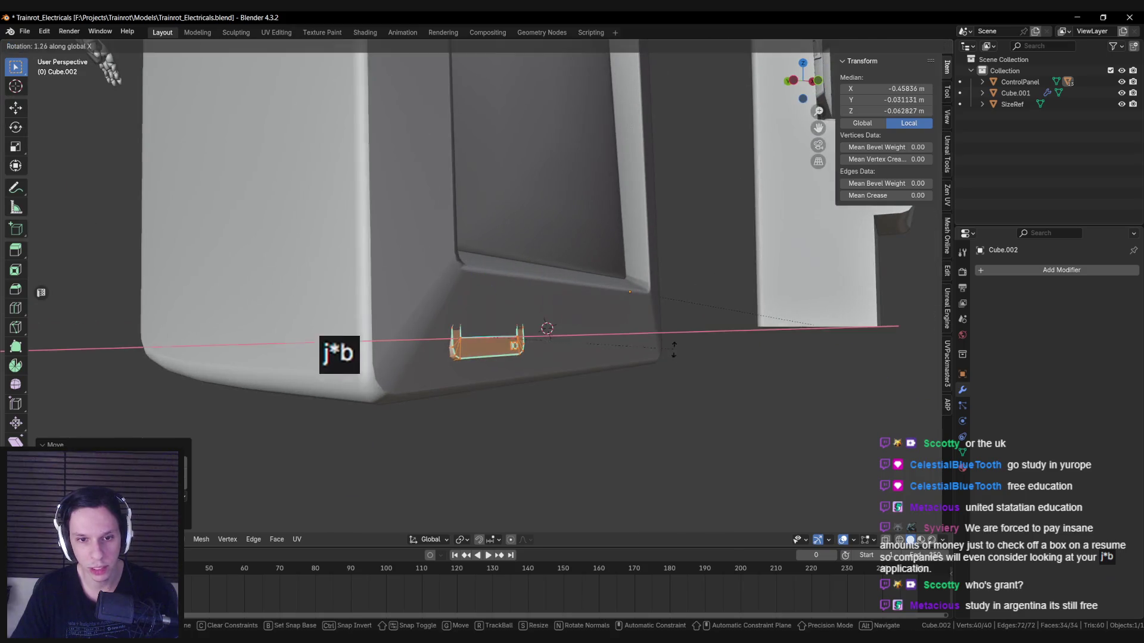
click(676, 377)
Step: Push the slot piece along Y to set its depth and adjust its X-axis tilt
scroll(676, 376, down, 2)
middle_drag(676, 376, 38, 293)
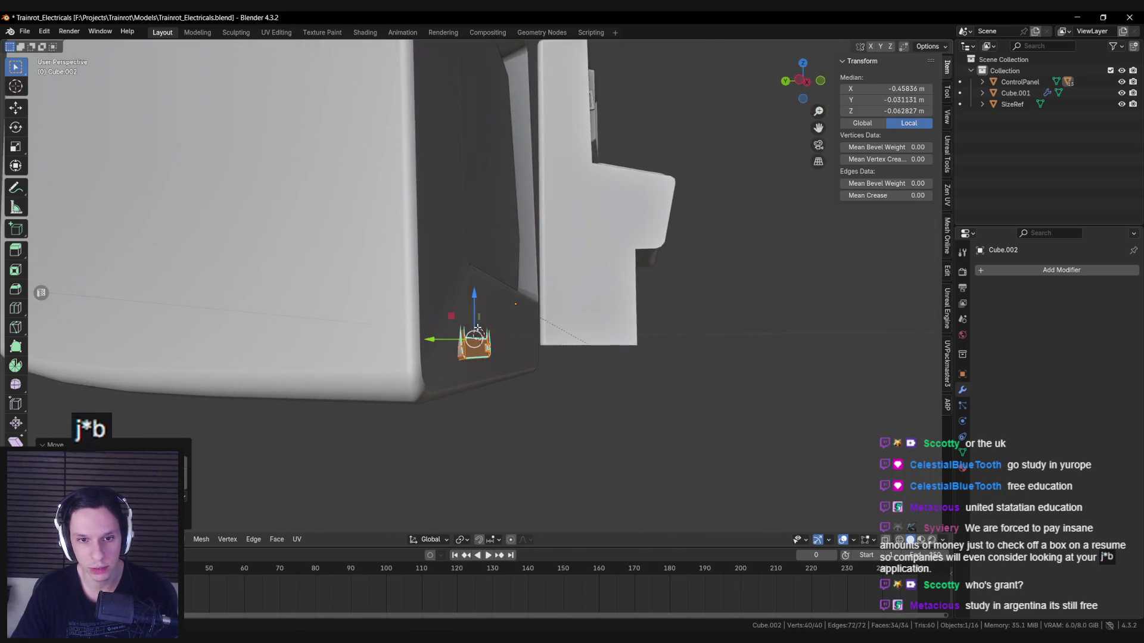
key(g)
key(y)
click(452, 334)
mouse_move(452, 334)
middle_down()
mouse_move(557, 356)
mouse_move(340, 381)
middle_up()
key(r)
key(x)
click(556, 357)
Step: Slide the slot piece up along the housing's side
mouse_move(531, 385)
middle_down()
mouse_move(543, 382)
mouse_move(485, 378)
mouse_move(569, 378)
middle_up()
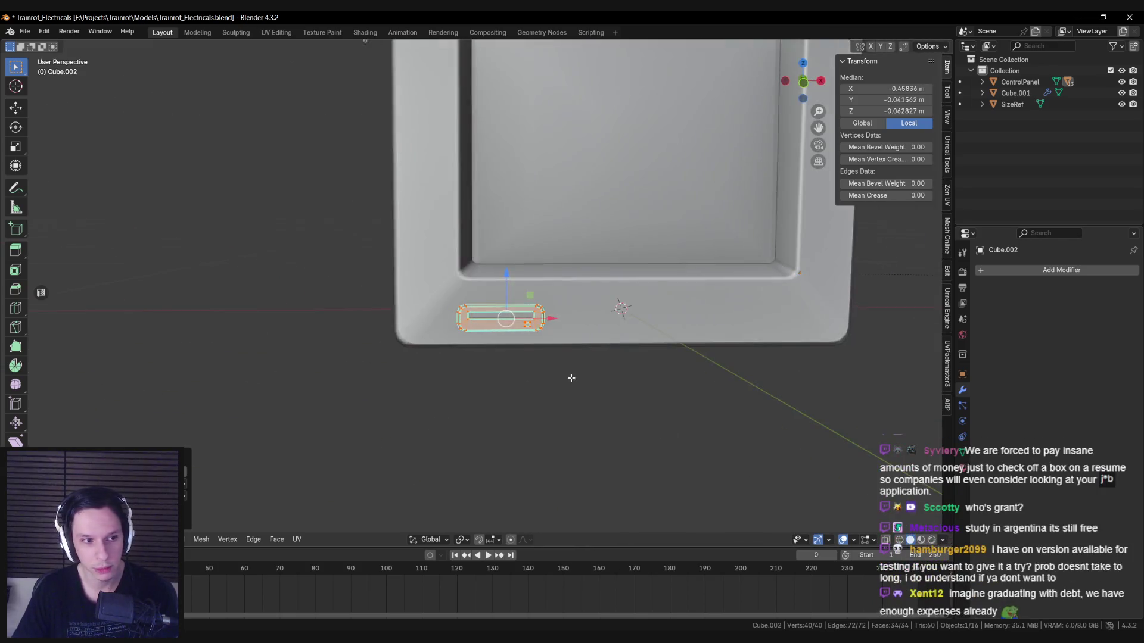
scroll(566, 376, down, 2)
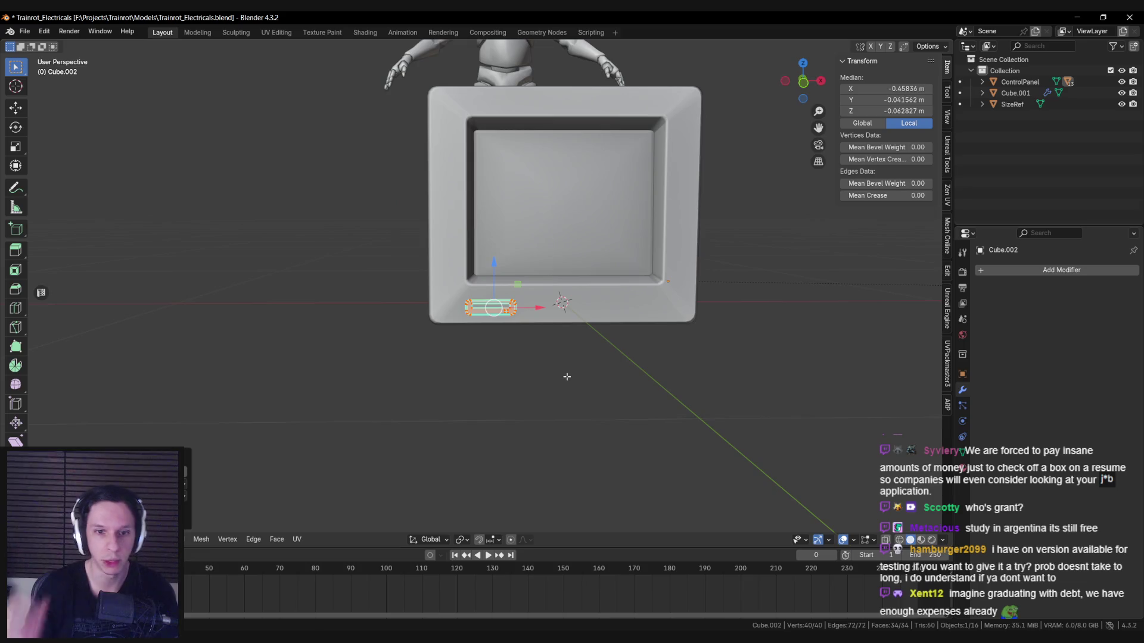
scroll(567, 376, up, 4)
scroll(543, 388, down, 3)
mouse_move(543, 388)
middle_down()
mouse_move(528, 368)
mouse_move(632, 374)
mouse_move(483, 346)
mouse_move(465, 327)
middle_up()
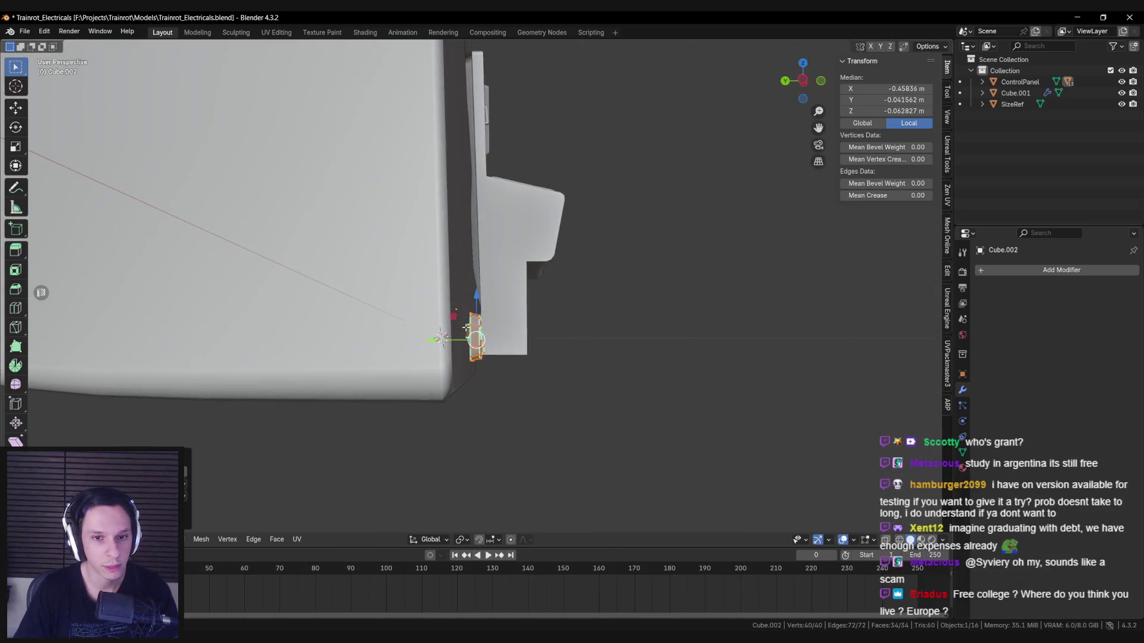
drag(453, 316, 455, 309)
middle_drag(455, 309, 740, 322)
Step: Shift the slot piece sideways along X and centre the housing in view
scroll(564, 336, down, 3)
drag(530, 305, 507, 305)
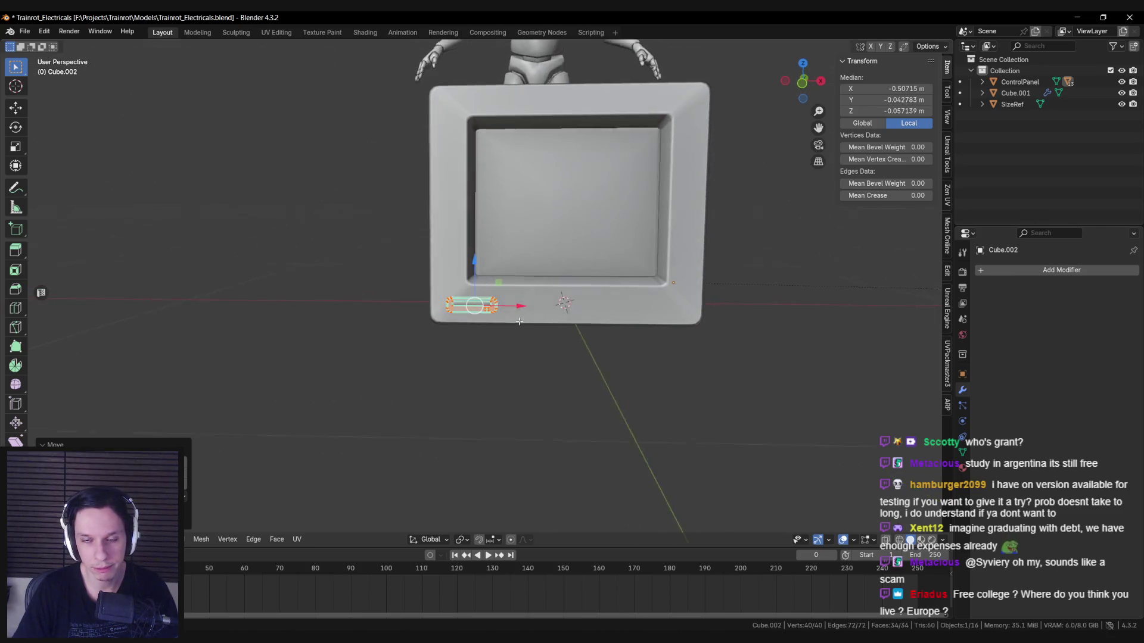
scroll(702, 340, down, 1)
shift+middle_drag(702, 339, 242, 355)
scroll(242, 355, down, 3)
mouse_move(334, 334)
middle_down()
mouse_move(536, 327)
mouse_move(691, 343)
mouse_move(659, 345)
middle_up()
scroll(485, 320, up, 2)
scroll(485, 319, up, 3)
Step: Rotate the slot piece 90 degrees about Z and set its X position
key(r)
key(z)
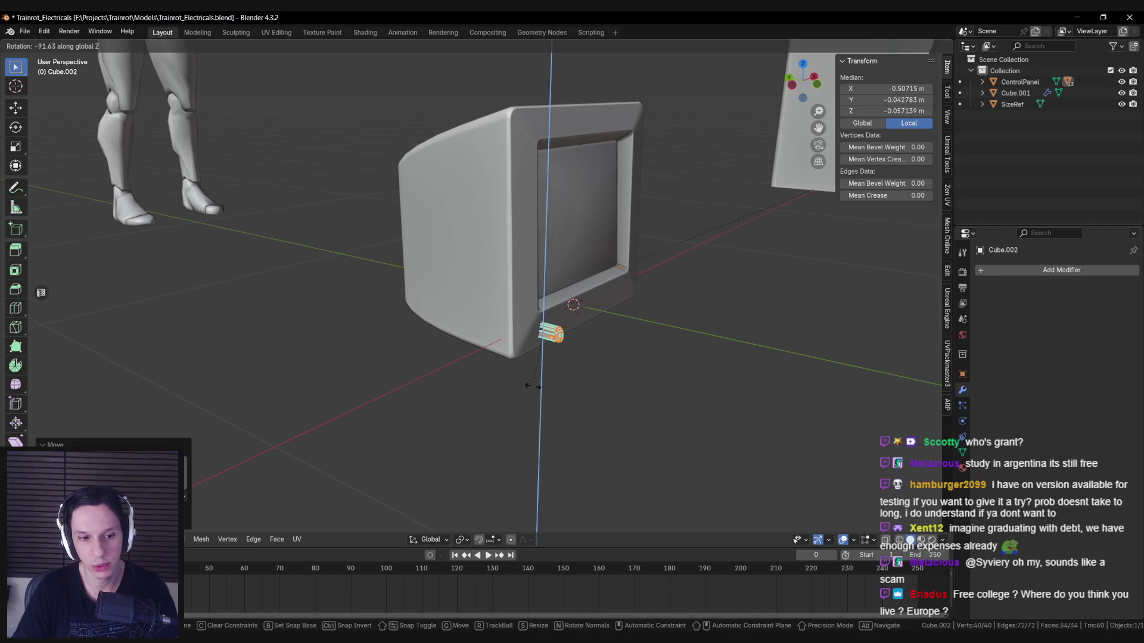
alt+middle_drag(531, 386, 471, 429)
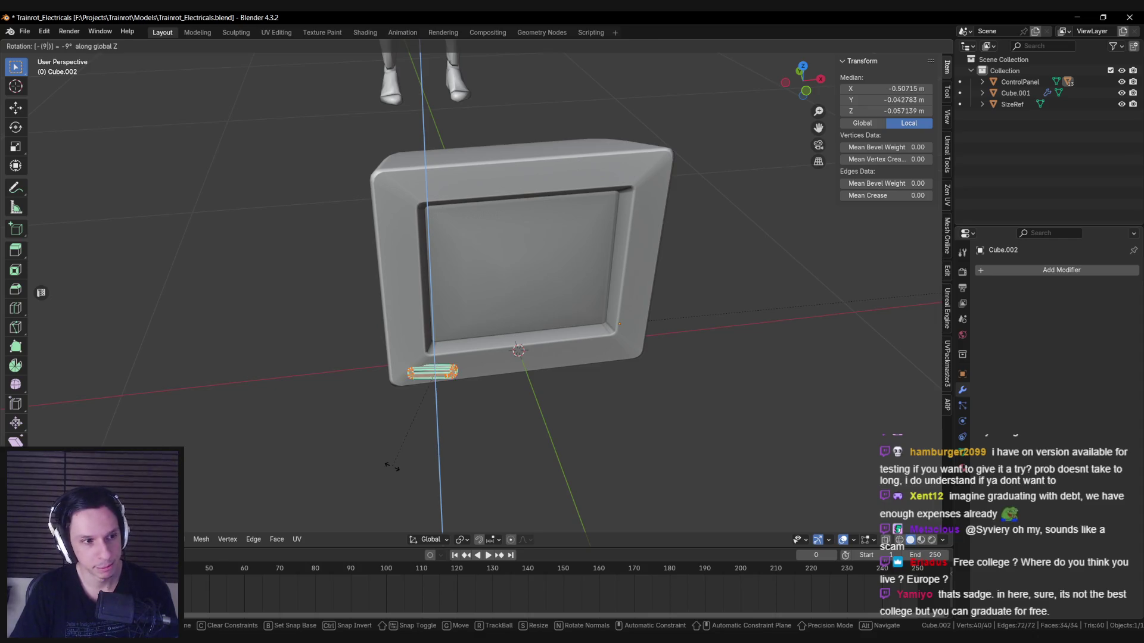
text(0)
key(Return)
middle_drag(470, 394, 486, 342)
key(g)
key(x)
click(408, 333)
mouse_move(409, 333)
middle_down()
mouse_move(548, 307)
mouse_move(577, 275)
mouse_move(524, 244)
mouse_move(468, 252)
mouse_move(485, 232)
middle_up()
Step: Move the slot piece within the side plane onto the housing's side
key(g)
key(shift+x)
click(466, 250)
scroll(467, 252, up, 3)
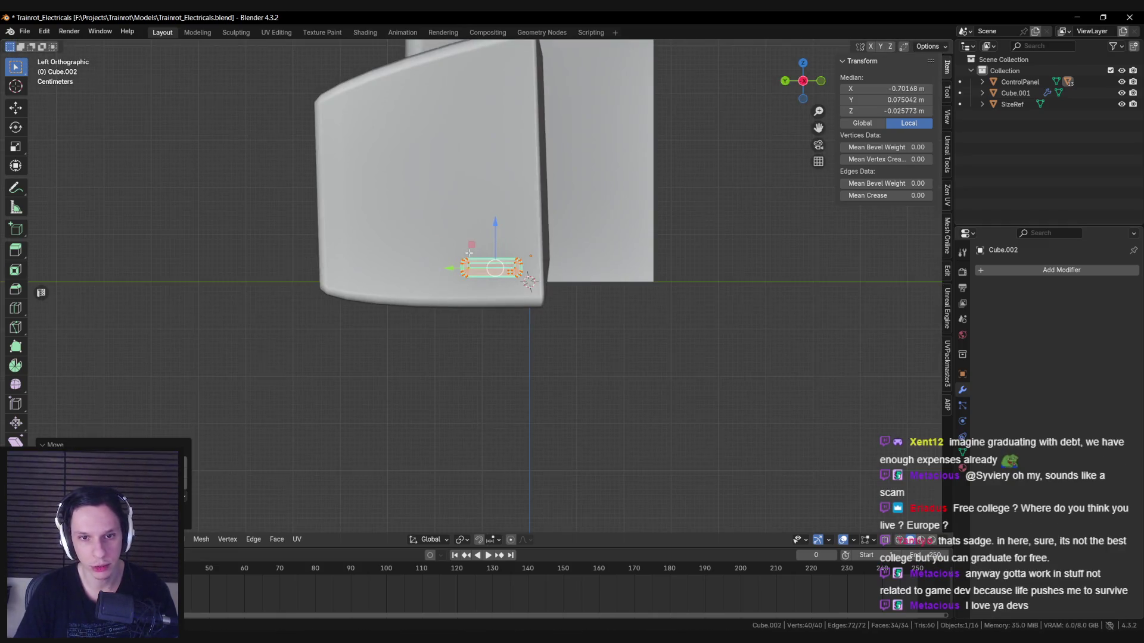
scroll(485, 232, up, 3)
Step: Fine-tune the slot piece's X position and Z rotation so it sits flush
key(g)
key(shift+x)
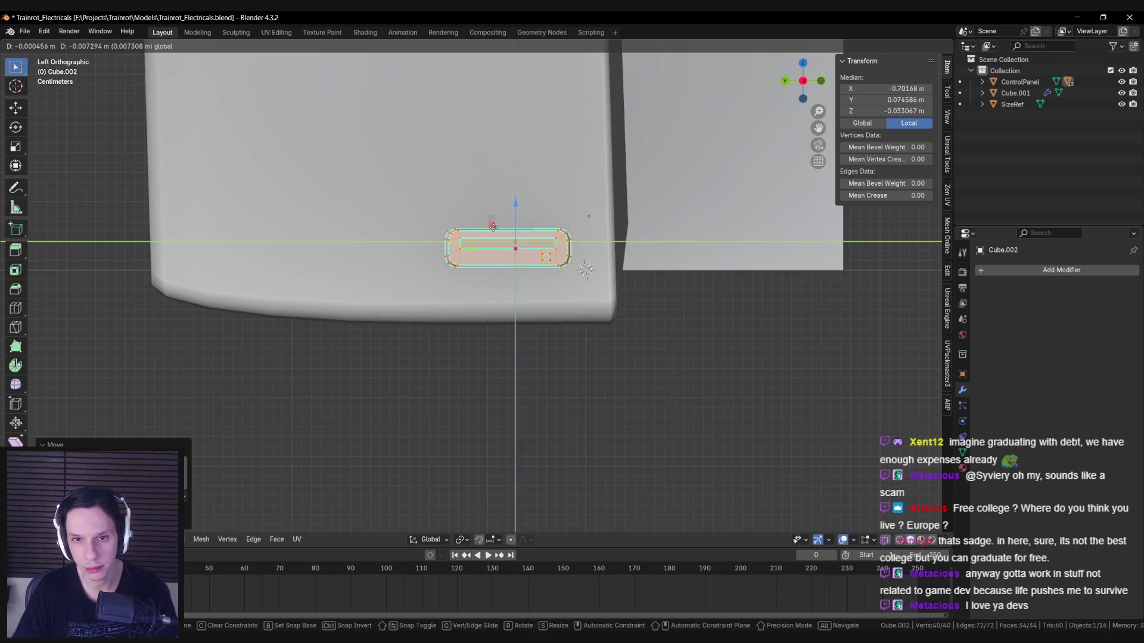
key(x)
mouse_move(493, 227)
alt+middle_down()
mouse_move(633, 256)
mouse_move(676, 370)
alt+middle_up()
key(r)
key(z)
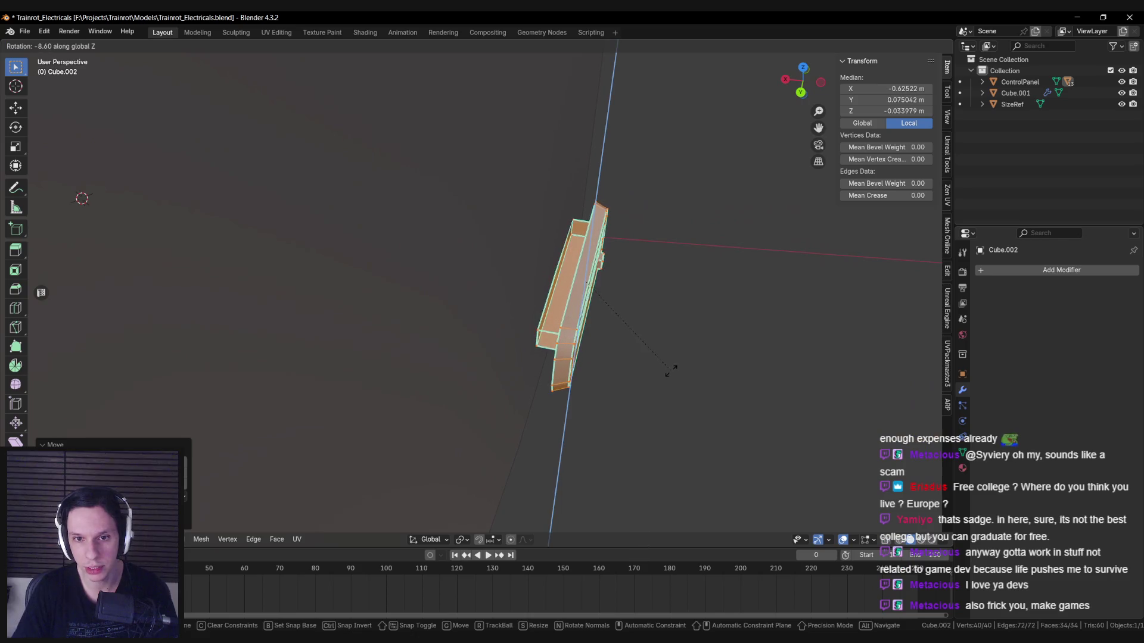
key(g)
key(x)
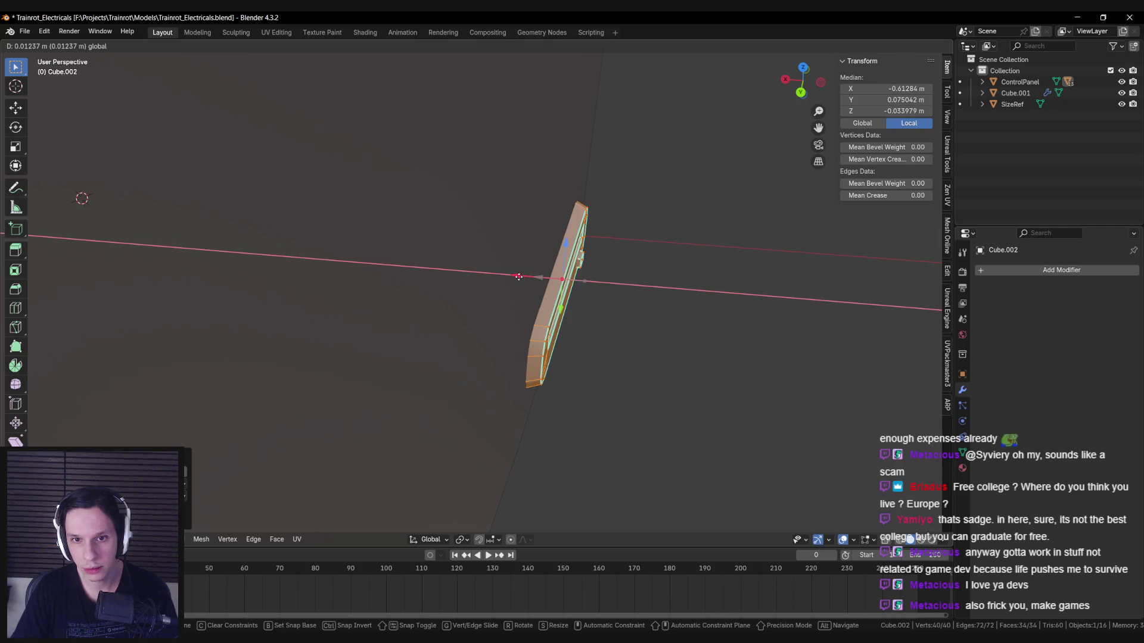
click(518, 277)
key(alt+q)
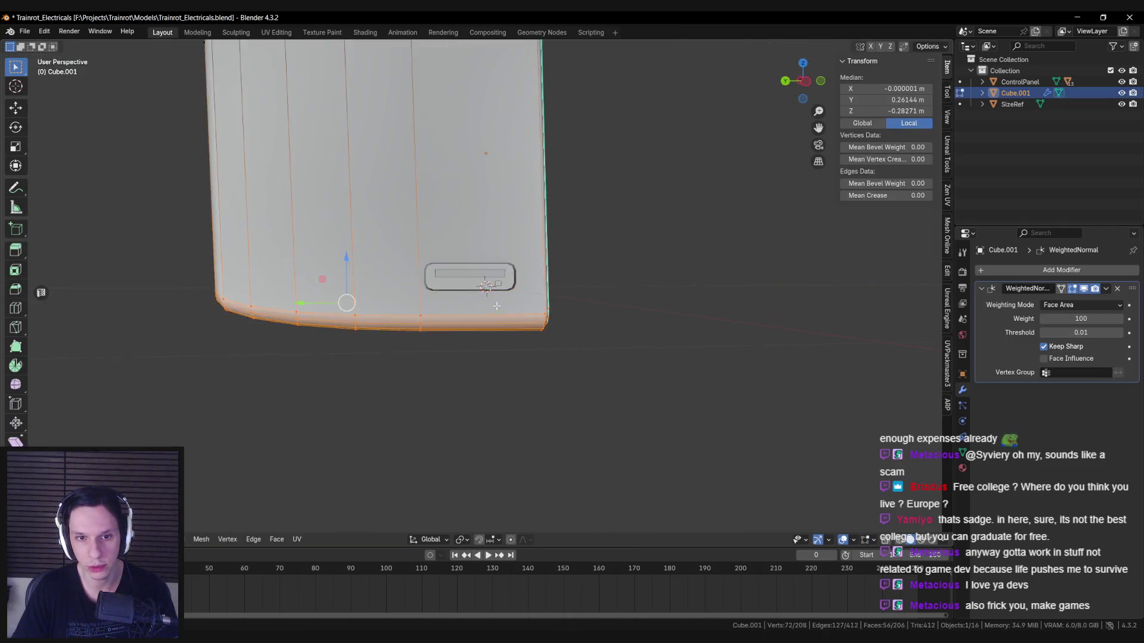
Step: Inset the housing's side face and slide one inset border edge
scroll(496, 305, up, 3)
scroll(489, 297, down, 3)
mouse_move(489, 298)
middle_down()
mouse_move(480, 314)
mouse_move(705, 340)
middle_up()
click(480, 314)
key(i)
click(688, 332)
click(568, 337)
key(g)
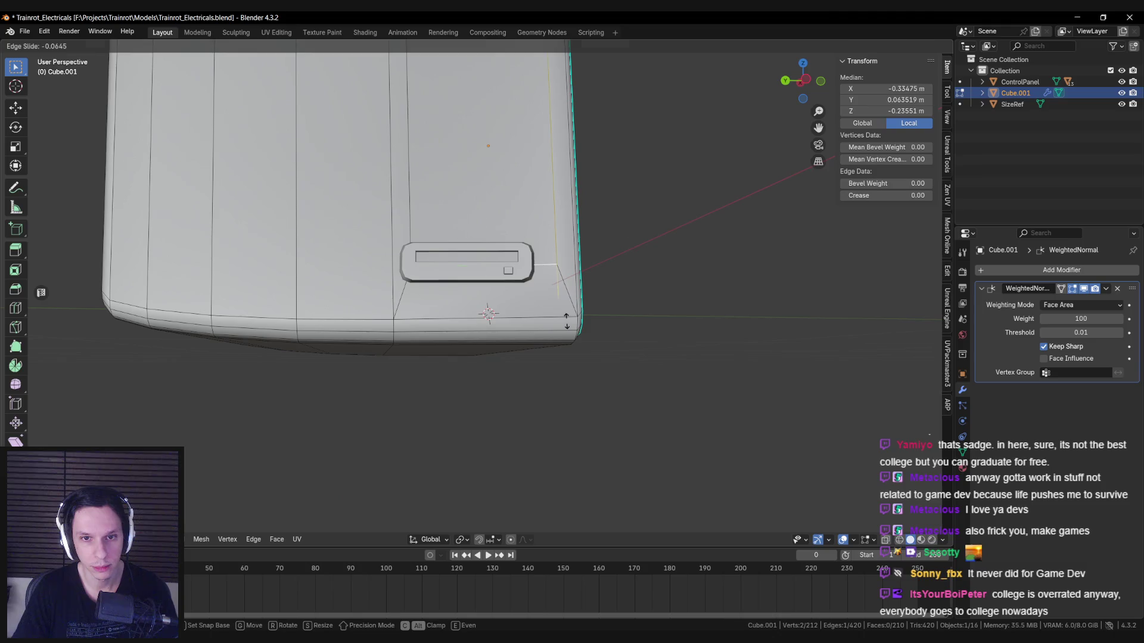
click(567, 320)
Step: Scale the selection along Z and edge-slide the top loop to frame the slot
key(s)
key(z)
scroll(511, 241, down, 3)
click(453, 89)
key(g)
key(g)
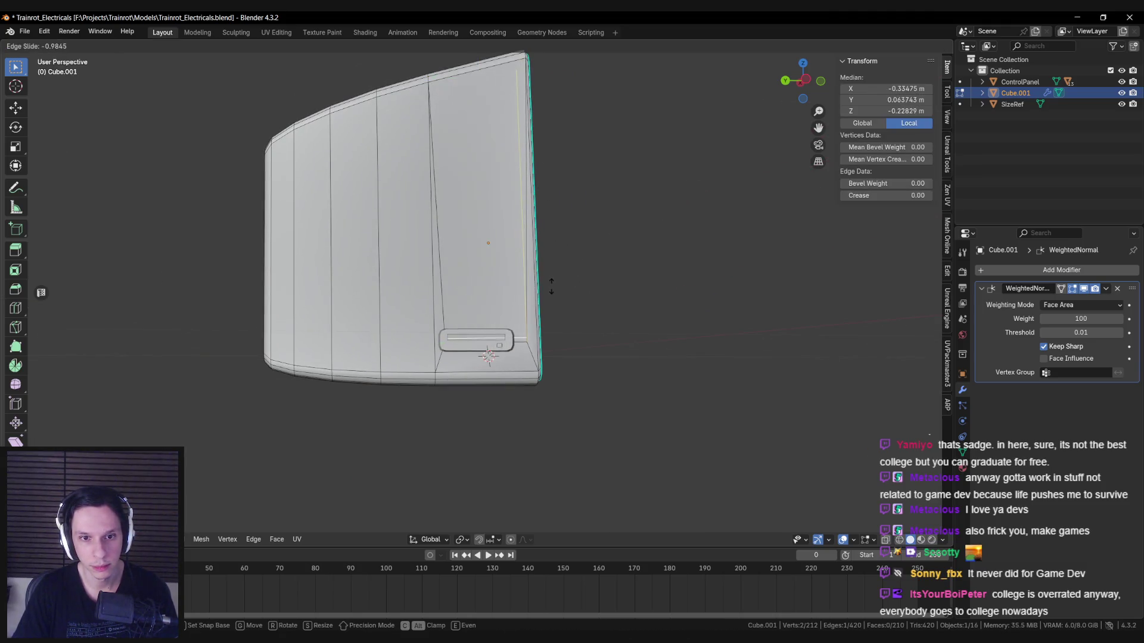
scroll(544, 293, up, 3)
click(634, 384)
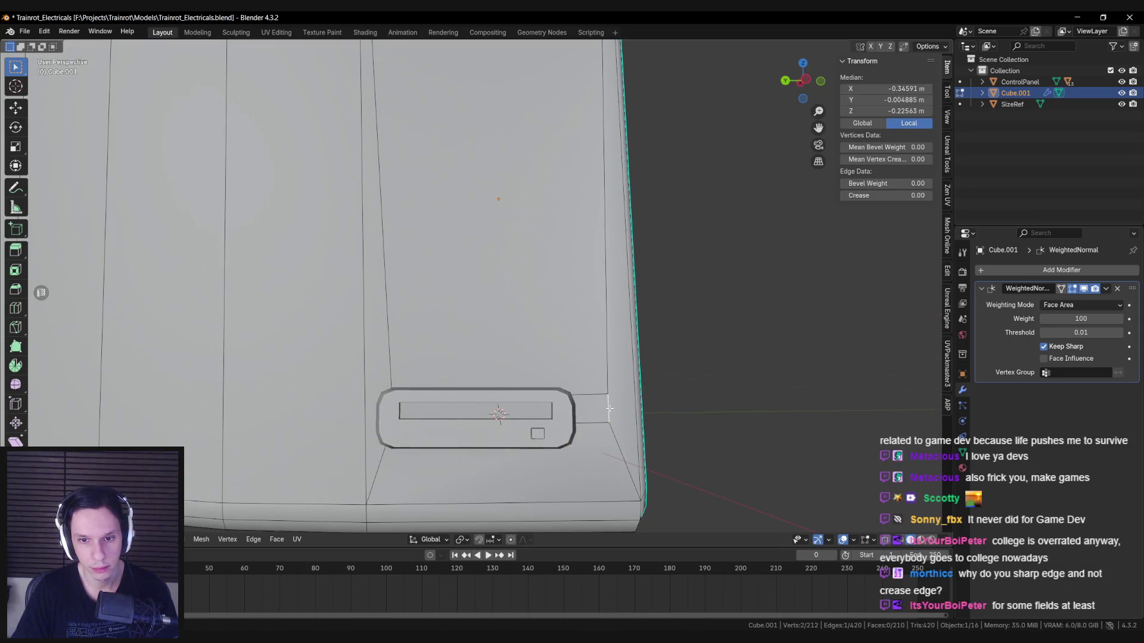
click(625, 410)
Step: Leave Edit Mode on the housing and deselect it, viewing it beside the character
right_click(527, 438)
key(Escape)
key(Tab)
scroll(538, 407, down, 5)
click(538, 407)
scroll(539, 408, down, 4)
mouse_move(539, 407)
middle_down()
mouse_move(492, 331)
mouse_move(470, 347)
middle_up()
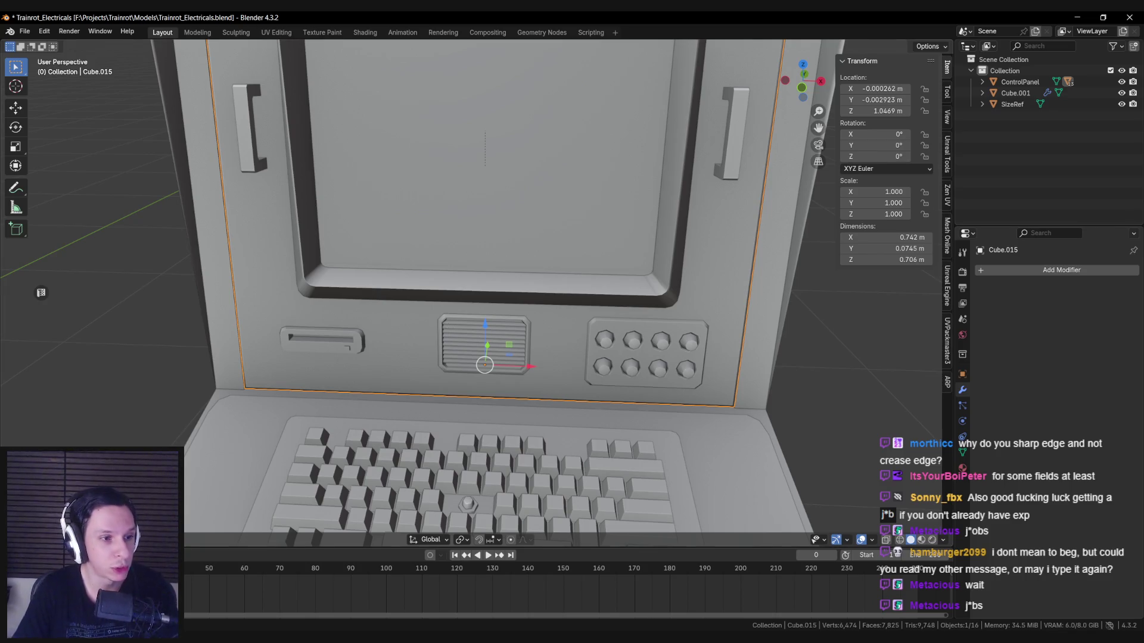
Step: Select the terminal's front panel in edit mode and grow the selection to the vent rim loop
scroll(513, 357, down, 4)
scroll(513, 333, up, 8)
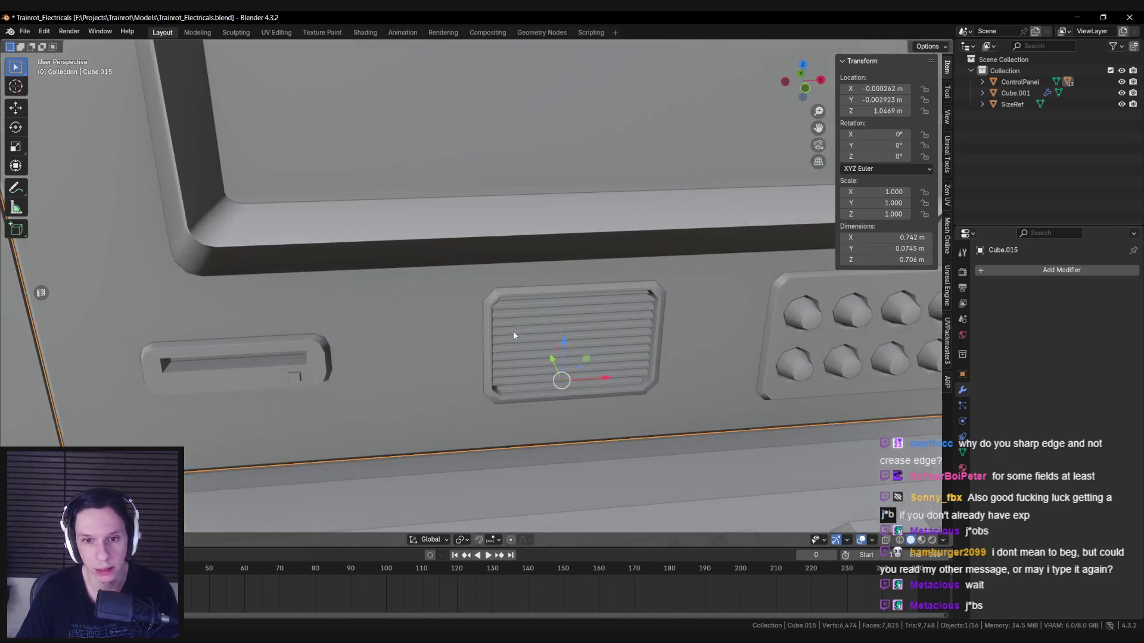
click(491, 312)
key(alt+z)
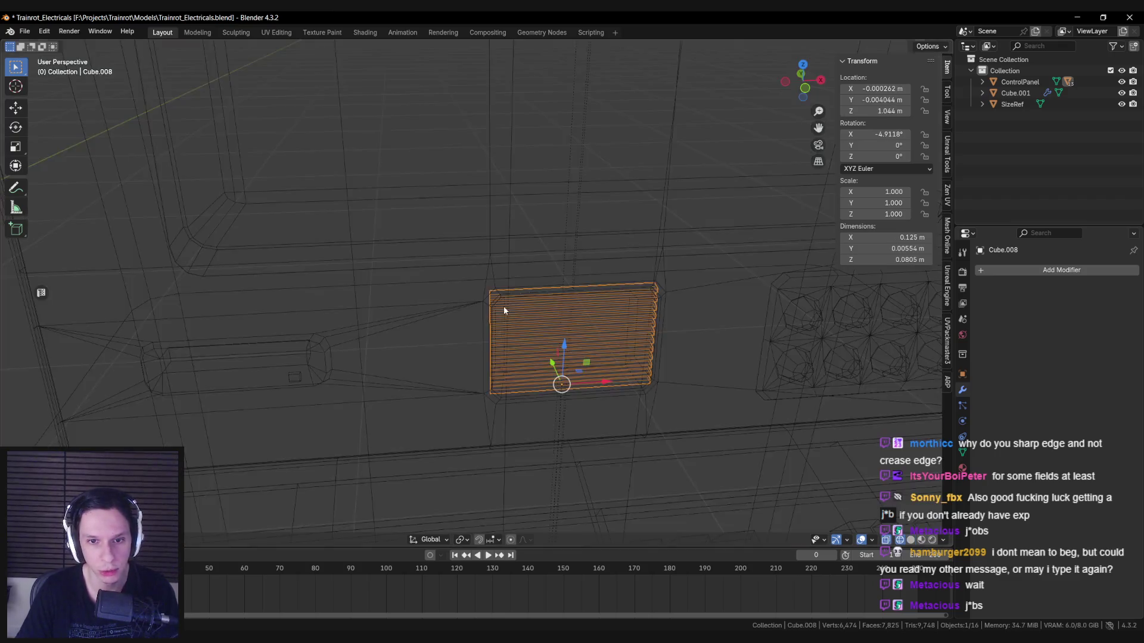
key(alt+z)
scroll(490, 305, down, 3)
key(Tab)
scroll(494, 309, up, 6)
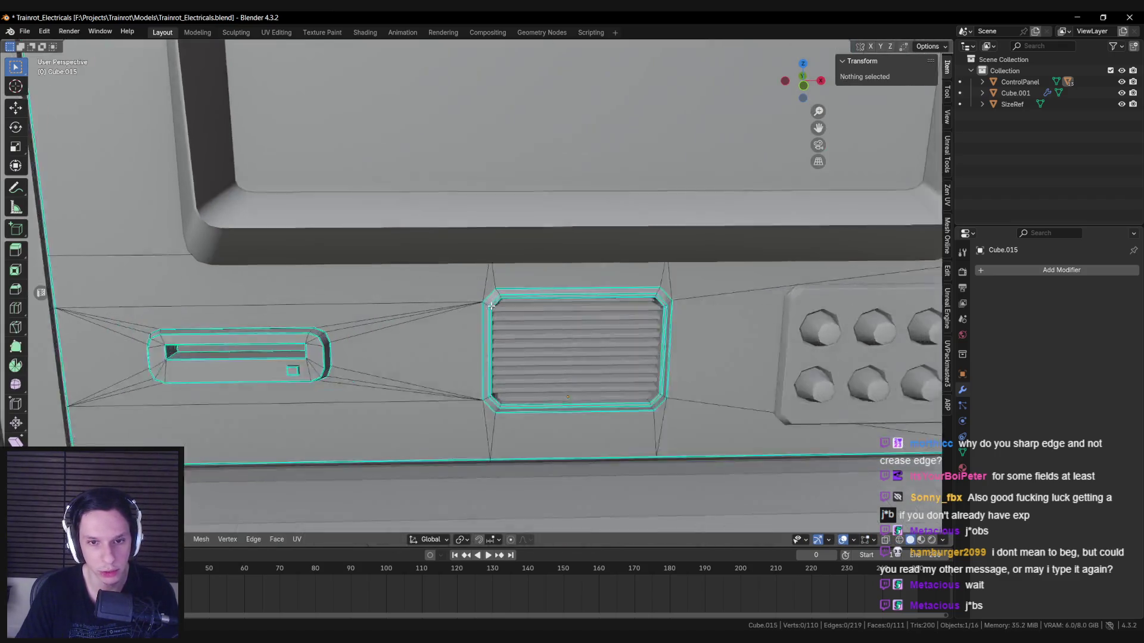
mouse_move(513, 331)
middle_down()
mouse_move(537, 367)
mouse_move(449, 352)
middle_up()
key(ctrl+KP_Add)
Step: Duplicate the vent rim geometry in place and separate it into its own object, Cube.008
scroll(405, 344, up, 2)
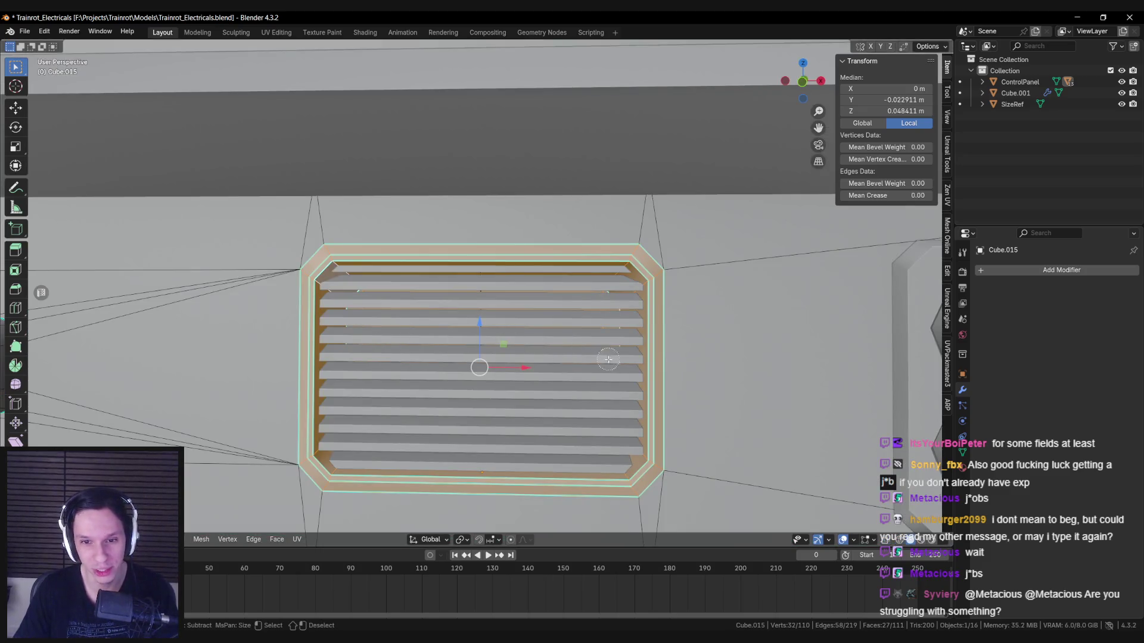
scroll(608, 359, down, 6)
mouse_move(608, 359)
middle_down()
mouse_move(367, 312)
mouse_move(470, 322)
middle_up()
scroll(366, 313, up, 3)
scroll(470, 322, down, 5)
scroll(578, 330, up, 1)
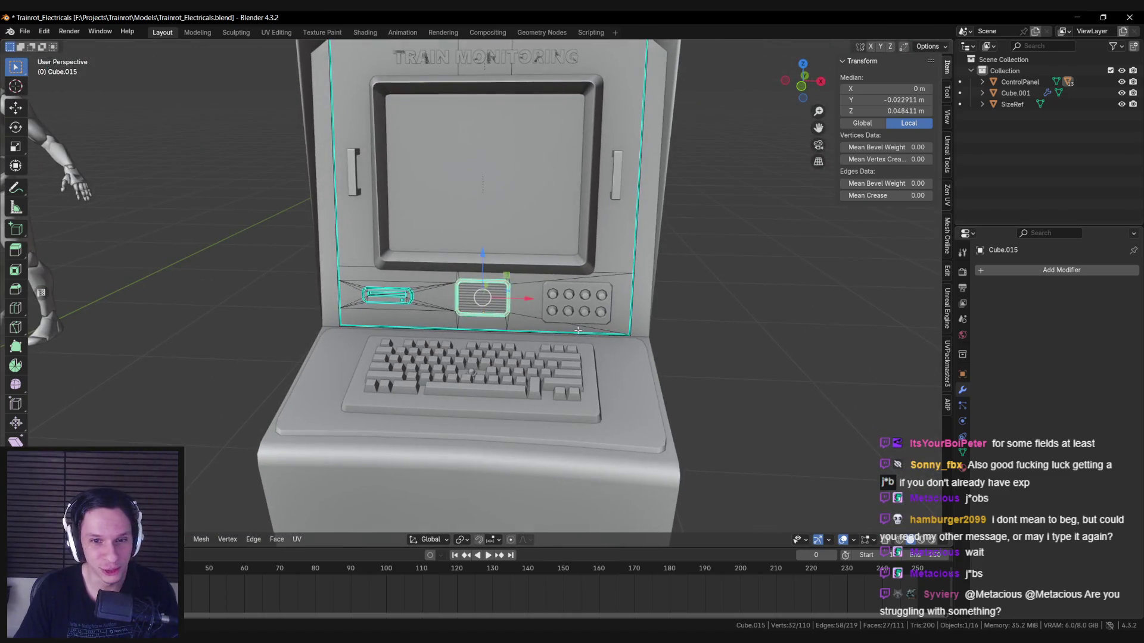
scroll(532, 327, up, 5)
key(shift+d)
right_click(584, 343)
key(p)
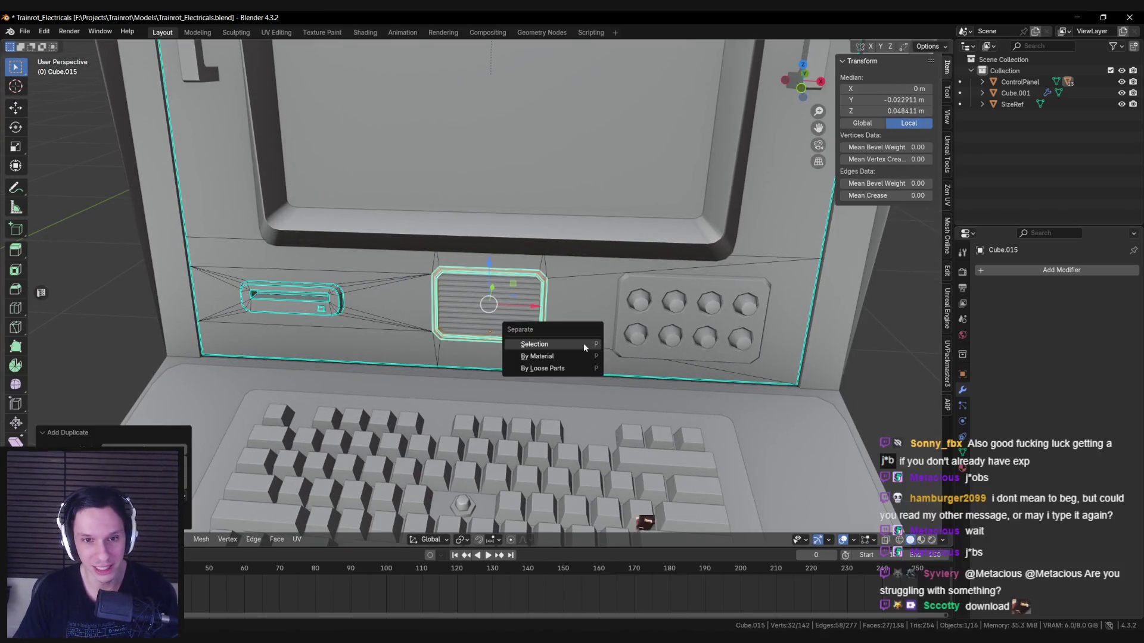
click(584, 343)
key(Tab)
Step: Duplicate the separated vent object and place the copy aside from the control panel
click(424, 276)
scroll(445, 274, up, 4)
key(shift+z)
key(shift+z)
key(shift+z)
scroll(472, 298, down, 4)
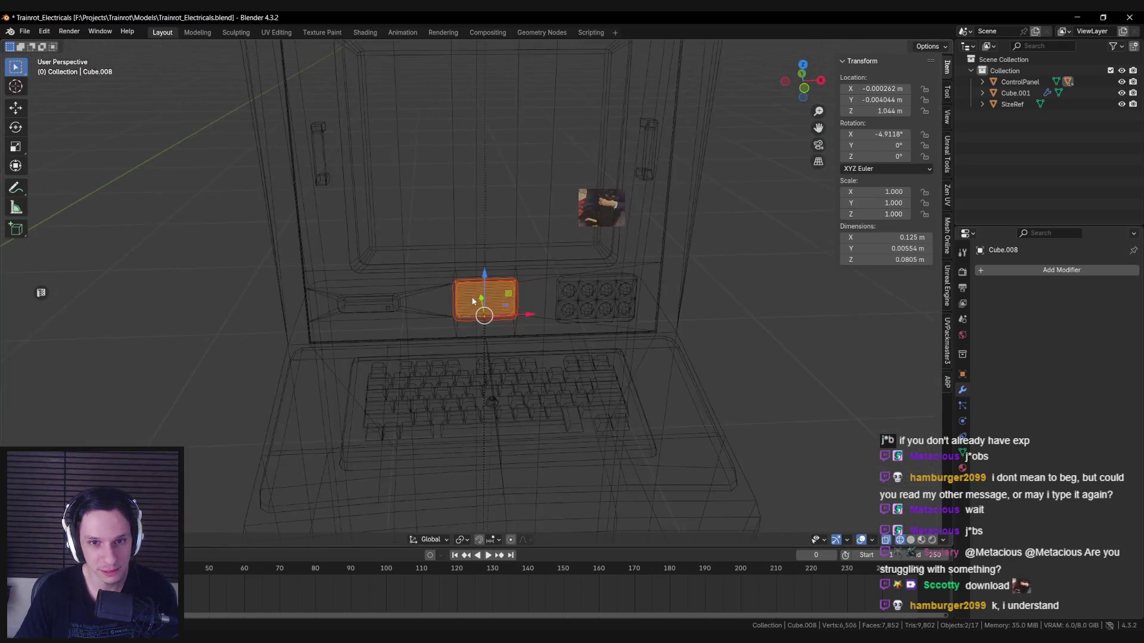
key(shift+z)
scroll(488, 311, down, 2)
scroll(532, 310, up, 4)
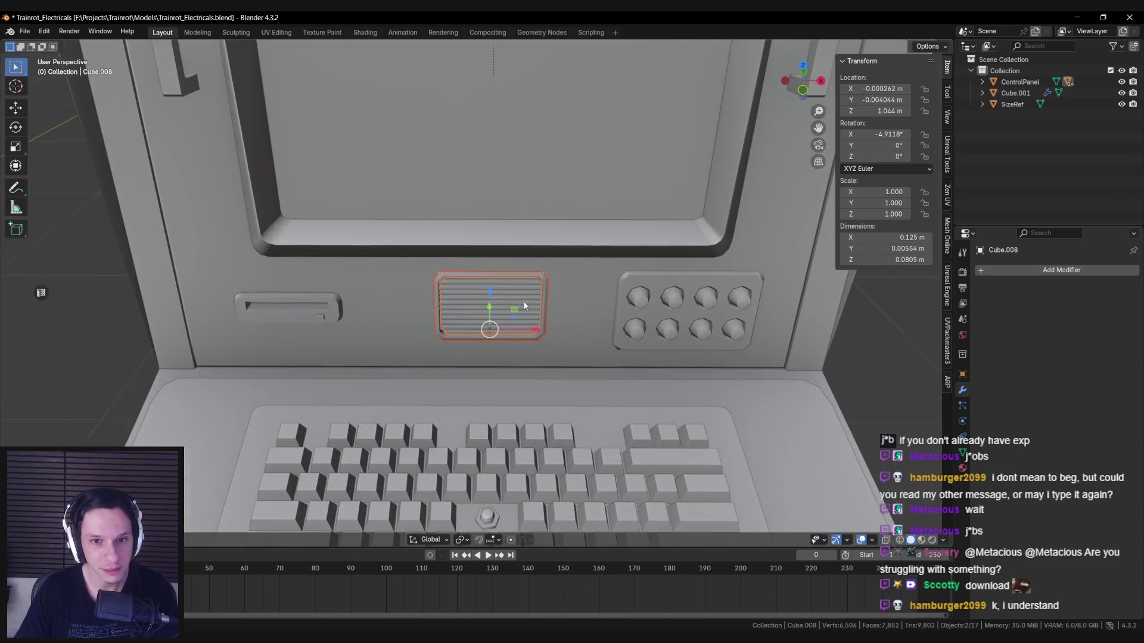
key(shift+d)
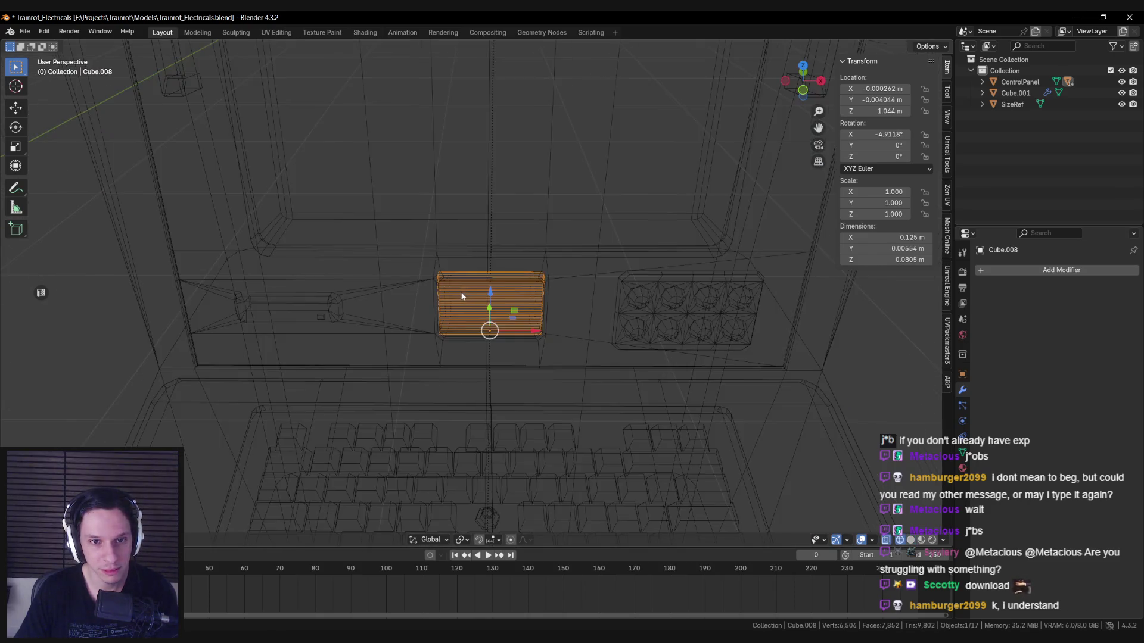
alt+scroll(459, 284, up, 2)
click(452, 297)
scroll(453, 297, down, 6)
Step: Move the vent copy beside the terminal and clear its parent, keeping its transformation
key(g)
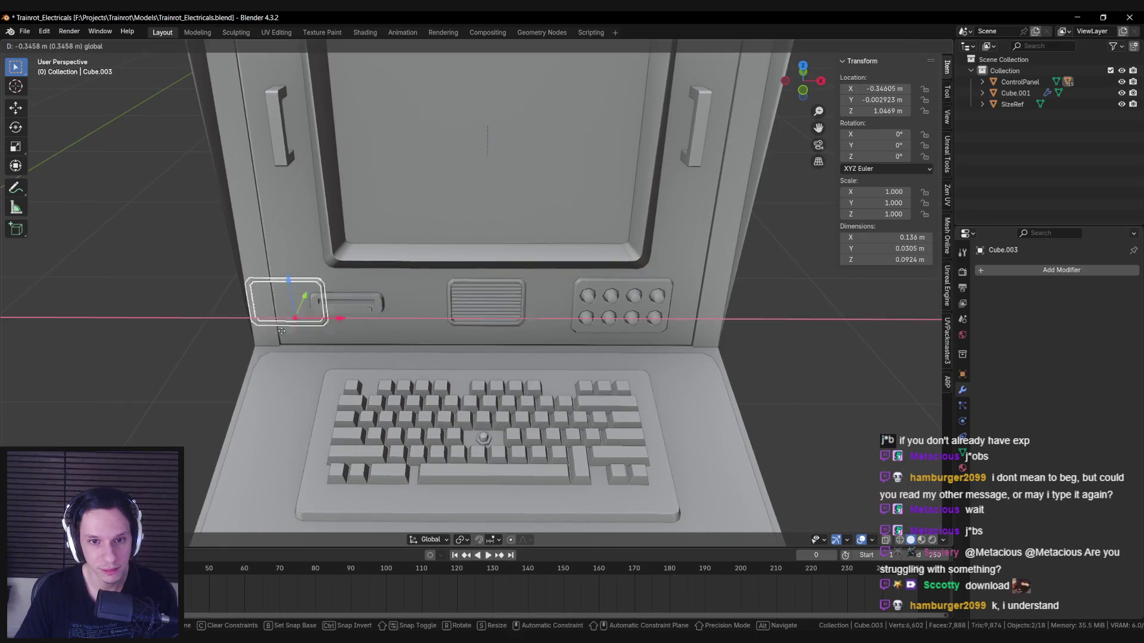
click(259, 330)
middle_drag(259, 329, 696, 291)
key(alt+p)
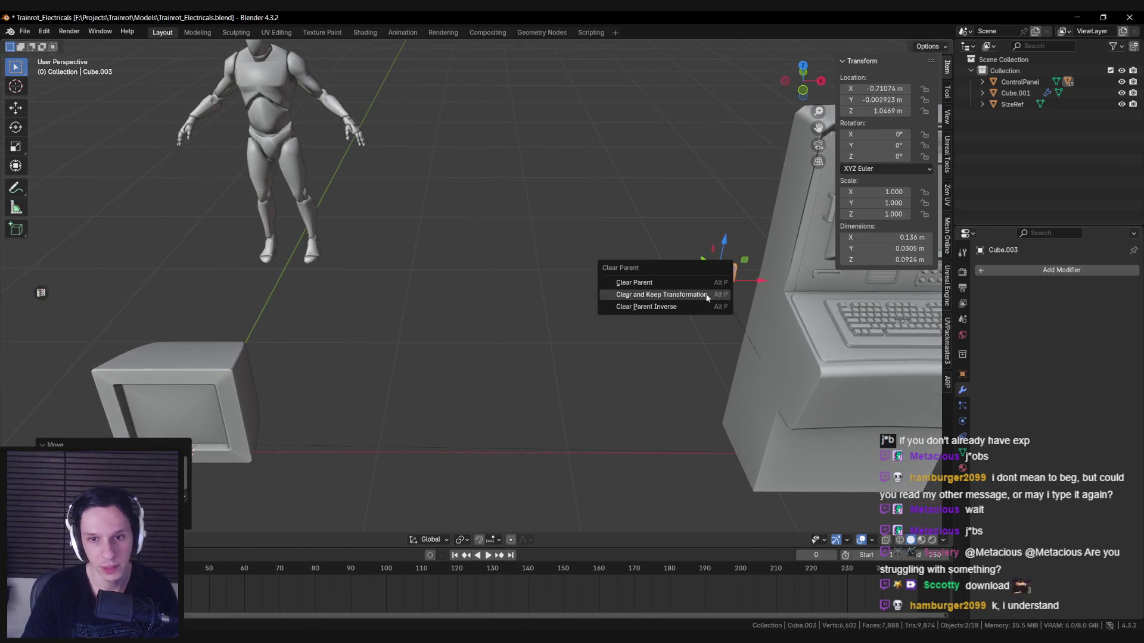
click(709, 294)
Step: Shift the vent copy along X, down along Z, then sideways next to the monitor
key(g)
key(x)
click(177, 292)
scroll(498, 249, up, 4)
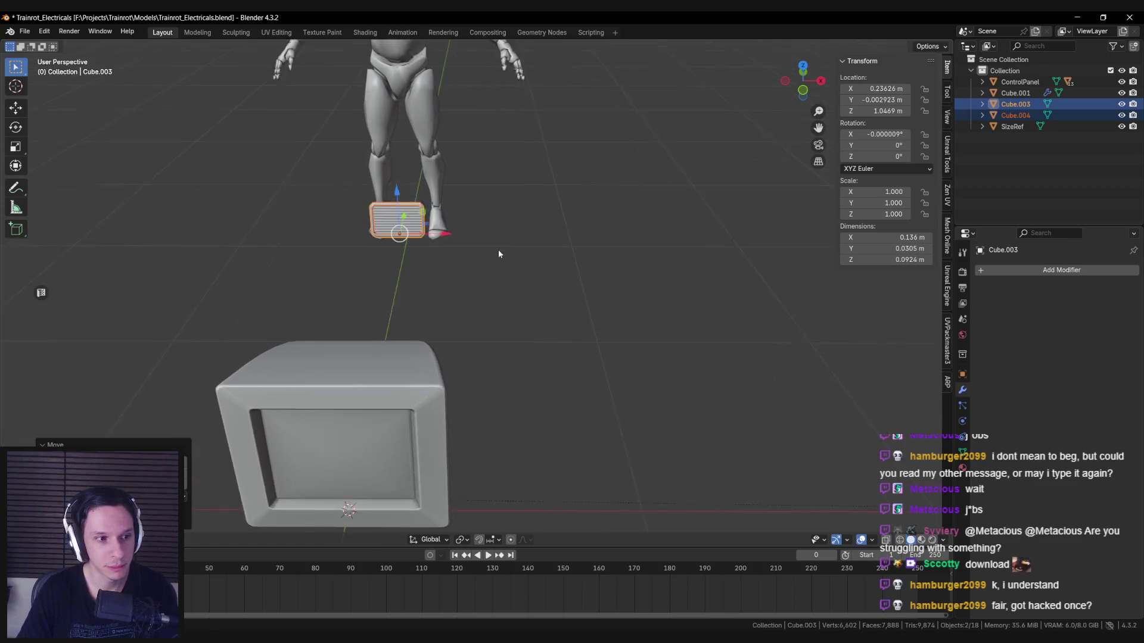
key(g)
key(z)
click(411, 443)
key(g)
key(x)
click(527, 443)
mouse_move(527, 444)
middle_down()
mouse_move(564, 394)
mouse_move(560, 324)
mouse_move(701, 409)
middle_up()
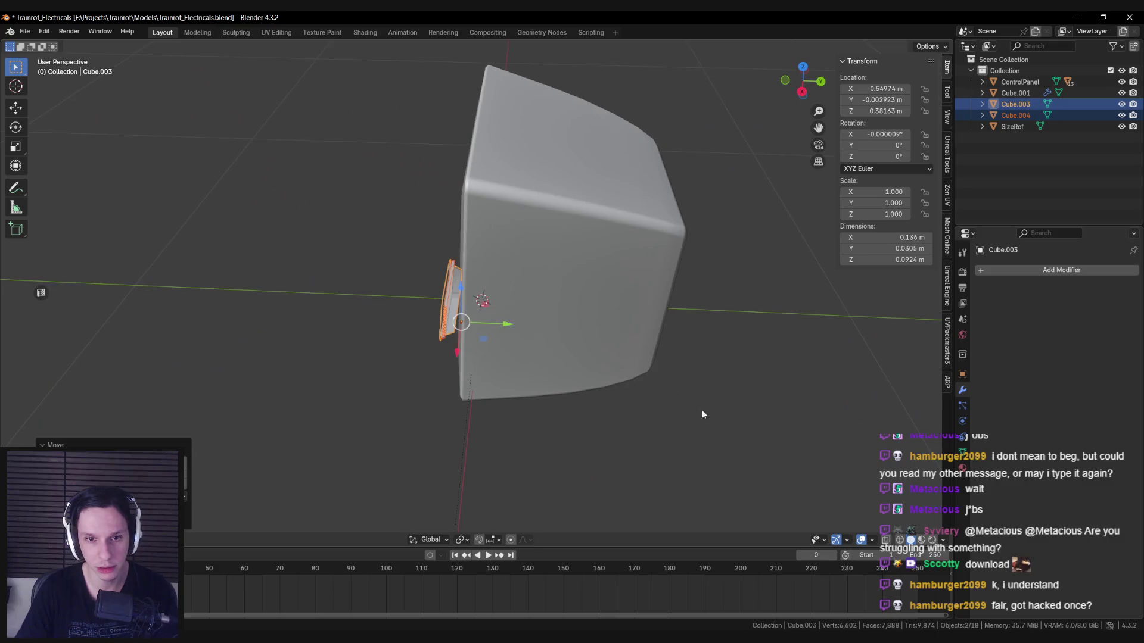
Step: Rotate the vent copy 90° about Z and set it low, flush against the monitor's side
key(r)
key(z)
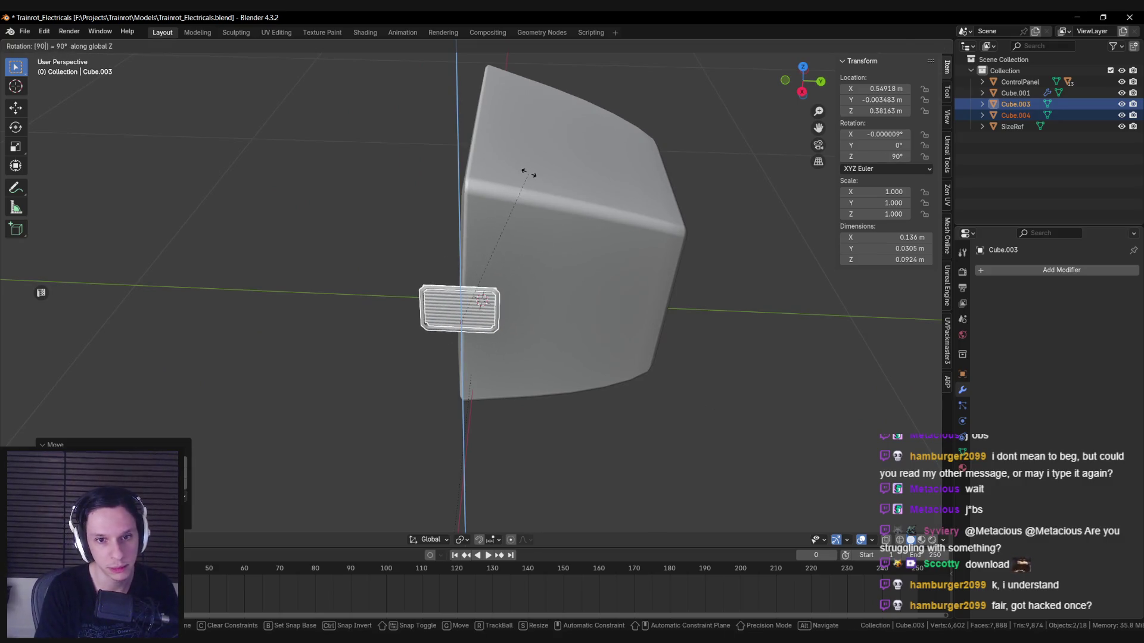
key(Return)
mouse_move(529, 173)
middle_down()
mouse_move(474, 332)
mouse_move(518, 250)
middle_up()
key(g)
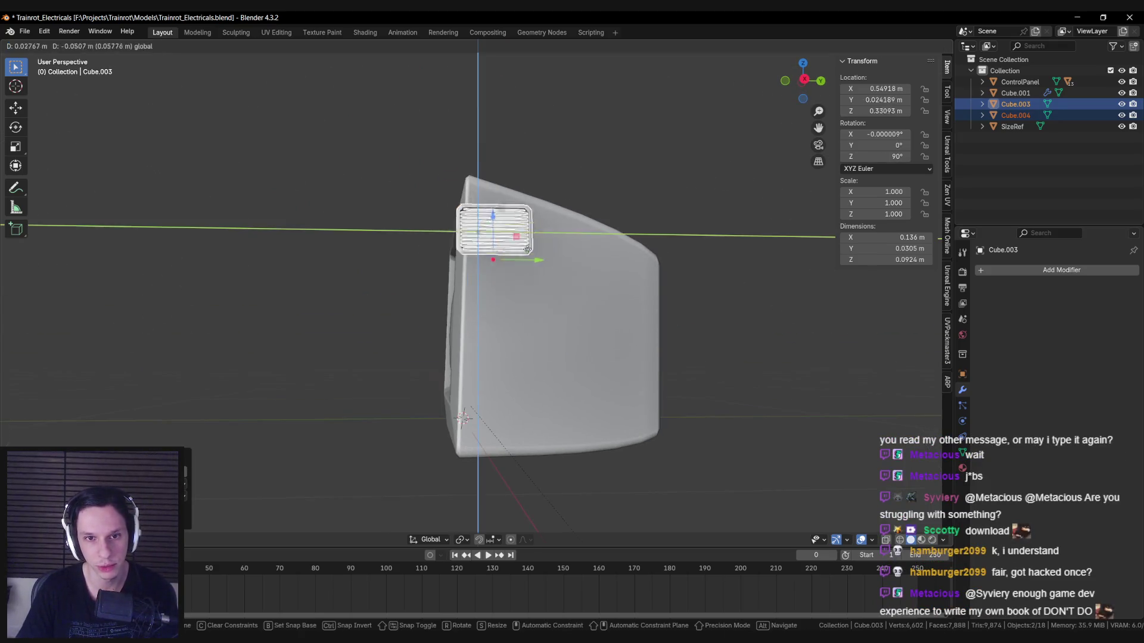
click(536, 427)
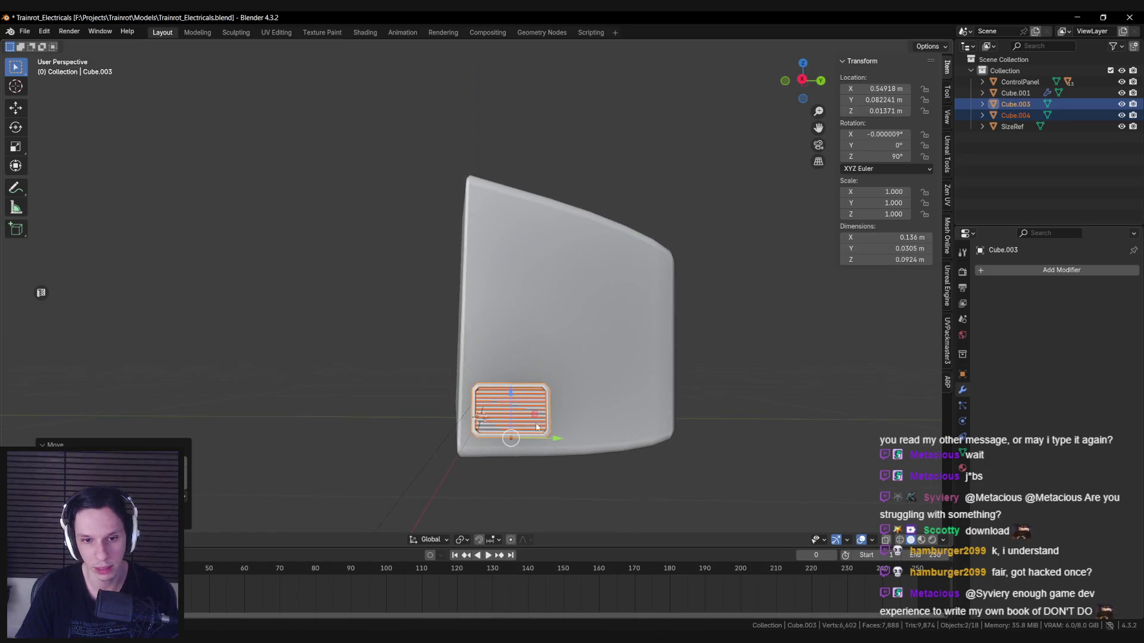
middle_drag(536, 427, 566, 422)
key(KP_1)
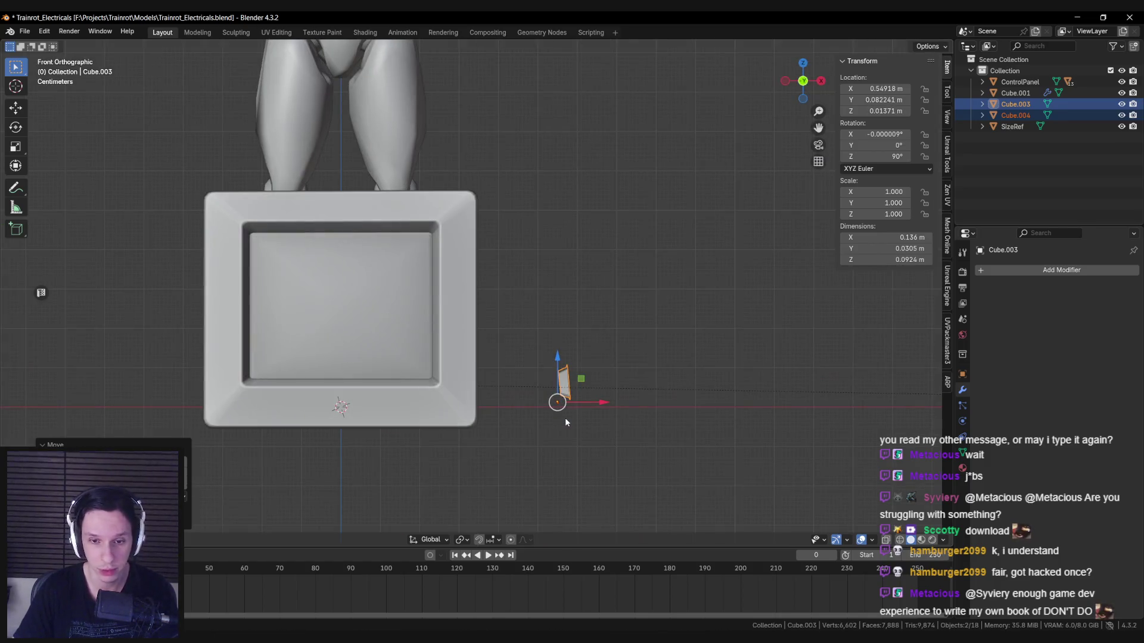
key(g)
key(x)
click(494, 420)
Step: Select only the grille frame and save the file with Ctrl+S
scroll(544, 364, down, 1)
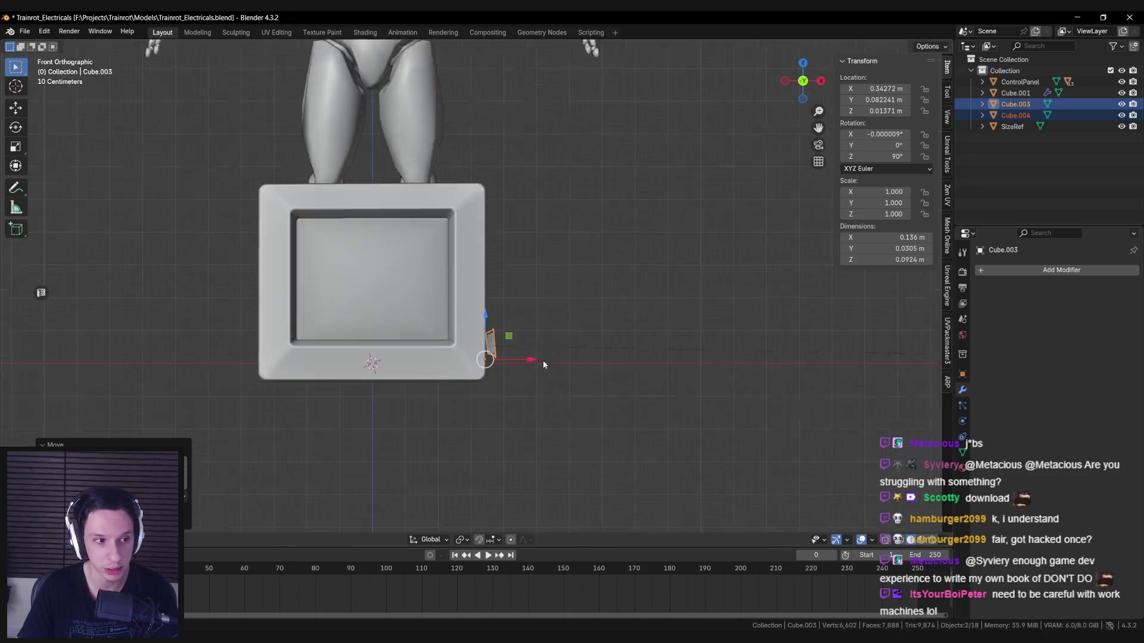
scroll(543, 364, up, 4)
middle_drag(551, 338, 464, 357)
scroll(452, 360, up, 5)
scroll(452, 355, down, 3)
click(414, 287)
scroll(416, 289, up, 3)
click(389, 281)
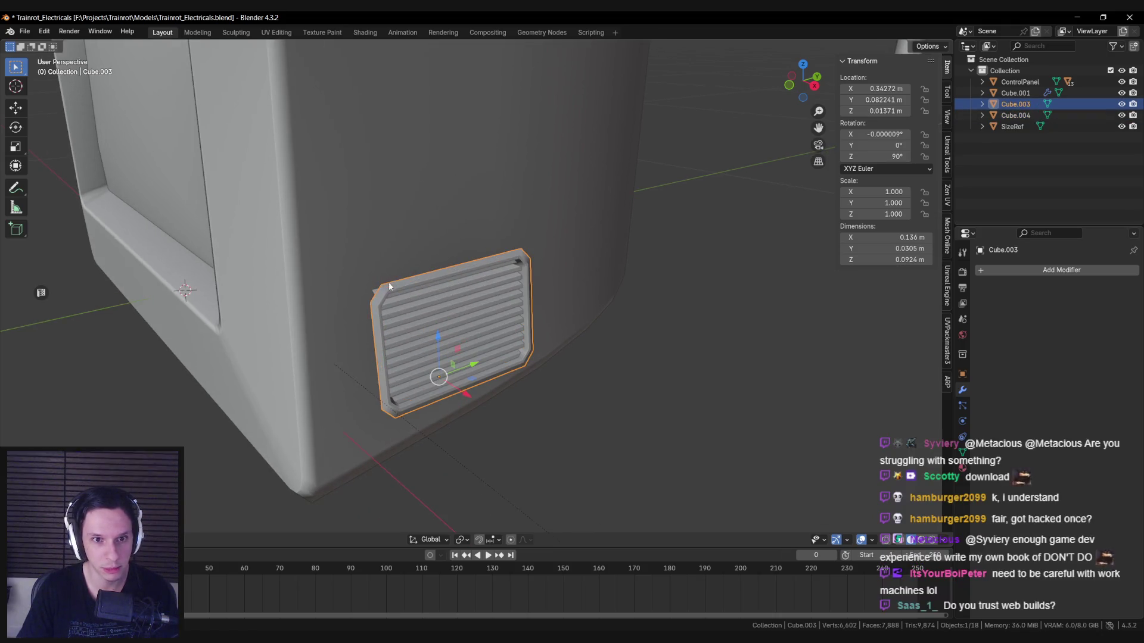
scroll(486, 260, down, 2)
mouse_move(486, 261)
middle_down()
mouse_move(516, 257)
mouse_move(542, 273)
mouse_move(456, 258)
mouse_move(477, 280)
mouse_move(585, 287)
mouse_move(527, 309)
mouse_move(573, 314)
mouse_move(536, 297)
middle_up()
key(ctrl+s)
scroll(470, 277, down, 2)
scroll(526, 310, up, 4)
Step: Add the grille slats to the selection and rotate the grille pieces in top orthographic view
shift+click(534, 296)
key(shift+z)
key(shift+z)
mouse_move(545, 370)
middle_down()
mouse_move(500, 360)
mouse_move(482, 456)
middle_up()
key(KP_5)
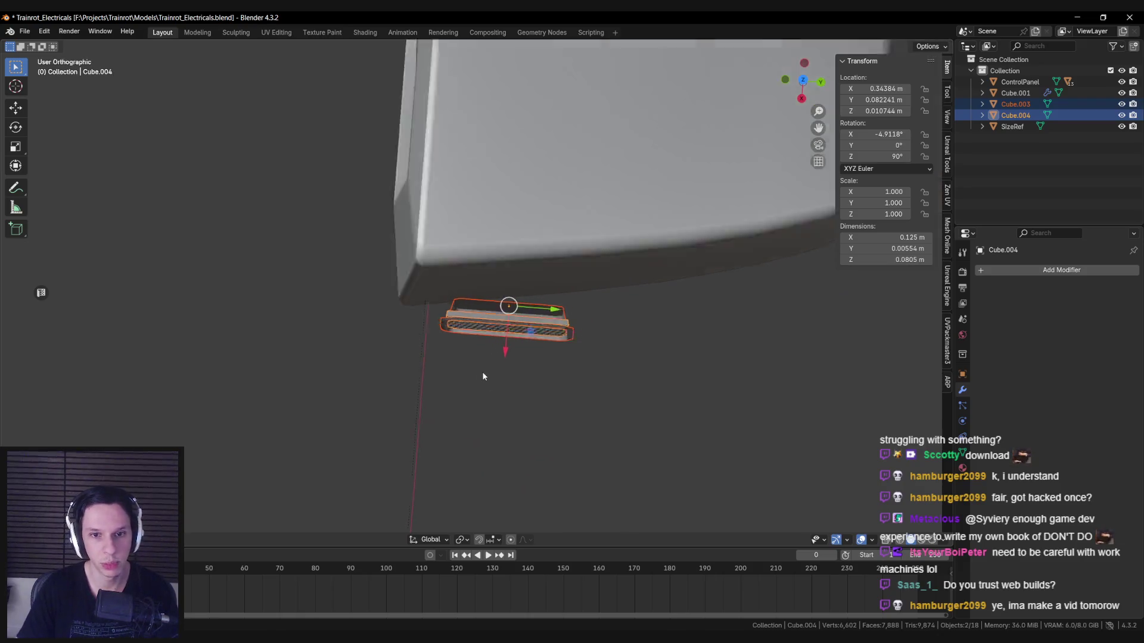
key(KP_7)
key(r)
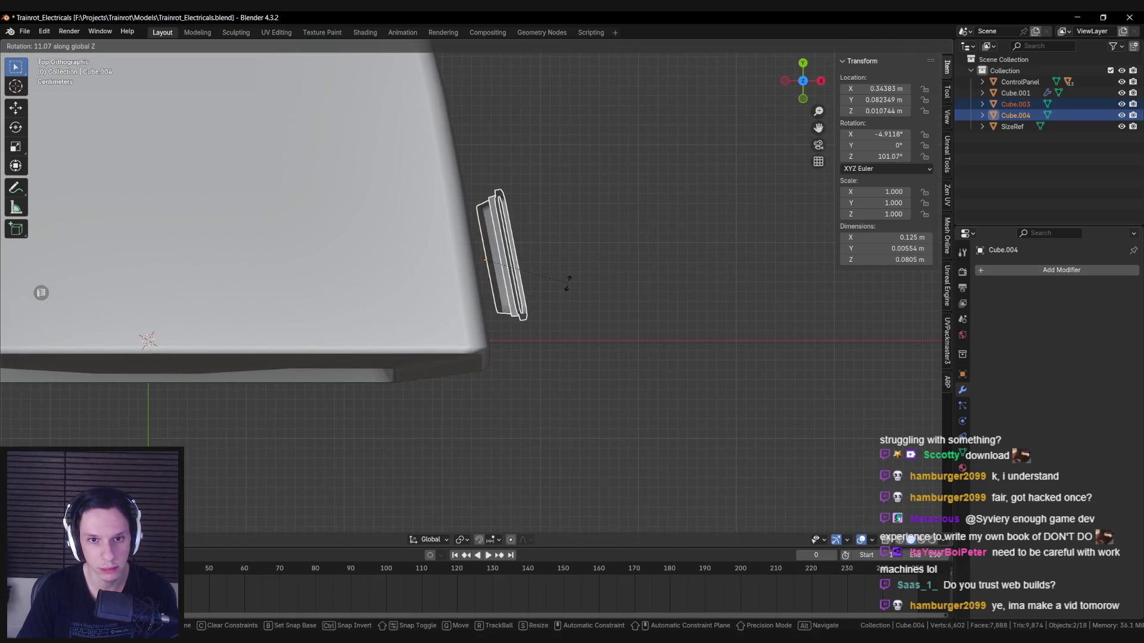
click(568, 283)
key(shift+z)
key(shift+z)
Step: Move the vent frame along X to 0.3177 m and turn it to 99.384° about Z
key(g)
key(x)
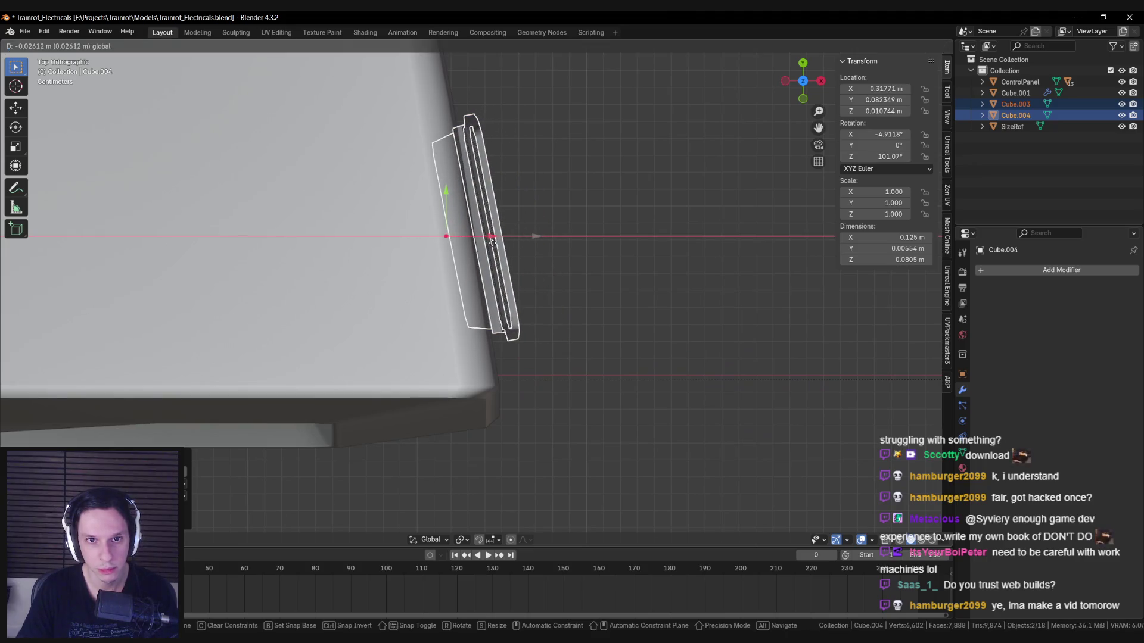
click(492, 242)
key(r)
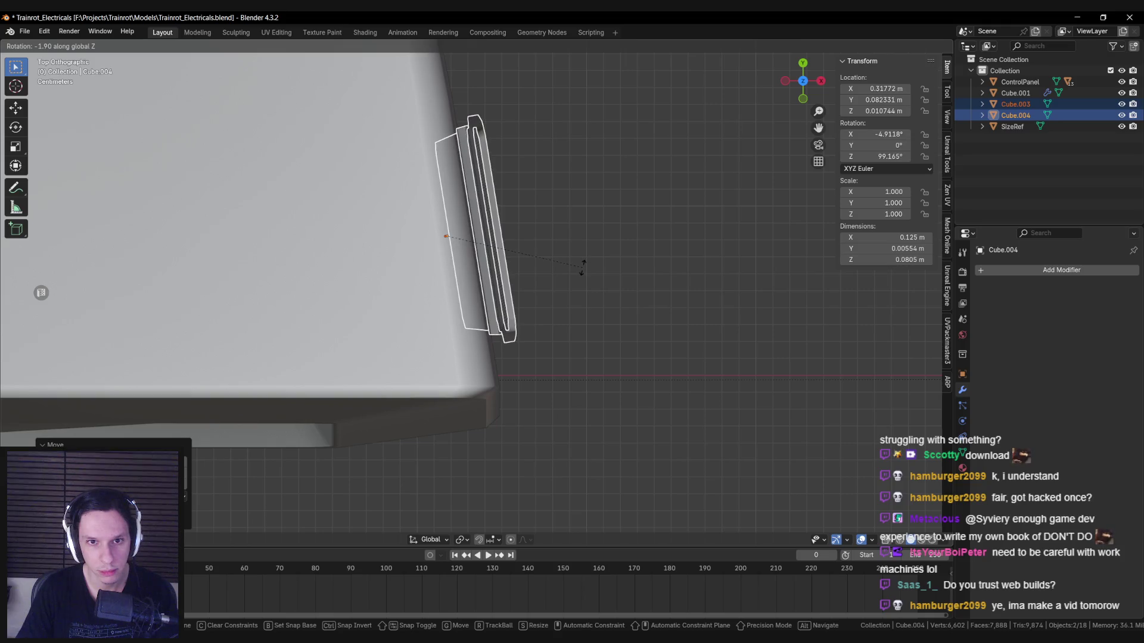
click(583, 267)
mouse_move(583, 267)
middle_down()
mouse_move(566, 288)
mouse_move(581, 217)
mouse_move(506, 316)
mouse_move(524, 294)
mouse_move(434, 287)
mouse_move(328, 307)
mouse_move(416, 302)
mouse_move(473, 255)
middle_up()
Step: Select the vent grille and frame together and set the pivot point to Bounding Box Center
click(466, 255)
shift+click(466, 253)
key(alt+z)
key(alt+z)
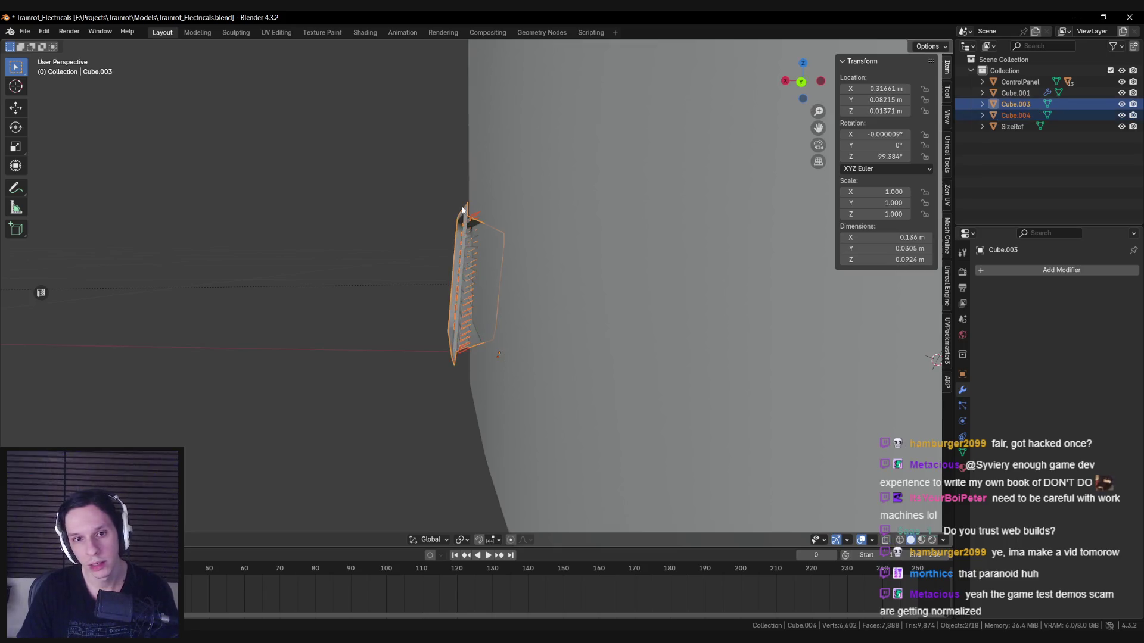
middle_drag(428, 415, 478, 459)
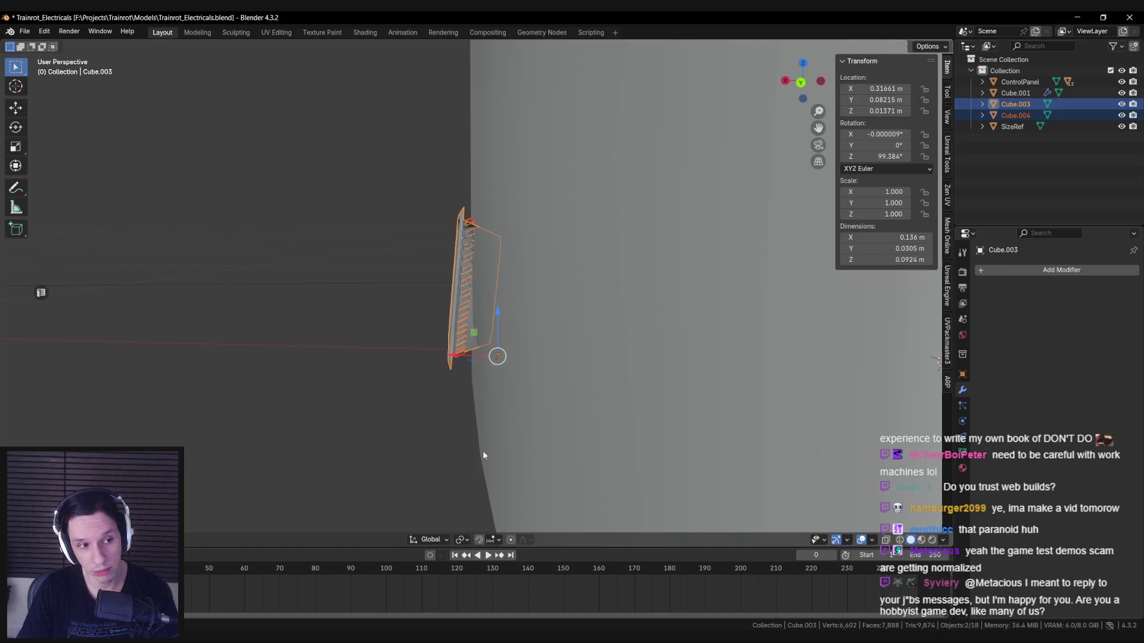
click(457, 539)
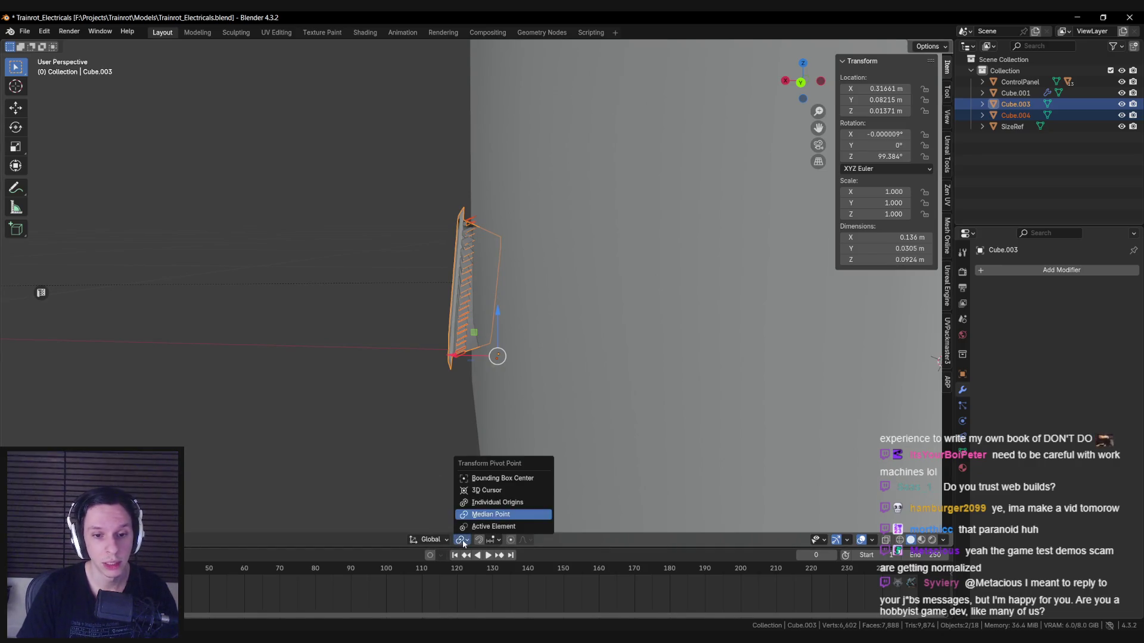
click(457, 541)
click(457, 539)
click(459, 540)
click(474, 482)
mouse_move(479, 416)
middle_down()
mouse_move(613, 378)
mouse_move(681, 409)
mouse_move(620, 389)
middle_up()
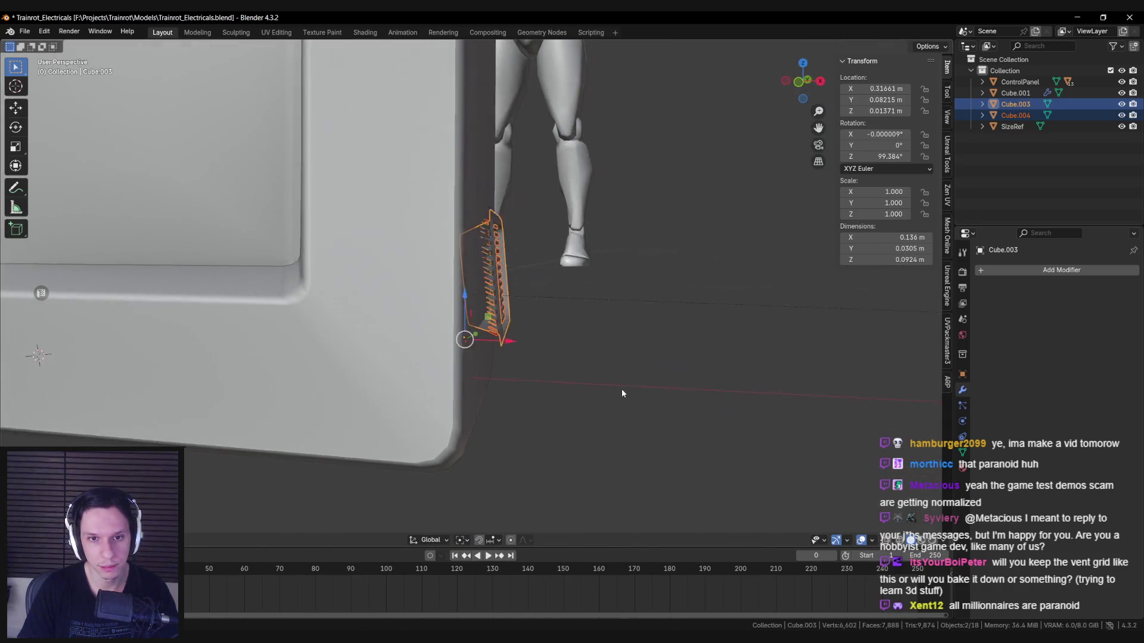
Step: Tilt both vent pieces about the X axis and shift them along X toward the housing wall
key(r)
key(z)
key(x)
click(623, 411)
key(KP_1)
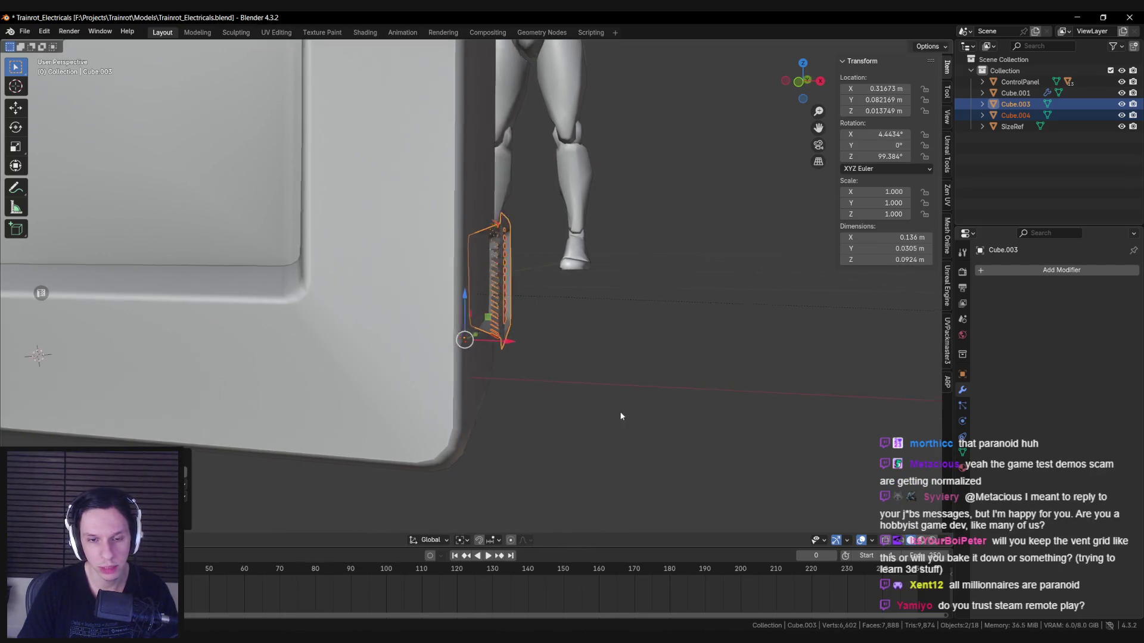
mouse_move(628, 412)
middle_down()
mouse_move(564, 413)
mouse_move(595, 425)
mouse_move(504, 336)
mouse_move(518, 324)
mouse_move(345, 335)
mouse_move(781, 364)
mouse_move(536, 362)
mouse_move(674, 378)
middle_up()
key(r)
key(x)
click(595, 427)
key(g)
key(x)
click(499, 328)
key(g)
key(x)
click(516, 348)
Step: Refine the vent's X tilt to about 5.05° with small X moves to match the sloped side
key(r)
key(x)
click(782, 366)
key(g)
key(x)
click(649, 380)
key(r)
key(x)
click(666, 374)
key(g)
key(x)
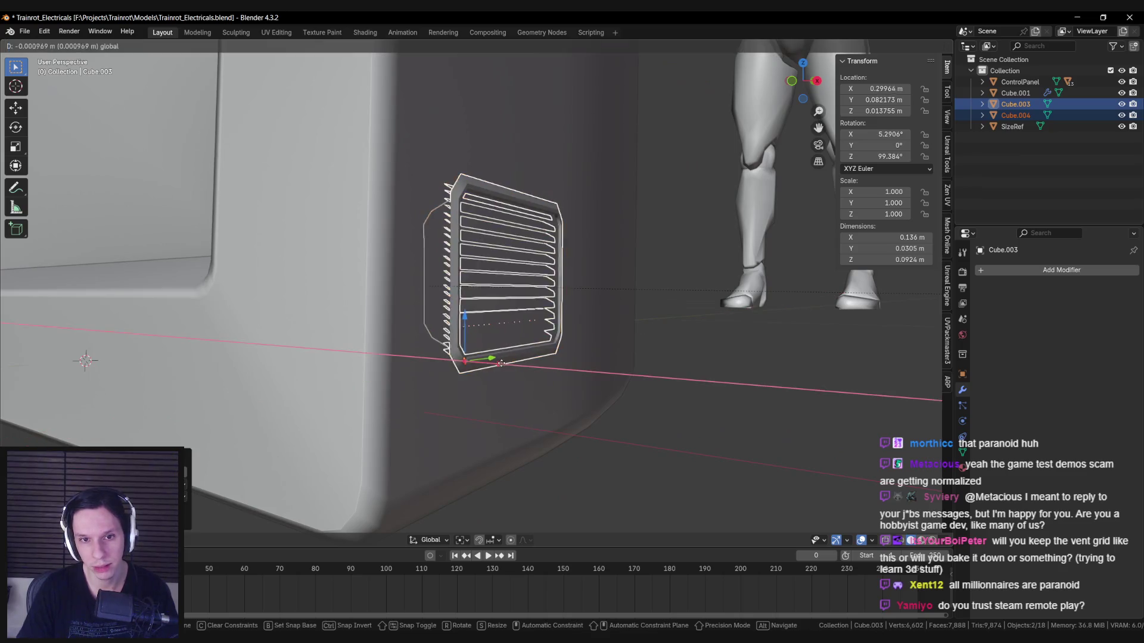
click(677, 370)
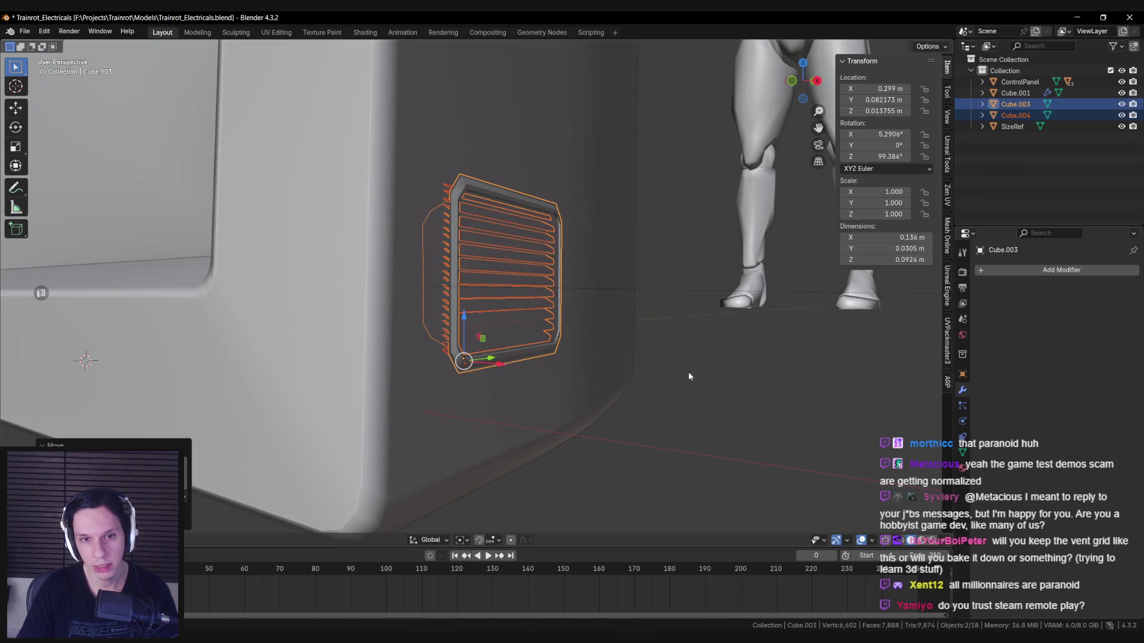
key(r)
key(x)
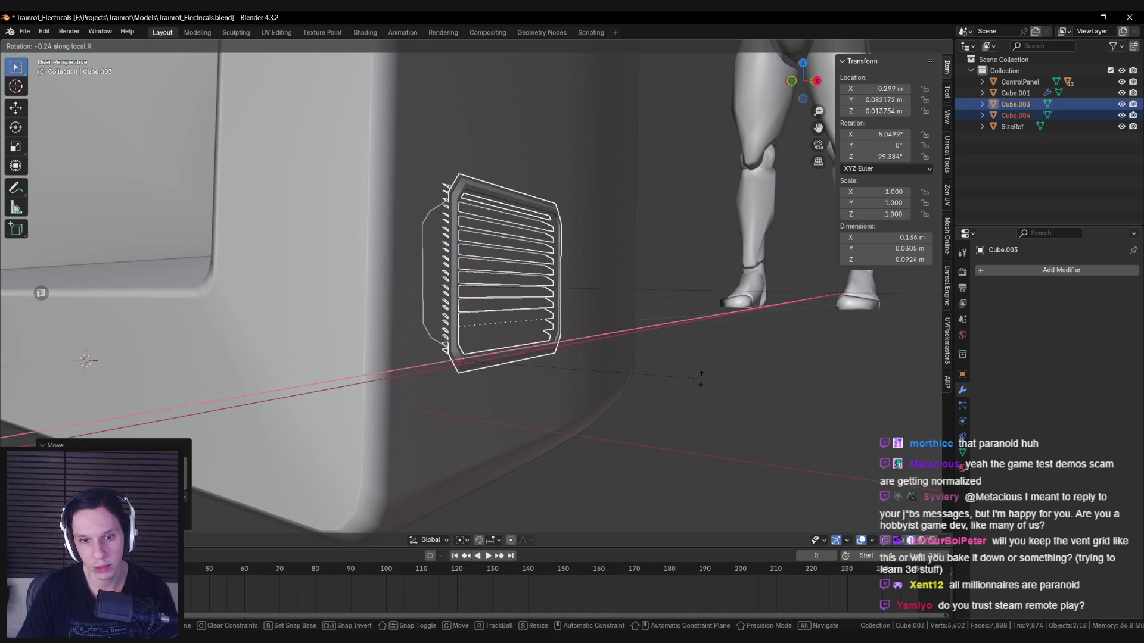
click(701, 378)
key(g)
key(x)
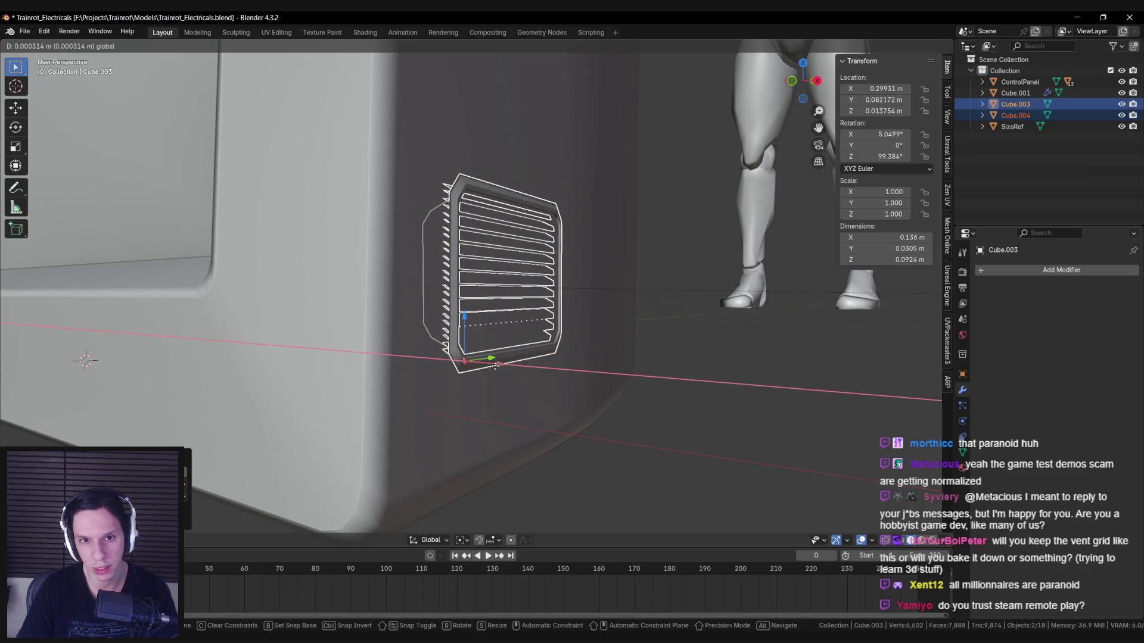
click(495, 365)
Step: Reselect the vent frame and grille in see-through view and move them toward the housing panel
middle_drag(495, 366, 464, 334)
key(Tab)
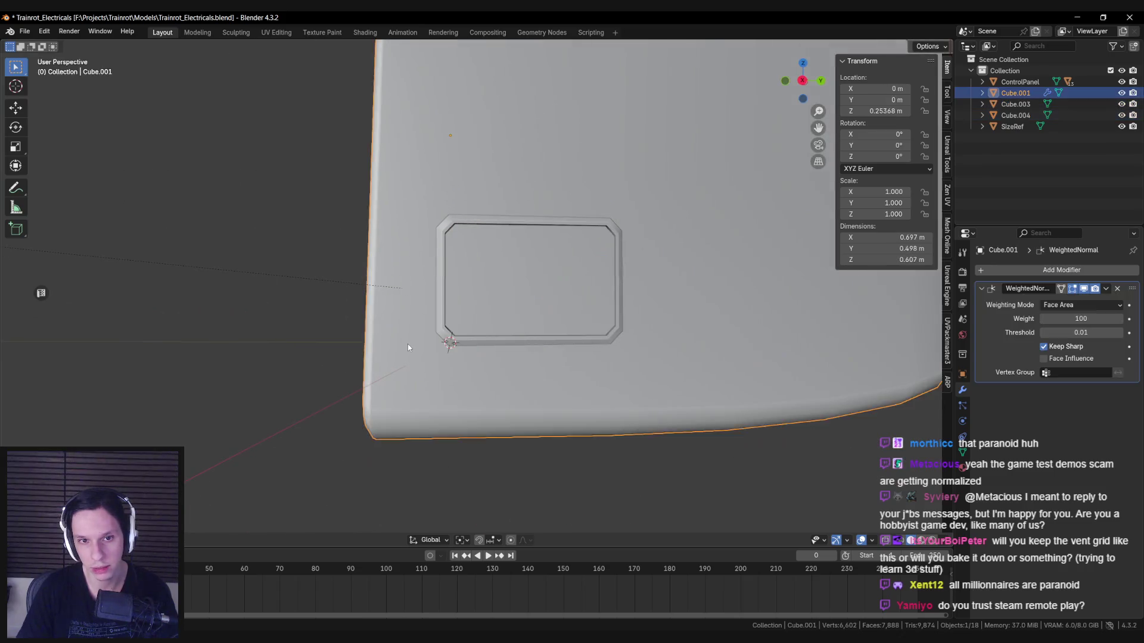
scroll(466, 324, down, 1)
key(Tab)
key(alt+z)
click(460, 290)
key(alt+z)
shift+click(458, 292)
mouse_move(576, 324)
middle_down()
mouse_move(565, 351)
mouse_move(491, 334)
middle_up()
scroll(565, 351, down, 2)
scroll(491, 334, up, 5)
key(g)
click(581, 345)
key(alt+z)
key(alt+z)
key(alt+z)
scroll(544, 380, up, 2)
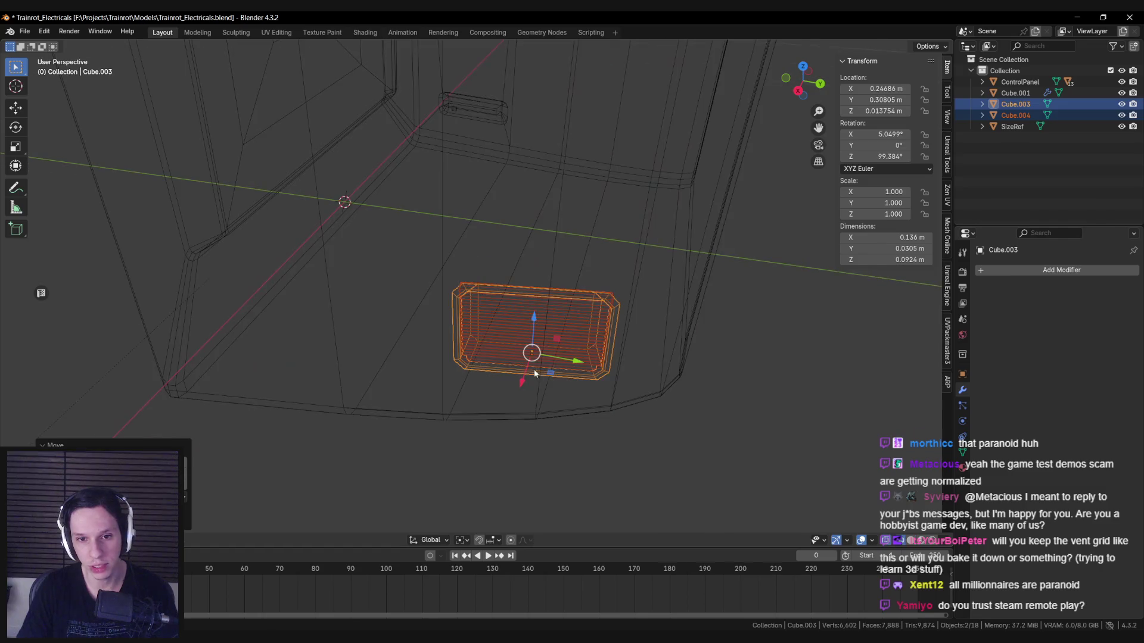
key(alt+z)
Step: Lower the vent into the housing panel, nudging it along Y and X with the gizmo arrows
key(g)
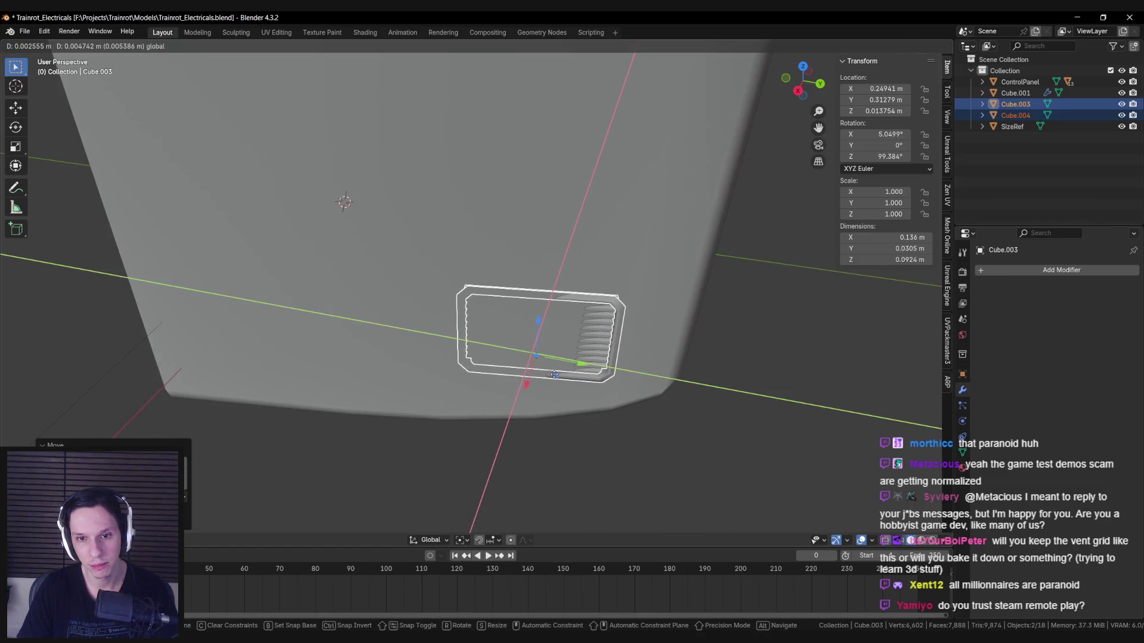
click(554, 374)
mouse_move(480, 390)
middle_down()
mouse_move(488, 444)
mouse_move(527, 426)
mouse_move(545, 378)
mouse_move(587, 378)
mouse_move(587, 352)
mouse_move(520, 382)
middle_up()
key(ctrl+z)
key(alt+z)
key(alt+z)
drag(442, 369, 422, 369)
shift+middle_drag(423, 369, 496, 352)
drag(496, 353, 488, 352)
drag(452, 305, 452, 322)
mouse_move(452, 321)
middle_down()
mouse_move(482, 405)
mouse_move(467, 441)
middle_up()
drag(466, 441, 462, 435)
click(470, 232)
Step: Inset the housing's side face and edge-slide its bottom and vertical edges toward the vent
key(Tab)
click(486, 340)
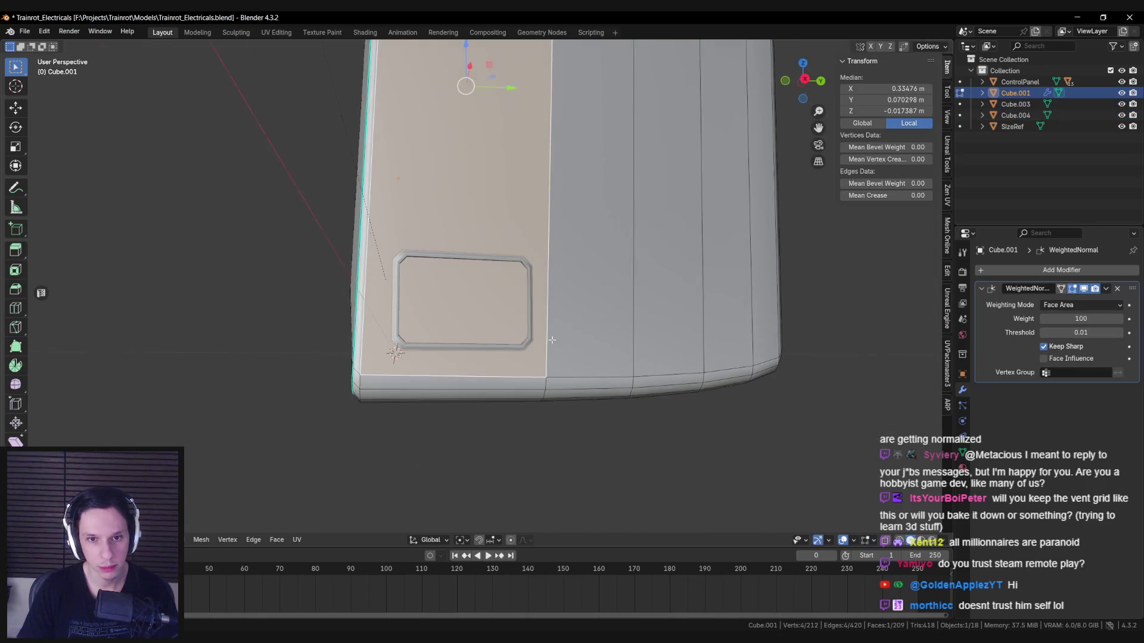
key(i)
click(610, 370)
click(518, 351)
key(g)
key(g)
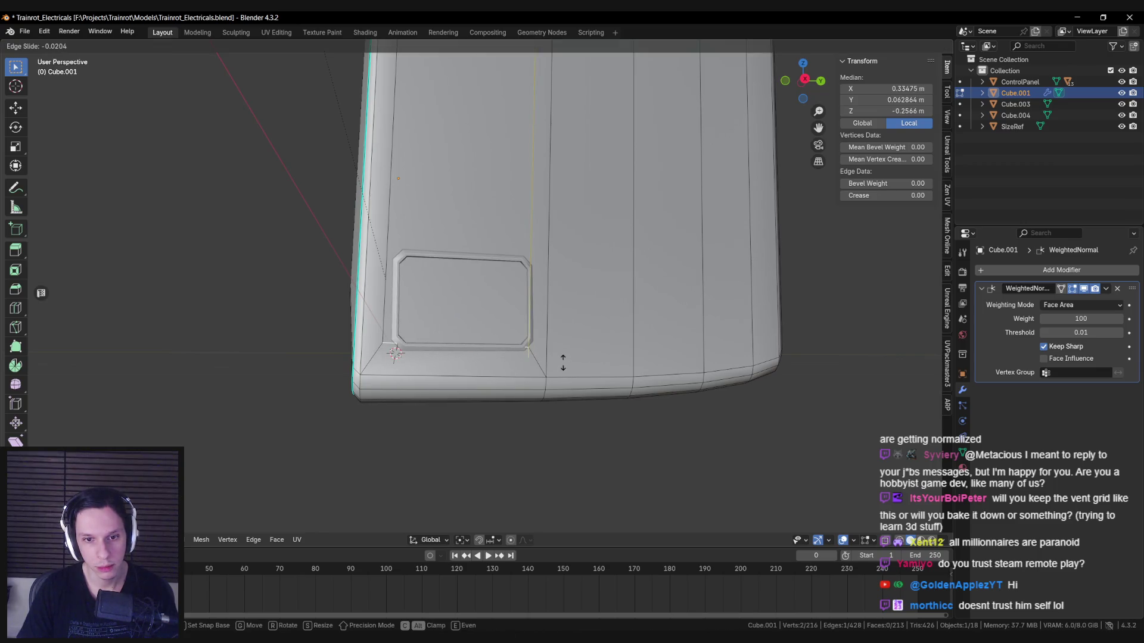
click(563, 362)
key(g)
key(g)
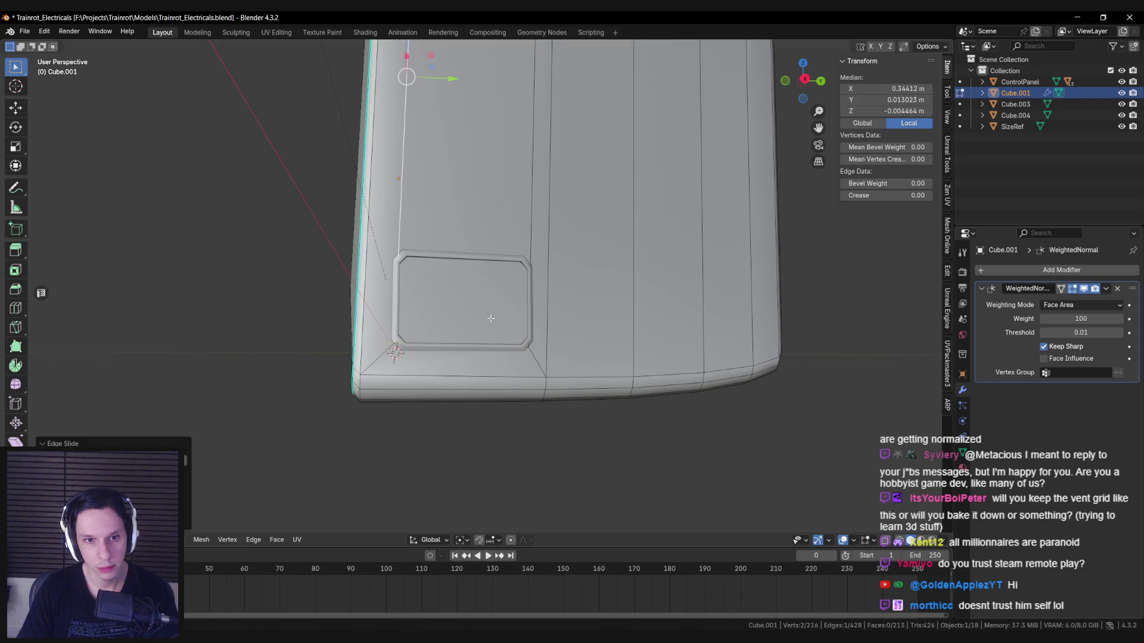
middle_drag(491, 318, 487, 172)
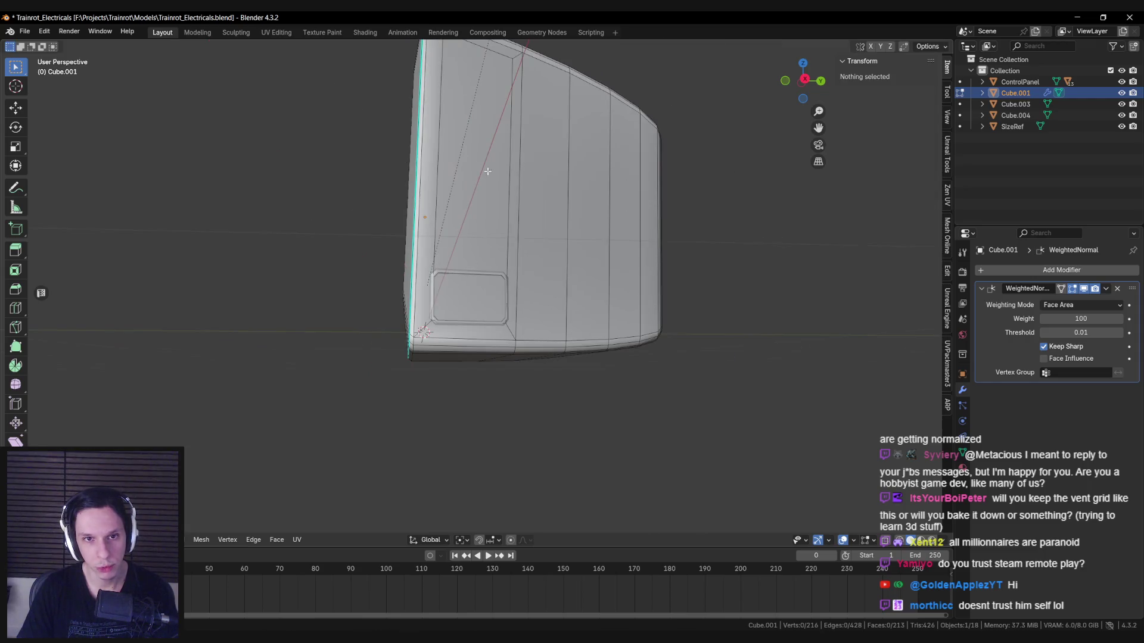
click(541, 224)
Step: Vertex-slide an inset corner to Z -0.17519 m and select the corner vertices around the vent
scroll(373, 222, up, 5)
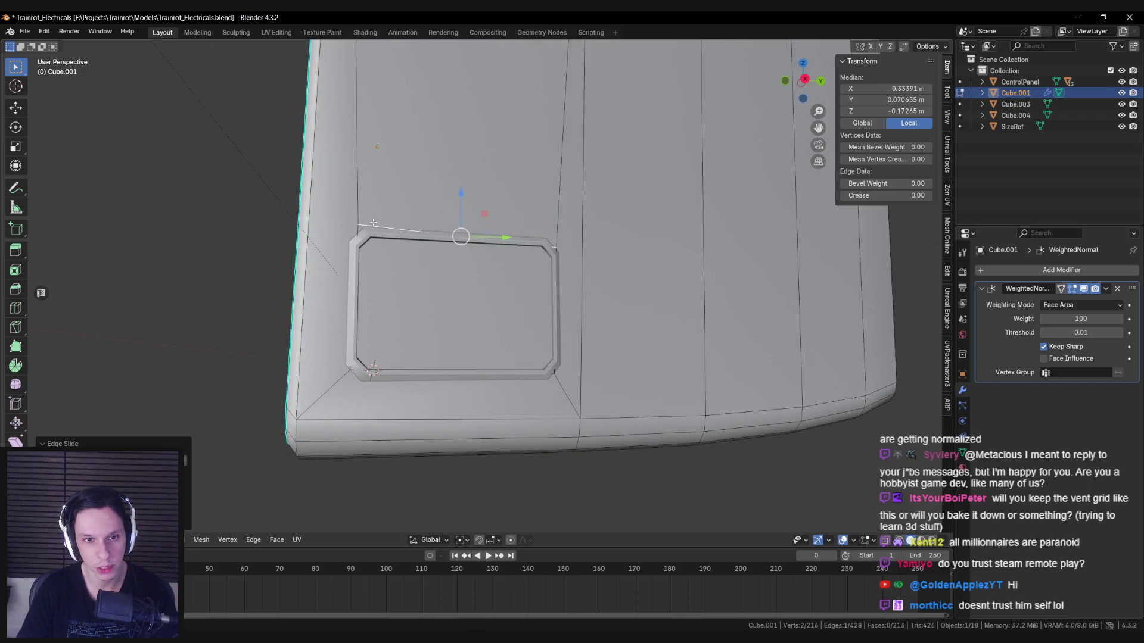
key(g)
key(g)
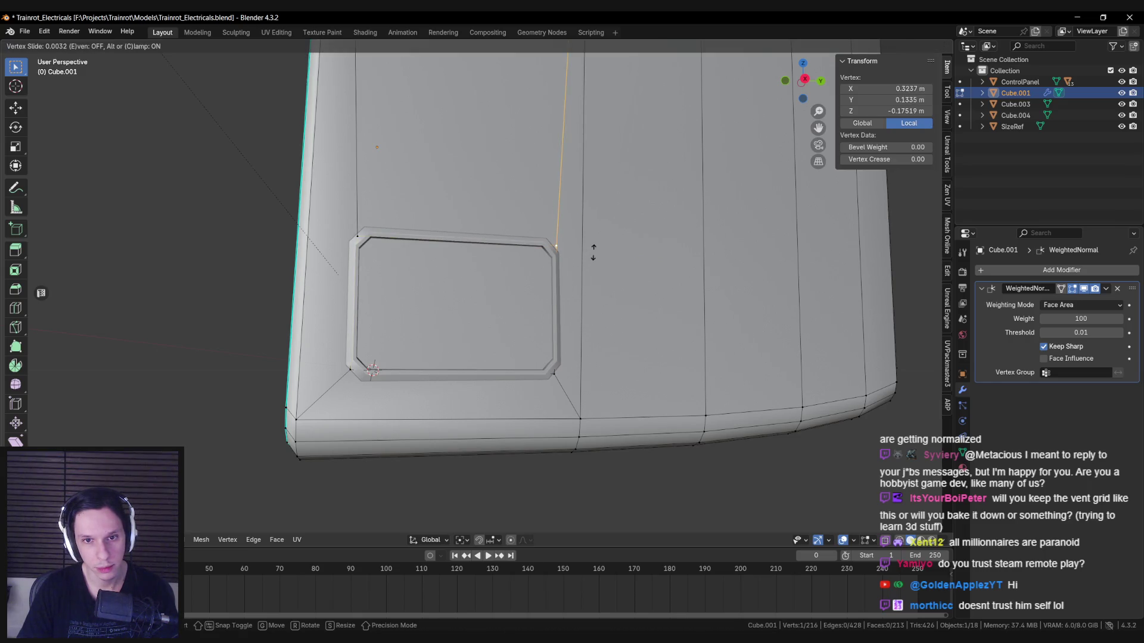
click(593, 252)
scroll(564, 269, up, 2)
scroll(602, 250, up, 2)
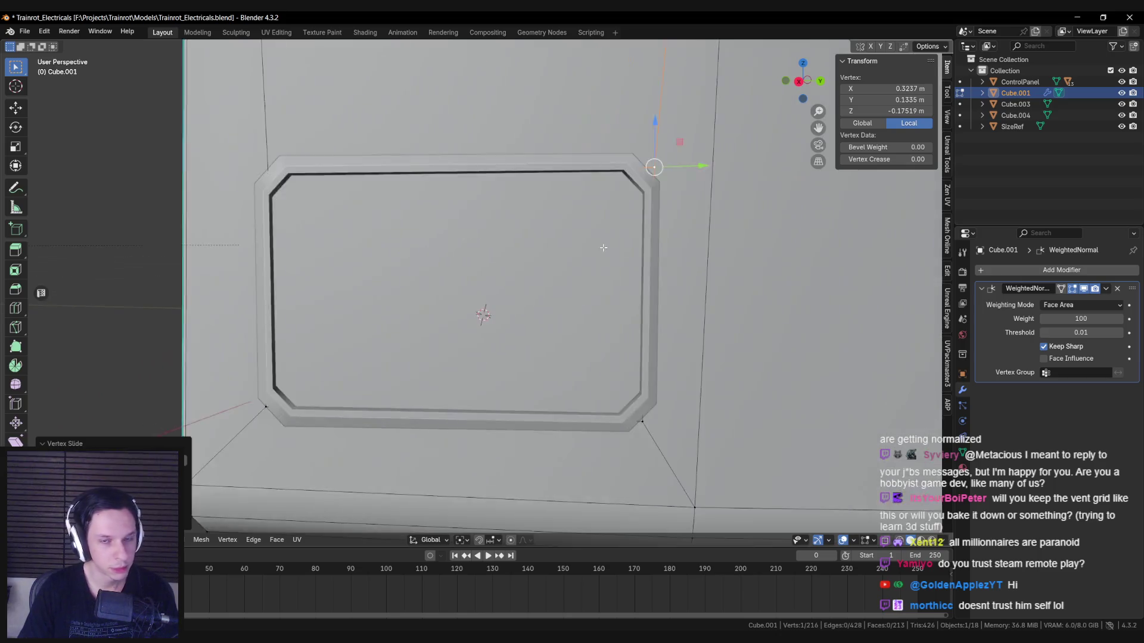
scroll(584, 358, down, 3)
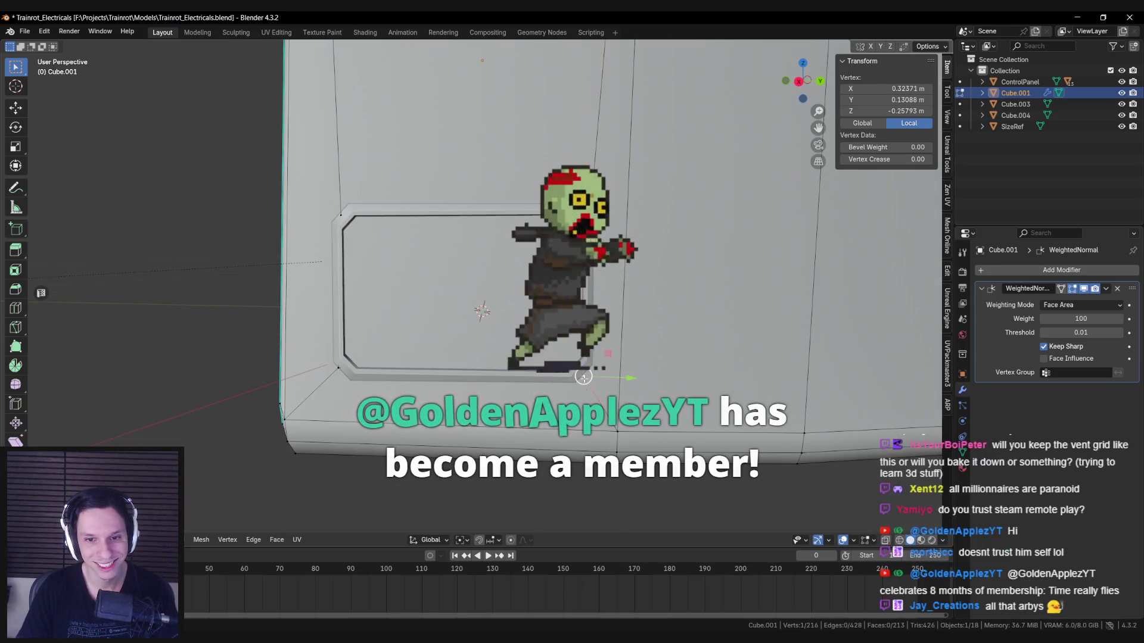
shift+click(341, 368)
key(shift+space)
key(g)
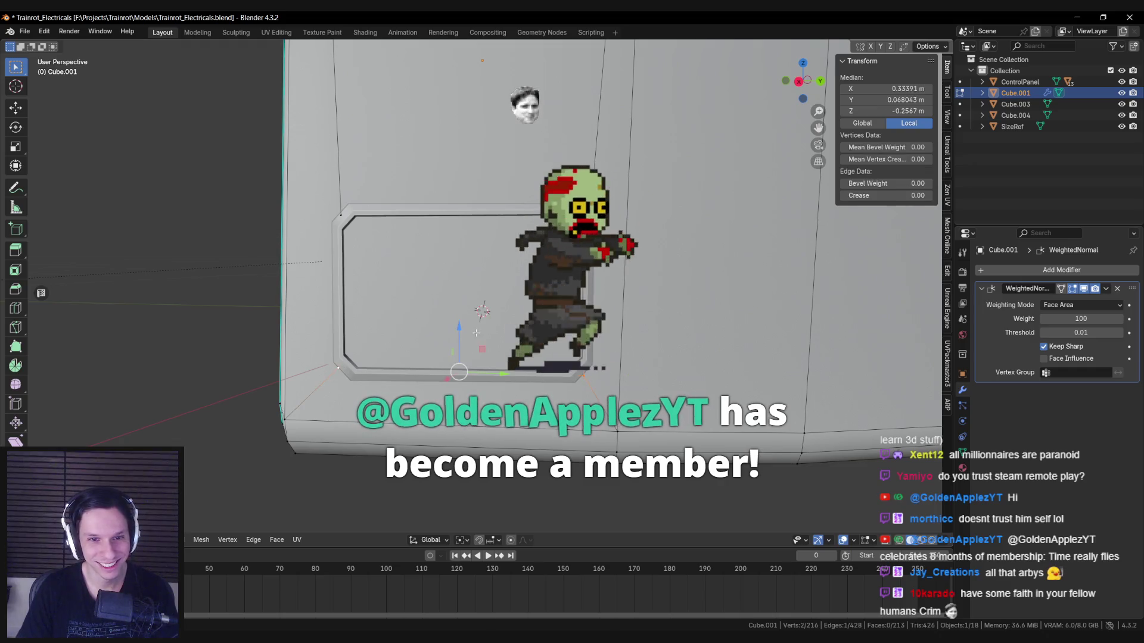
click(392, 386)
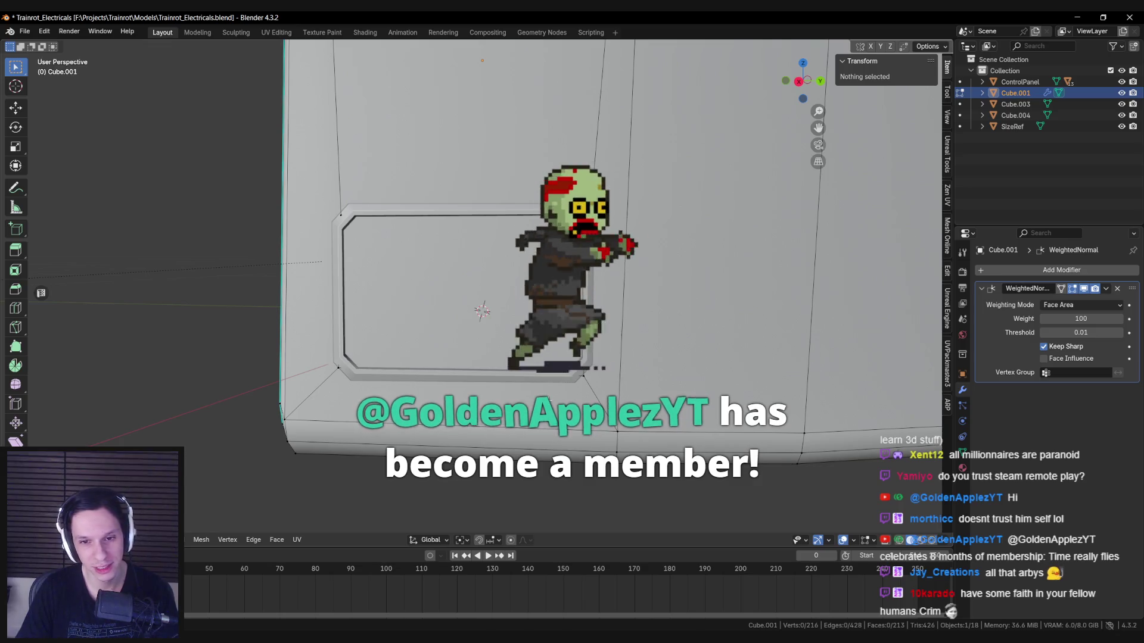
click(587, 378)
shift+click(456, 218)
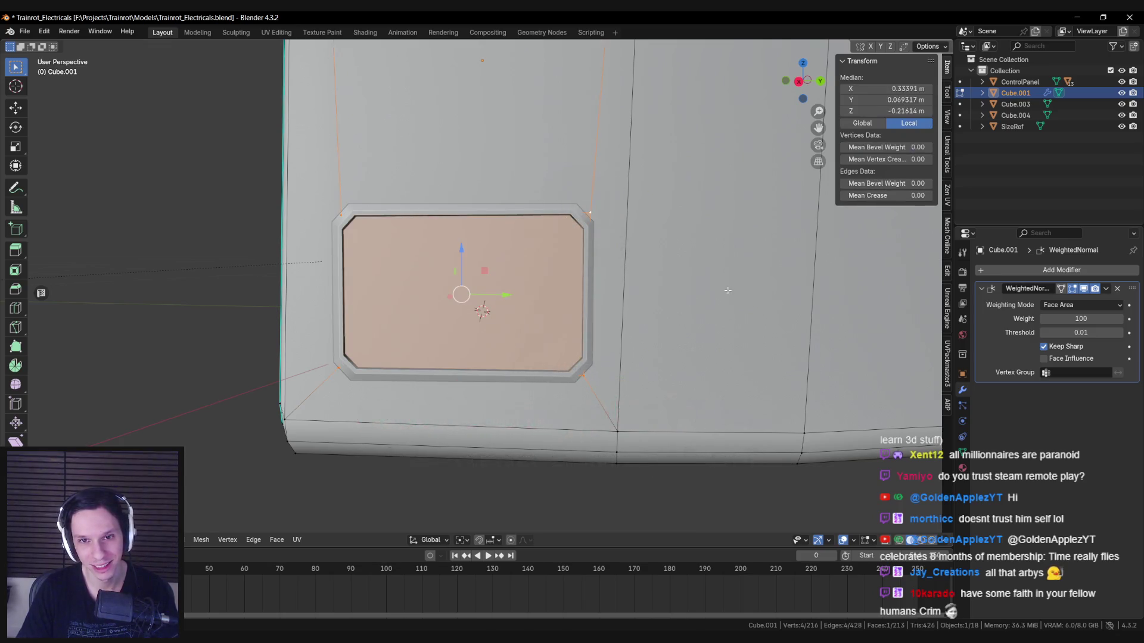
Step: Bevel the chosen rim corner vertices, then pick a single corner vertex with X-ray on
key(ctrl+b)
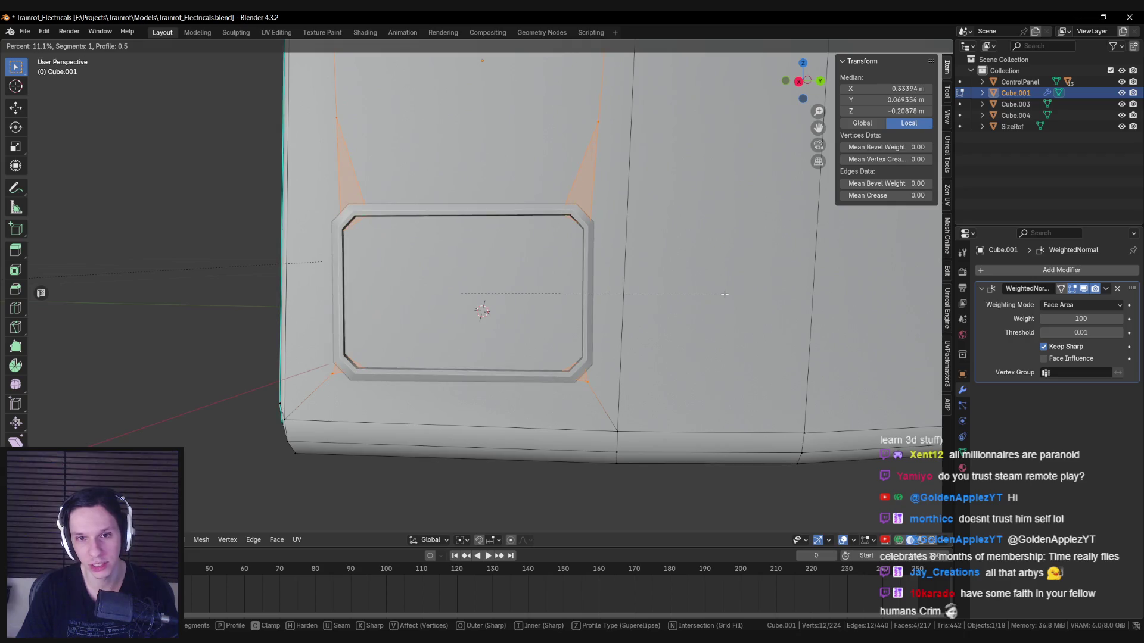
click(723, 295)
key(alt+z)
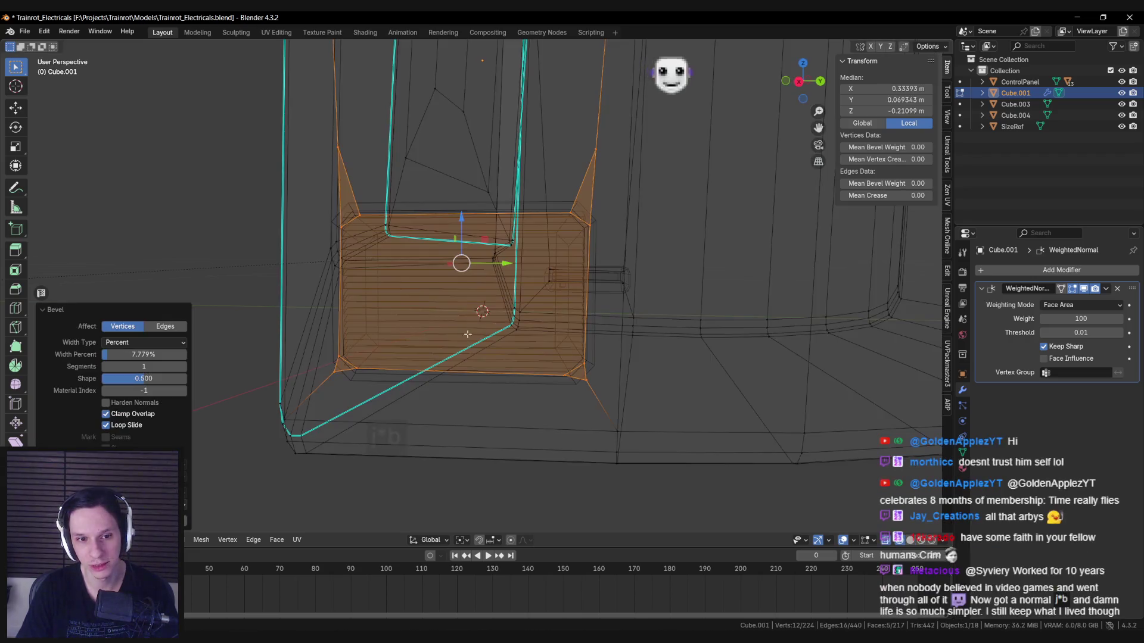
scroll(502, 304, up, 3)
key(alt+z)
click(441, 296)
key(alt+z)
click(502, 304)
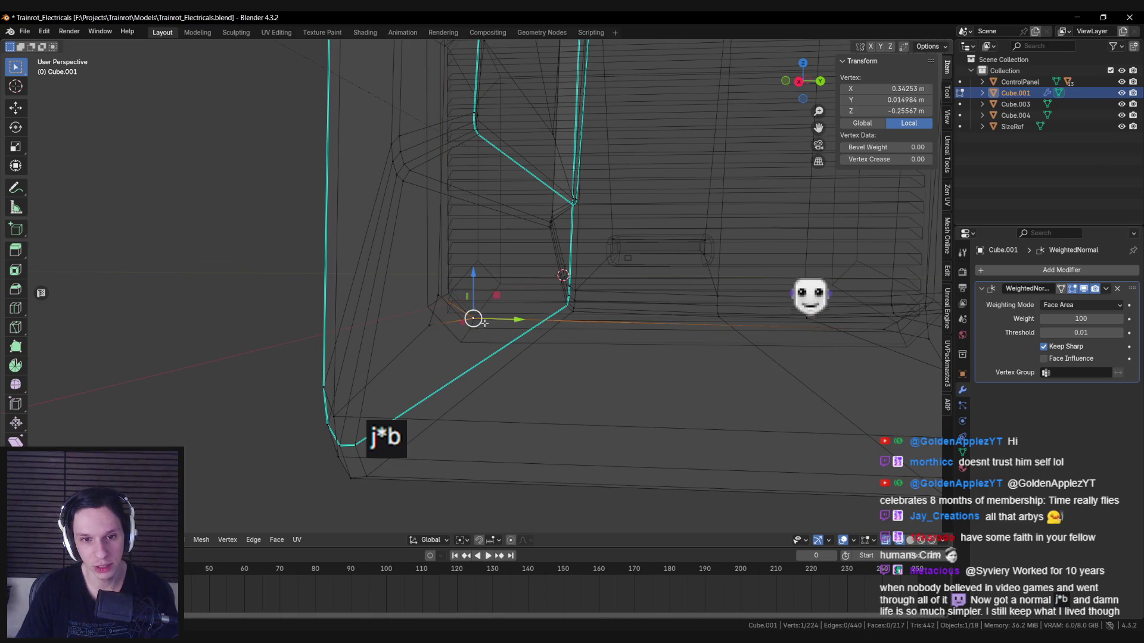
Step: Switch the transform orientation to Normal, then back to Global
middle_drag(513, 325, 500, 357)
click(462, 540)
click(432, 539)
click(419, 474)
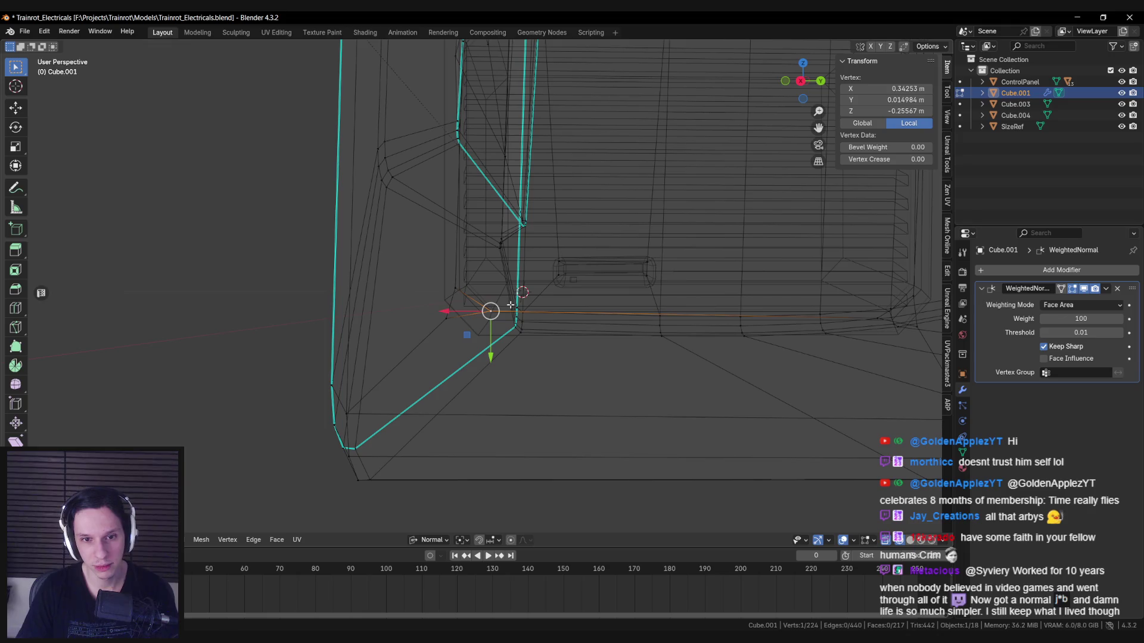
click(431, 540)
click(418, 454)
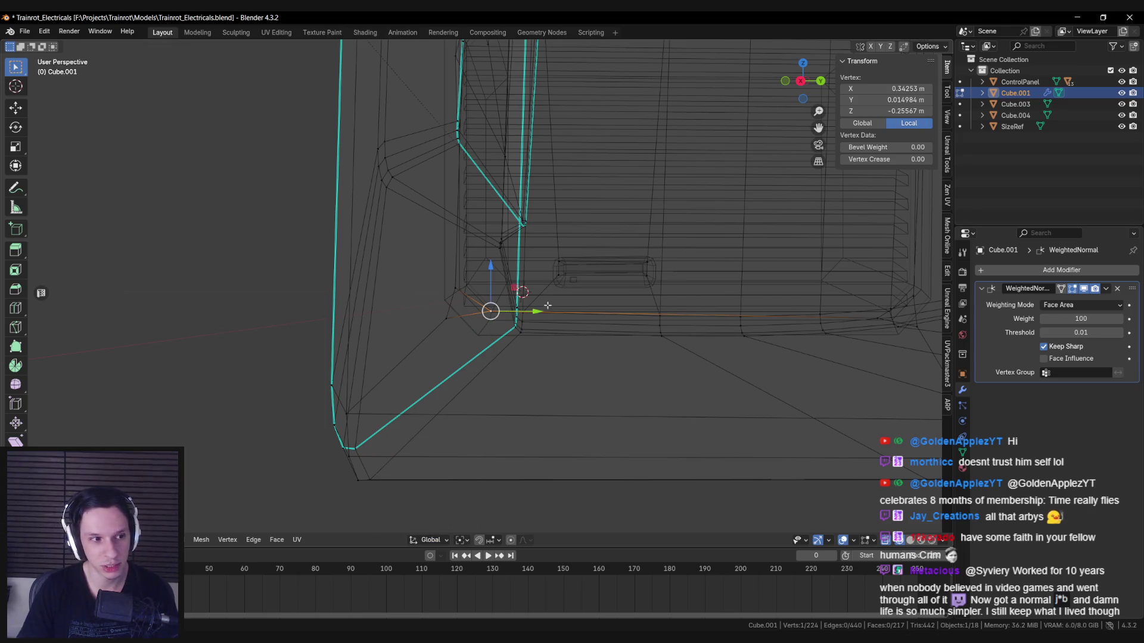
Step: Vertex-slide the first rim corner vertex along its edge, checking in see-through display
key(shift+z)
key(shift+v)
click(728, 325)
key(shift+z)
shift+middle_drag(729, 325, 495, 328)
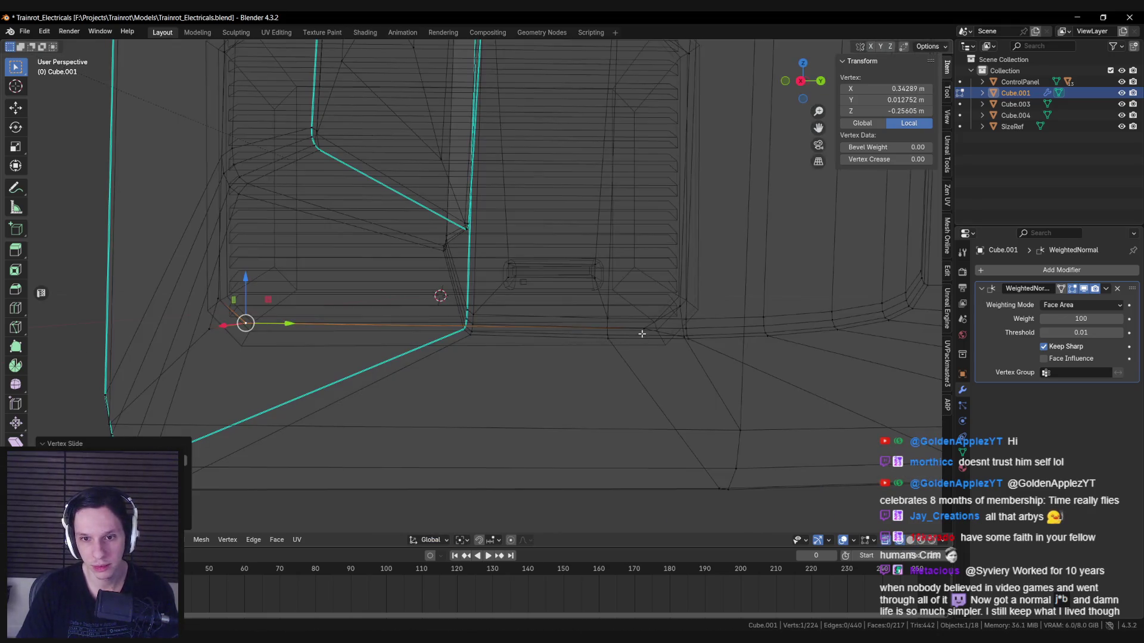
key(shift+v)
click(704, 338)
key(shift+z)
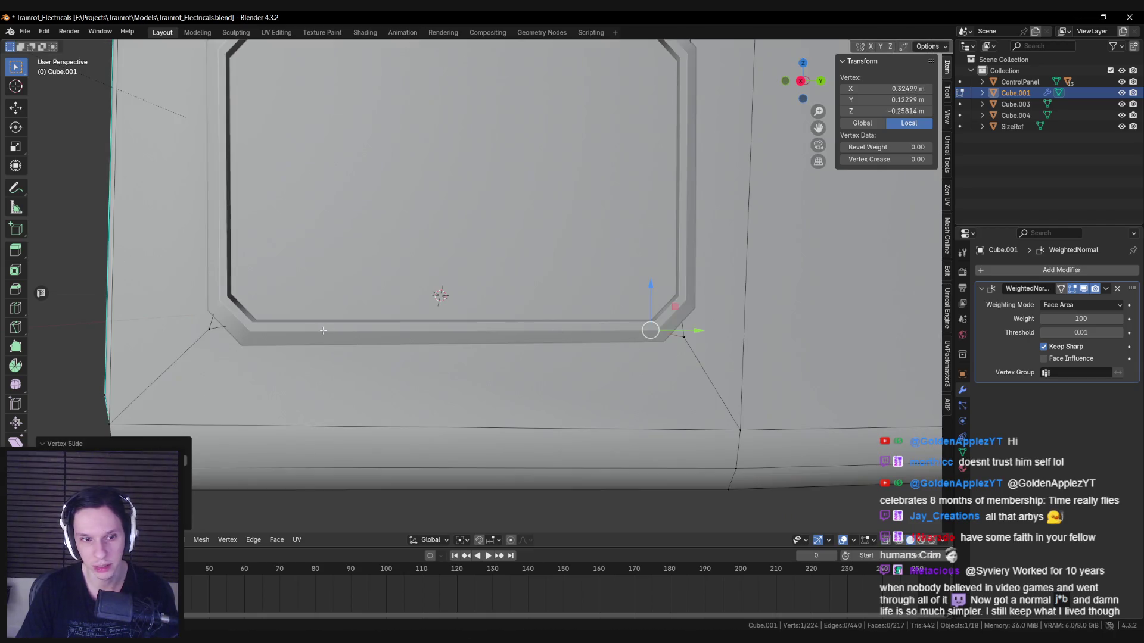
key(shift+z)
Step: Slide the next rim corner vertex along its edge and refine its position
click(241, 323)
key(shift+v)
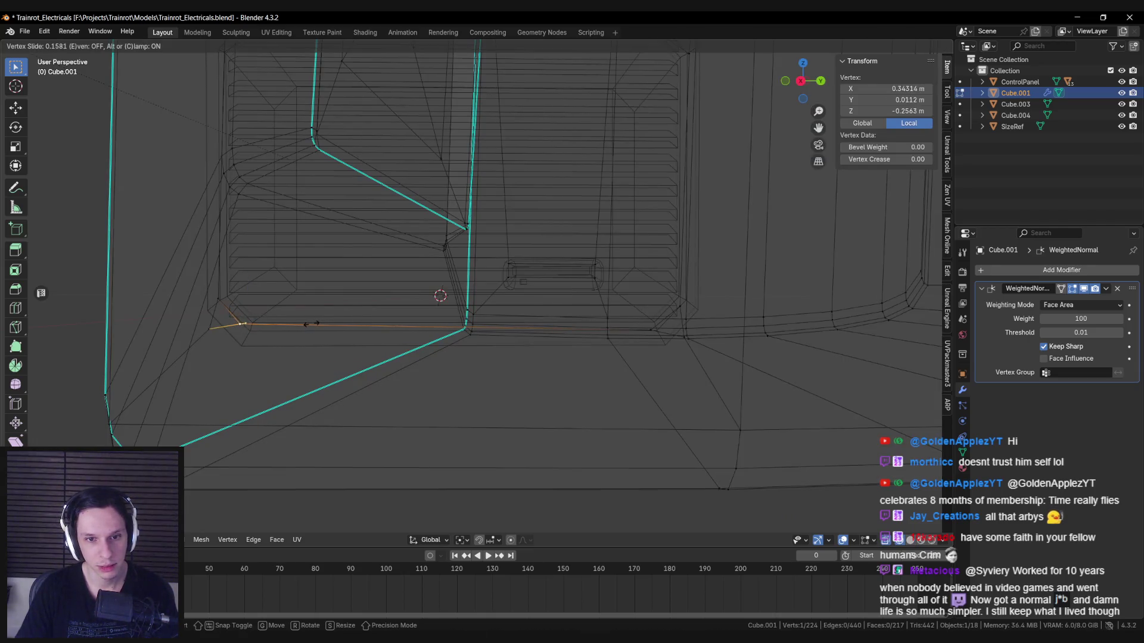
click(313, 324)
key(shift+z)
key(shift+v)
click(332, 294)
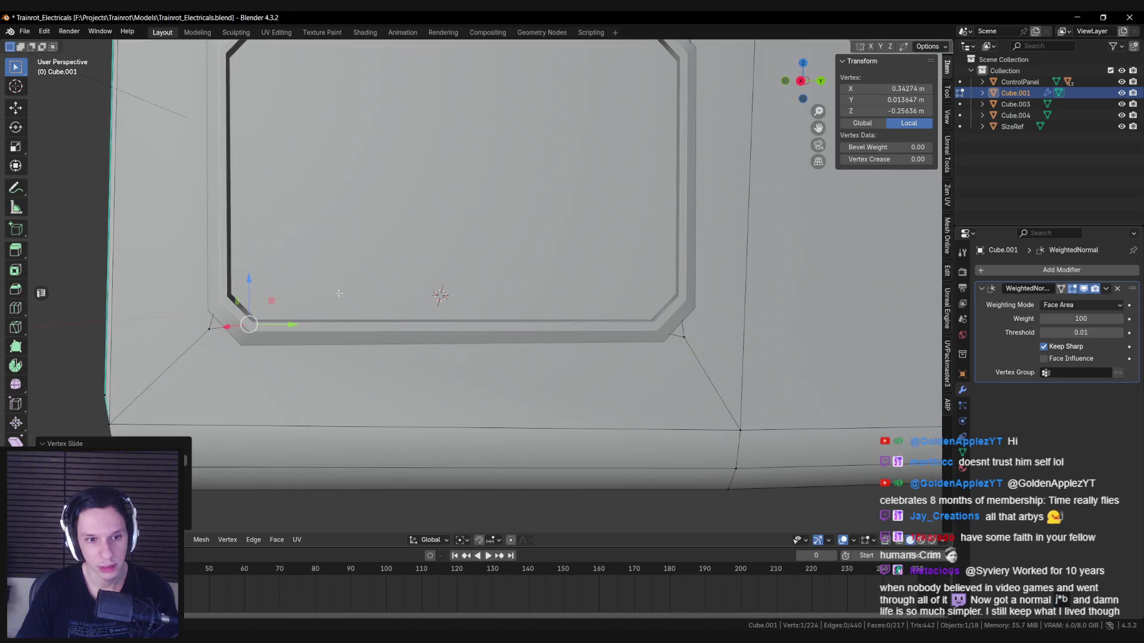
scroll(332, 293, down, 3)
Step: Slide another rim corner vertex, then re-slide it to even out the corner
key(shift+z)
click(348, 262)
key(shift+z)
key(shift+v)
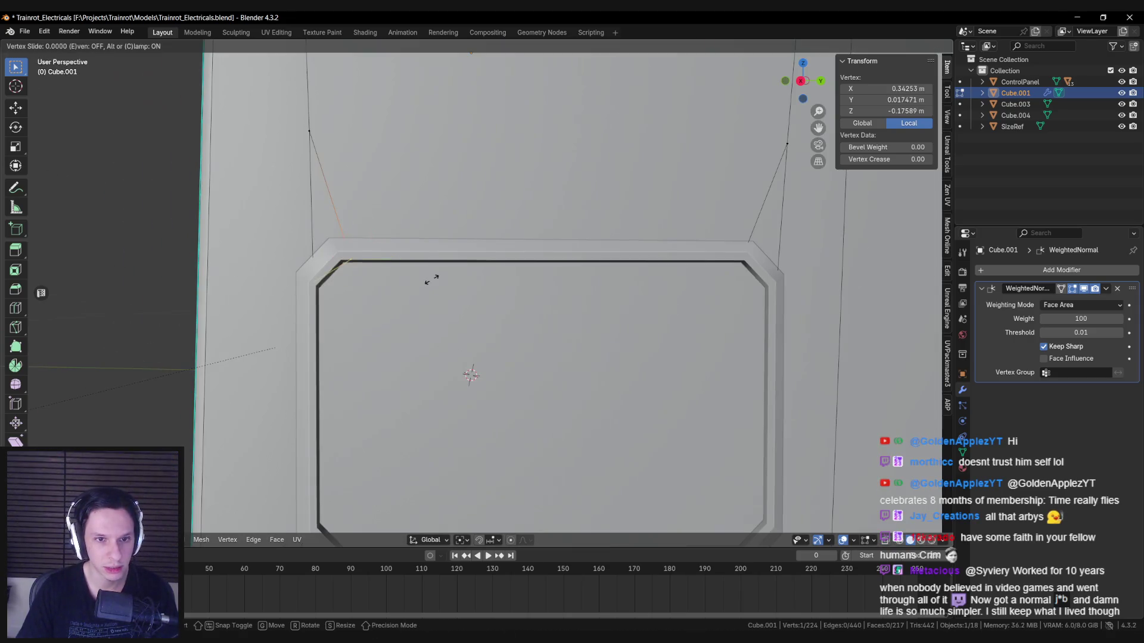
key(shift+z)
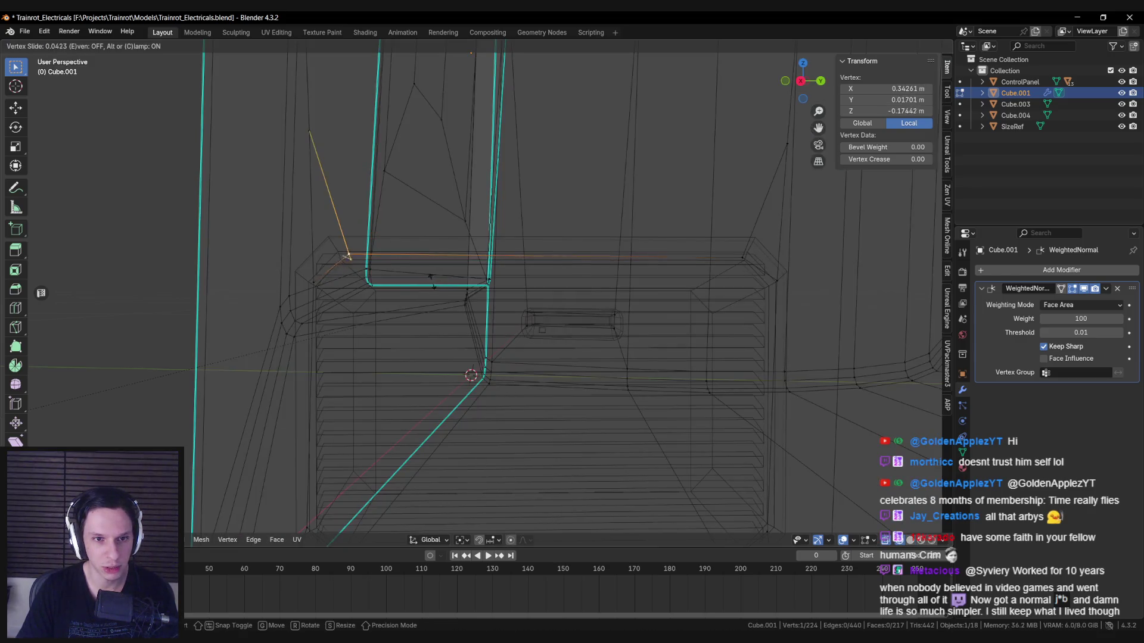
click(347, 254)
key(shift+v)
click(752, 262)
key(shift+z)
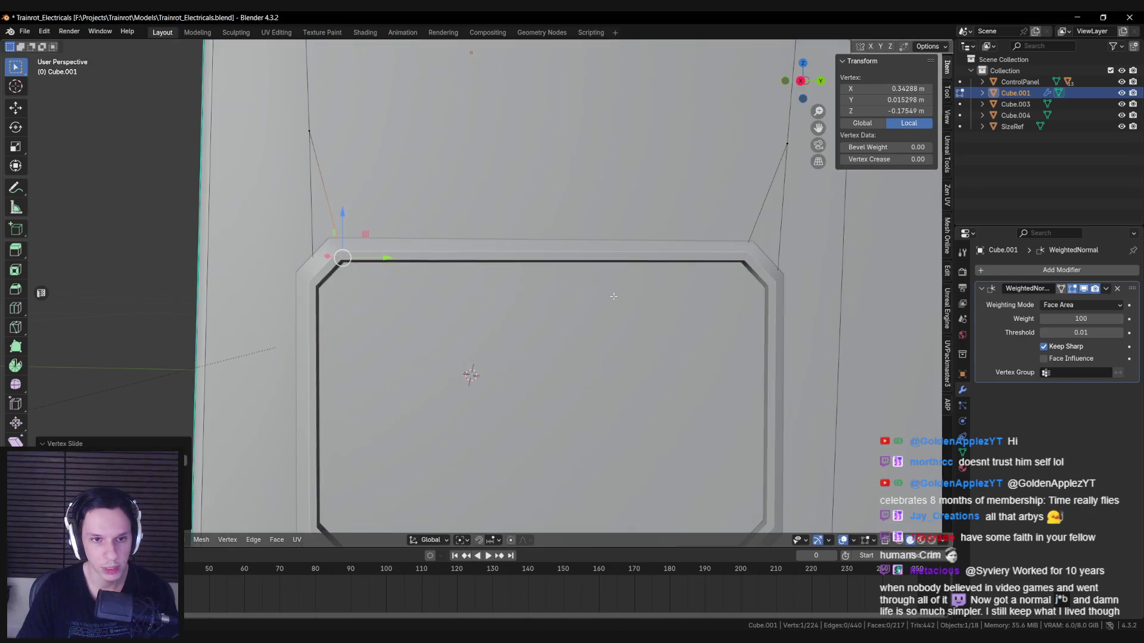
Step: Slide one more corner vertex twice, then select the inner face covering the vent
key(shift+z)
key(shift+v)
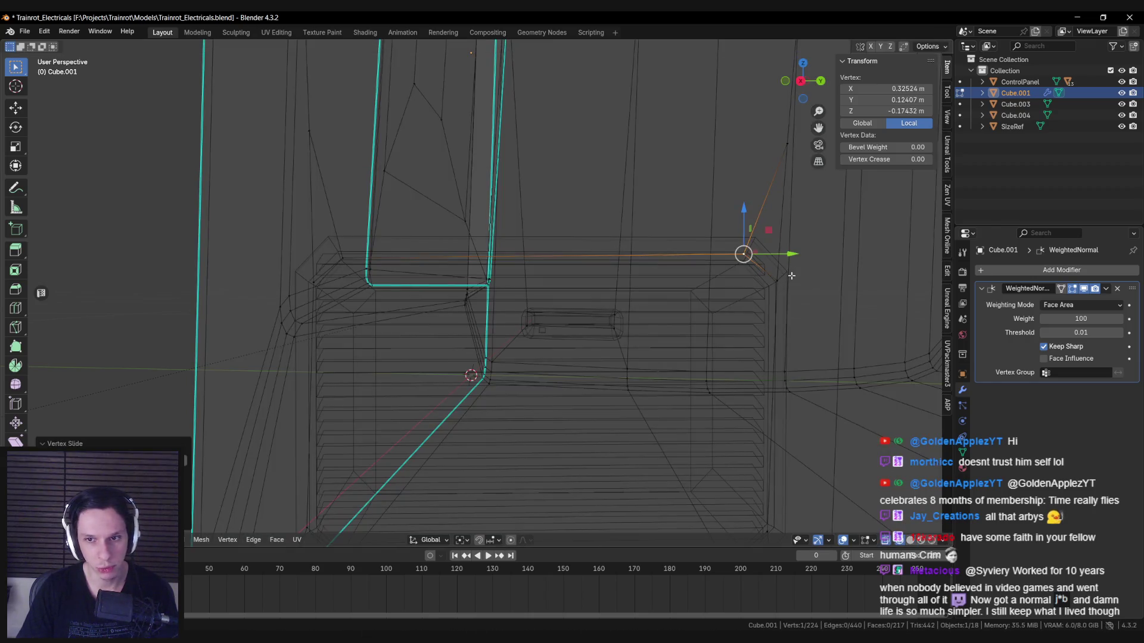
click(796, 276)
key(shift+v)
click(755, 257)
key(shift+z)
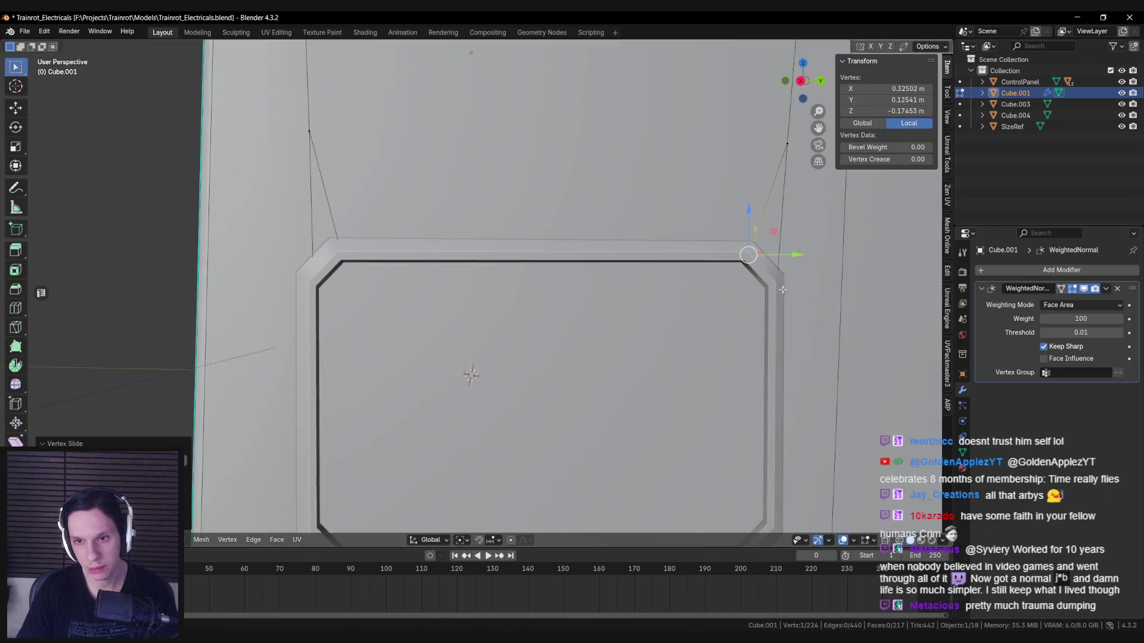
middle_drag(667, 298, 619, 314)
click(619, 314)
scroll(620, 314, down, 3)
Step: Delete the face covering the vent grille
key(x)
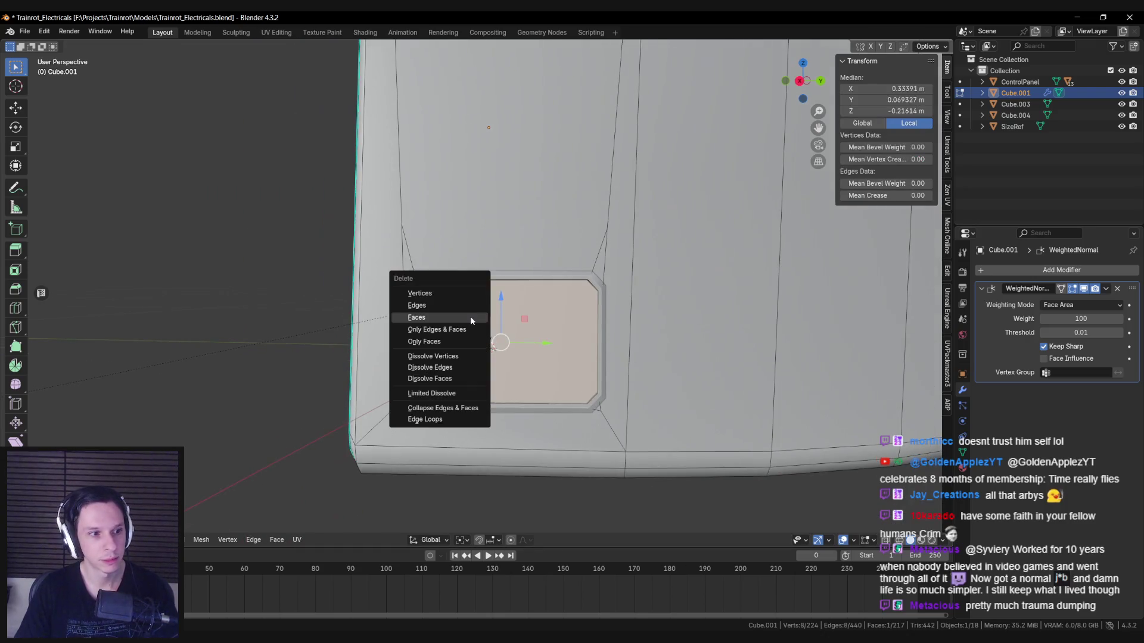
click(470, 315)
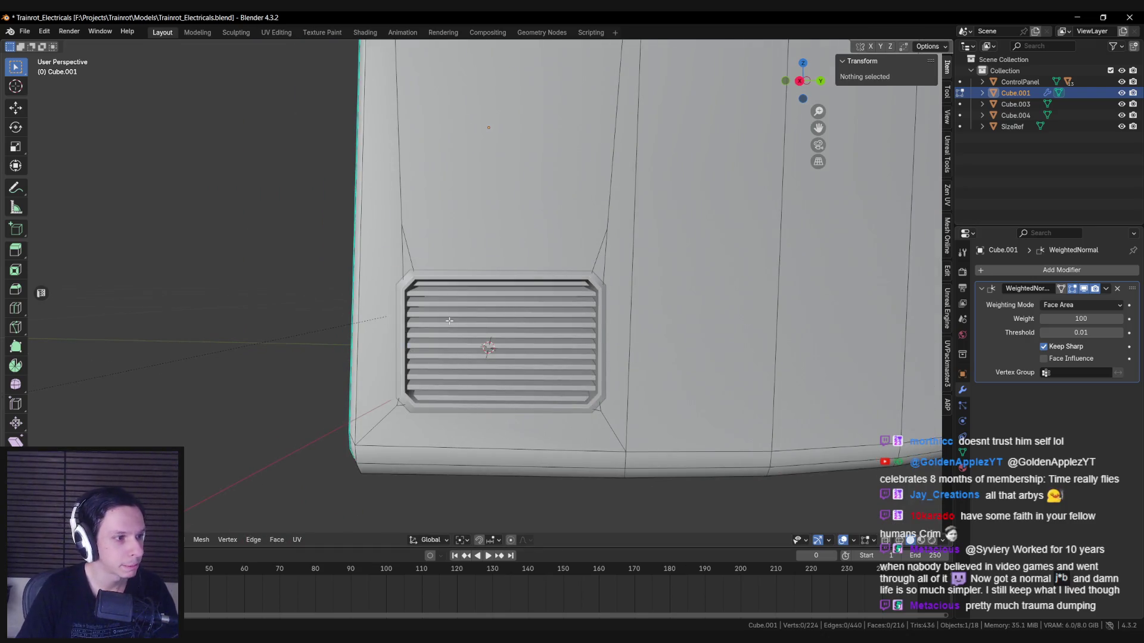
scroll(449, 321, down, 3)
middle_drag(450, 321, 446, 268)
Step: Isolate the housing in local view and select vertices above the opening, abandoning a merge
click(443, 271)
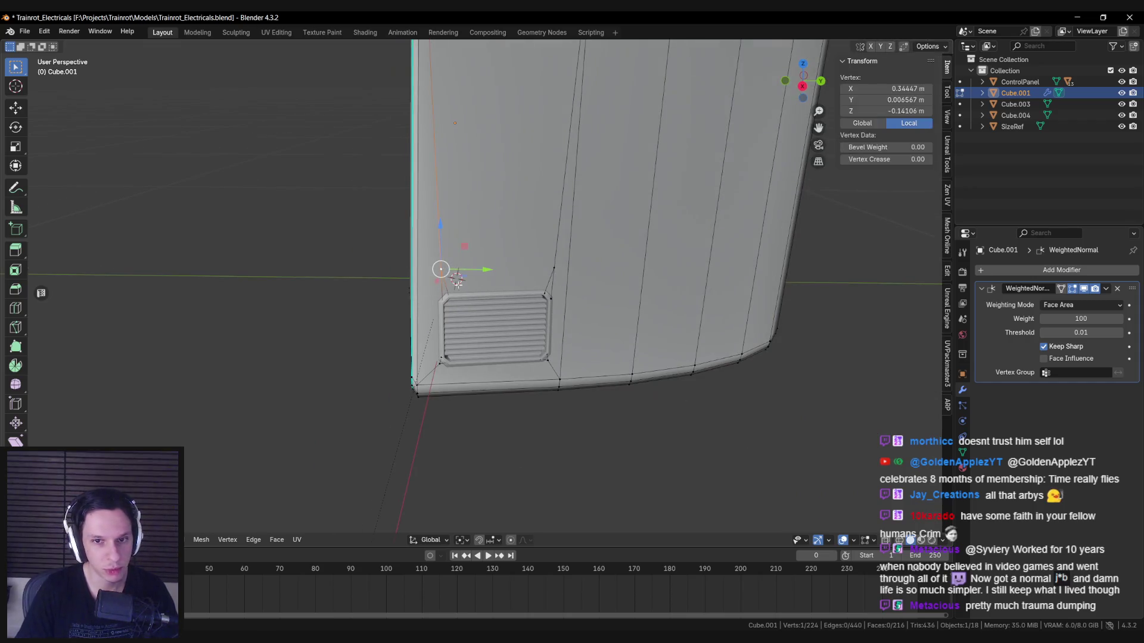
key(KP_Divide)
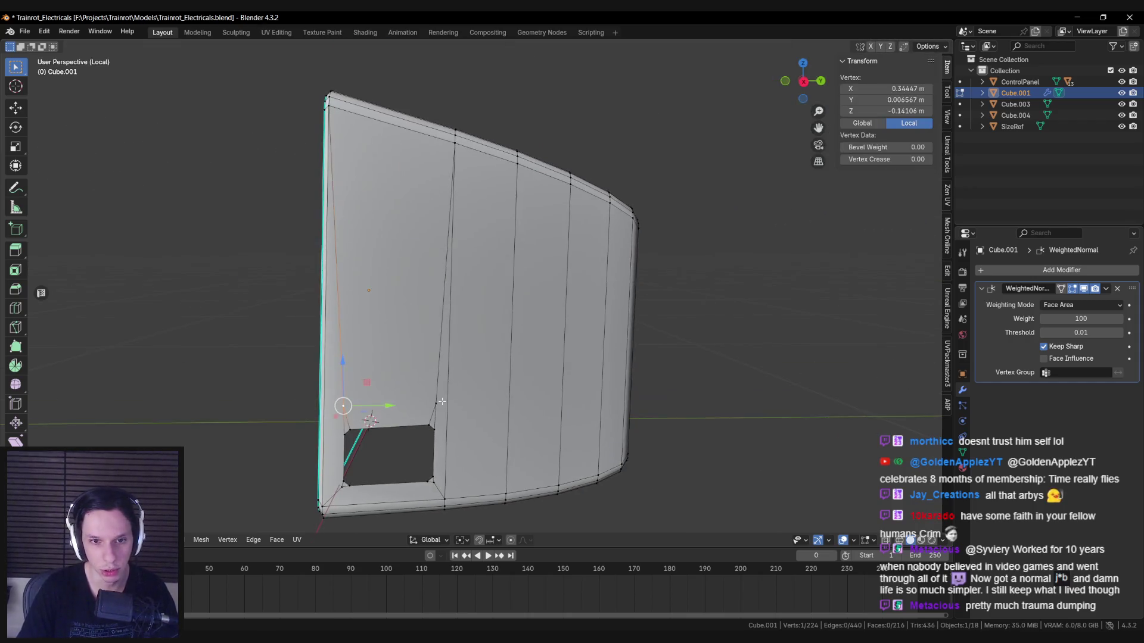
scroll(458, 299, up, 4)
middle_drag(459, 298, 451, 143)
scroll(451, 143, down, 3)
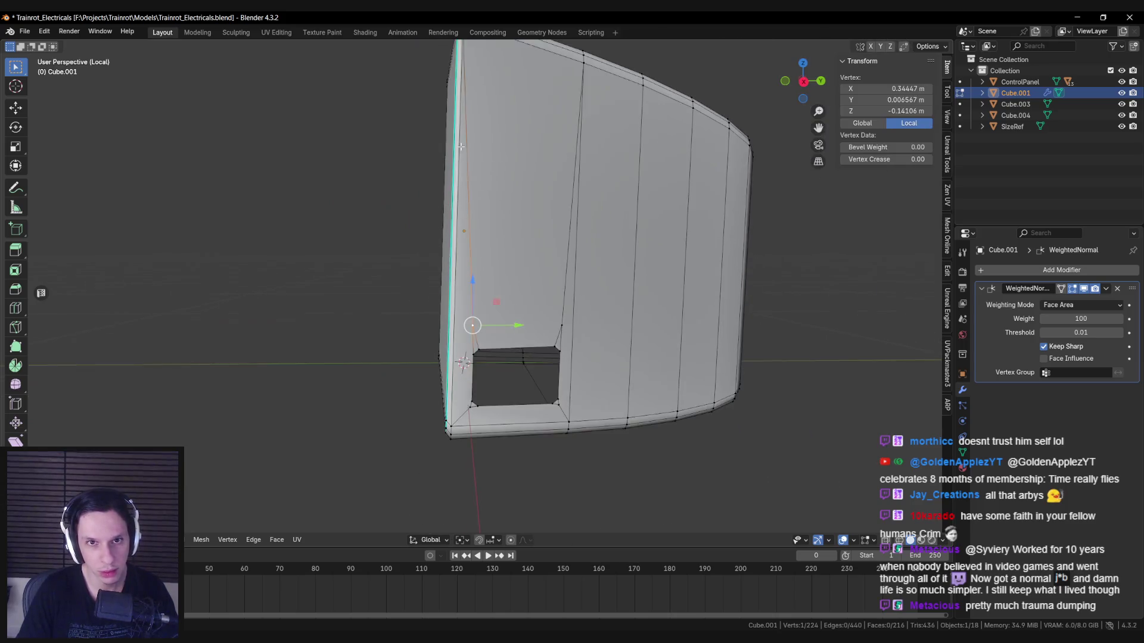
scroll(451, 141, up, 2)
shift+click(443, 142)
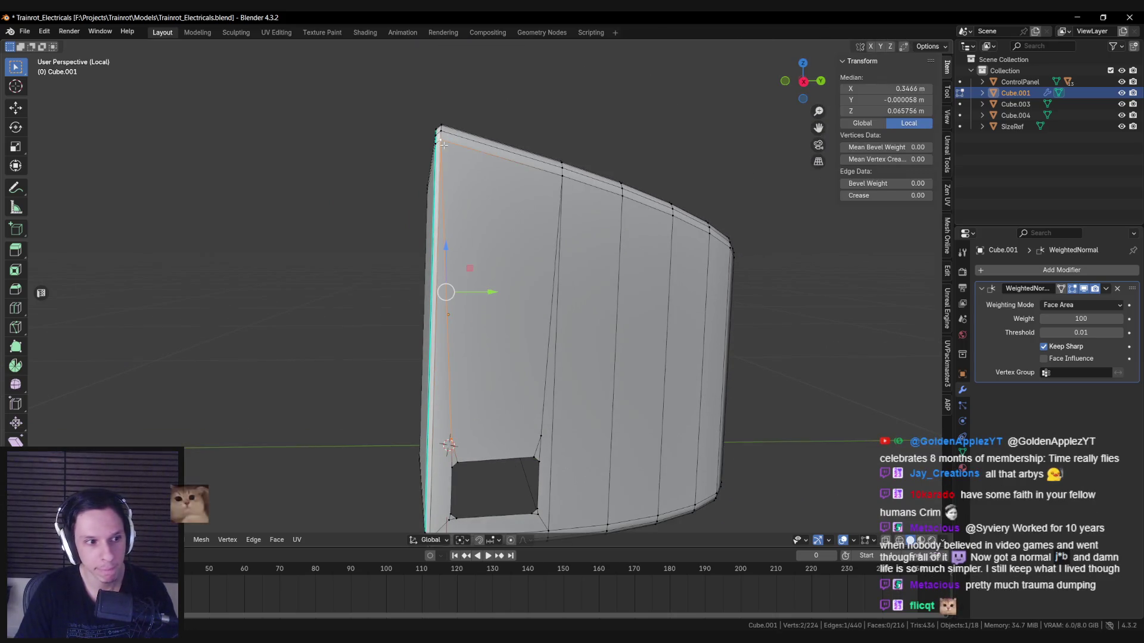
key(m)
key(Escape)
key(alt+a)
Step: Create a custom transform orientation aligned to the tall face above the opening
scroll(441, 141, up, 4)
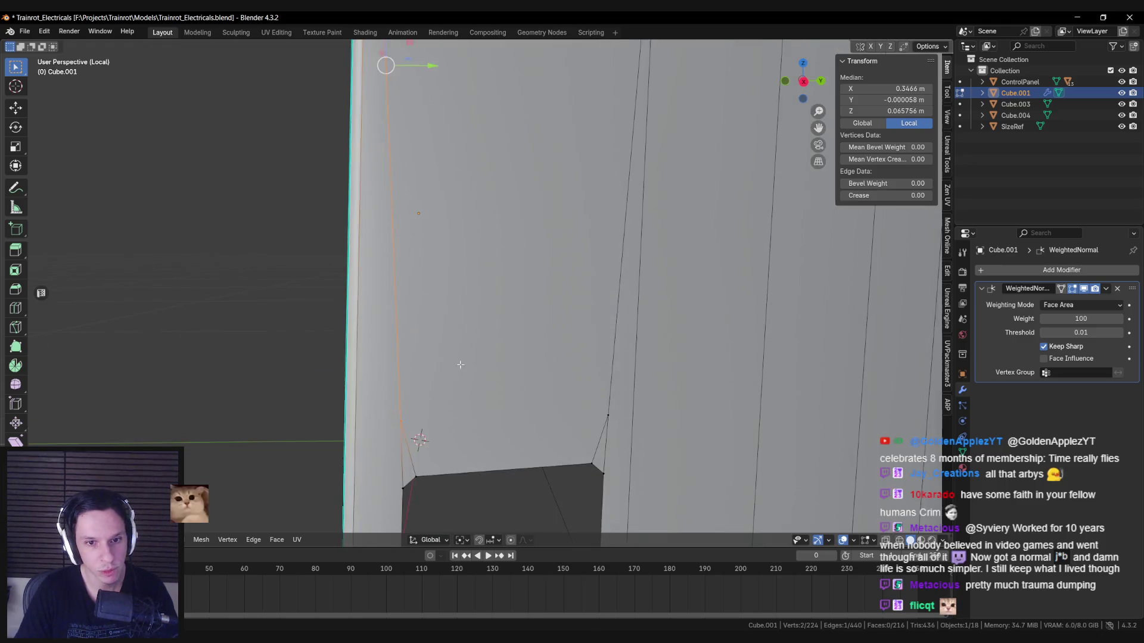
scroll(421, 434, down, 2)
click(435, 369)
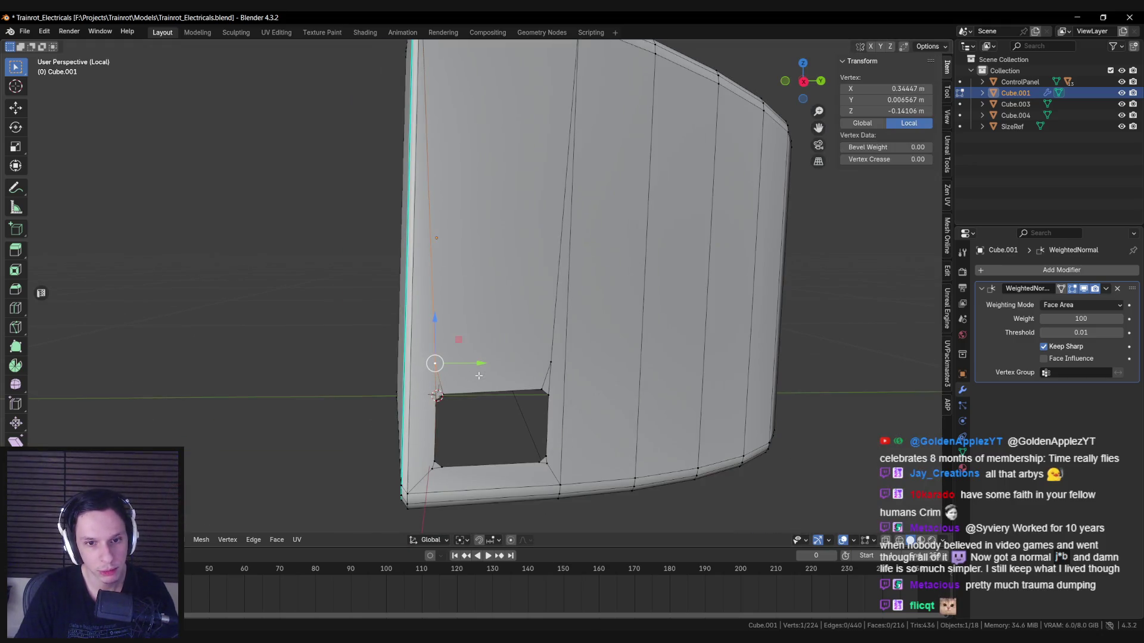
click(472, 354)
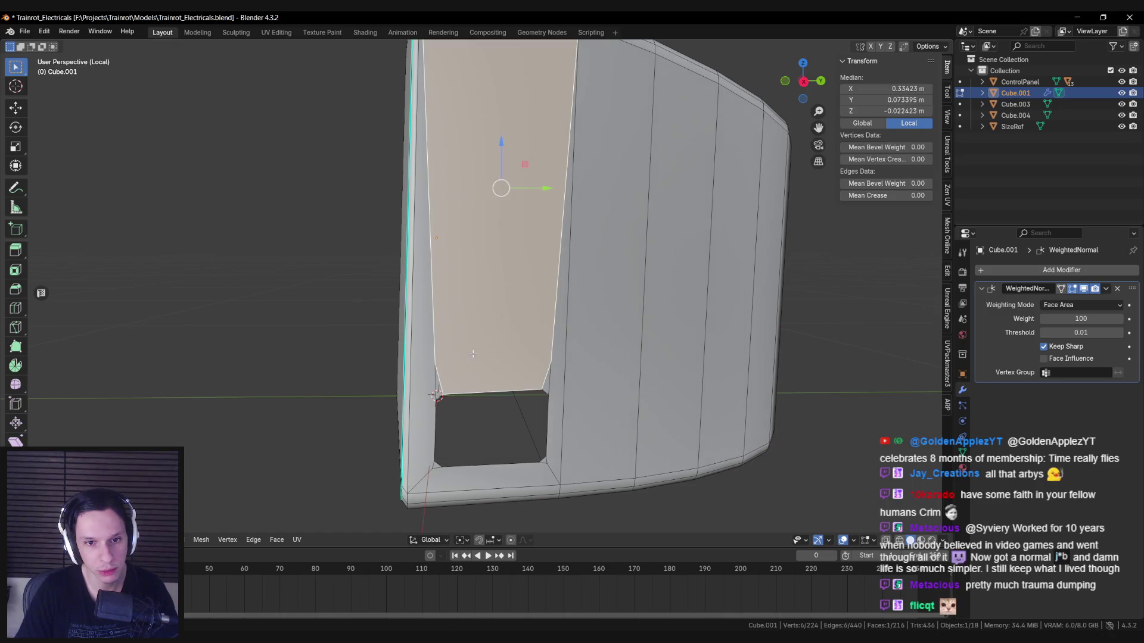
click(430, 540)
click(465, 446)
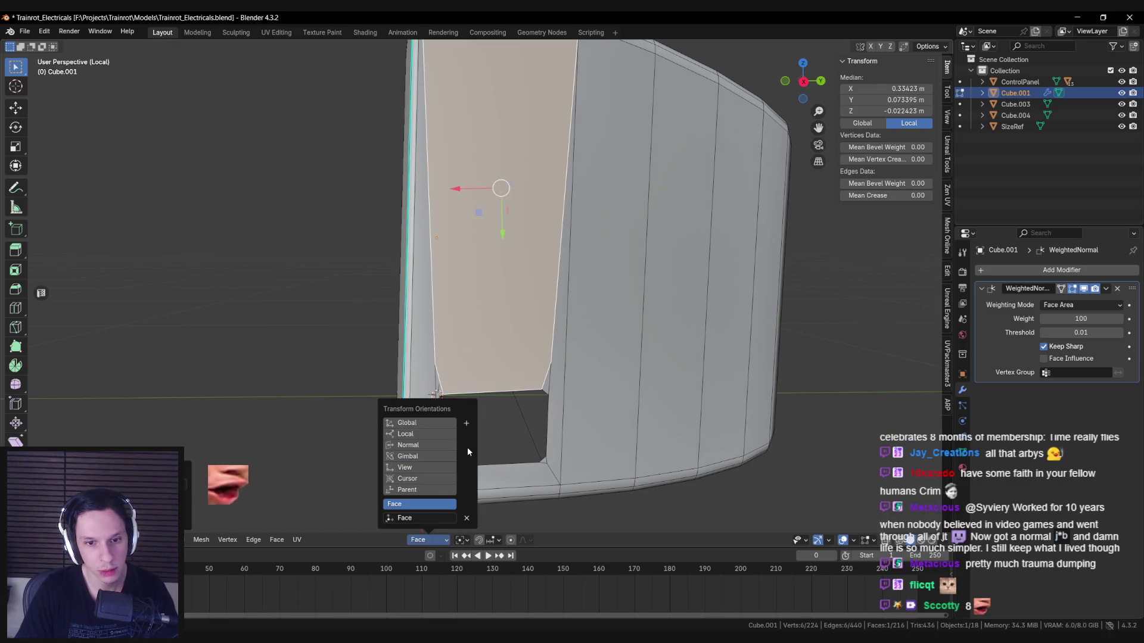
Step: Move the opening's bottom-right corner vertex along the custom orientation's X axis
click(435, 364)
click(545, 360)
click(543, 460)
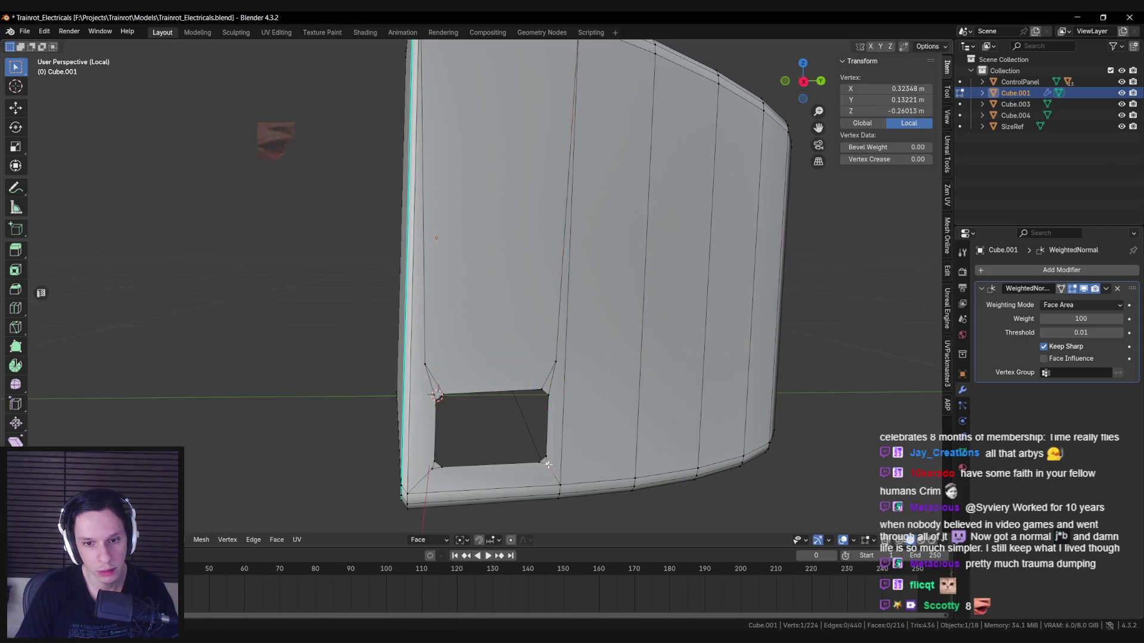
middle_drag(544, 459, 543, 447)
key(g)
key(x)
click(523, 403)
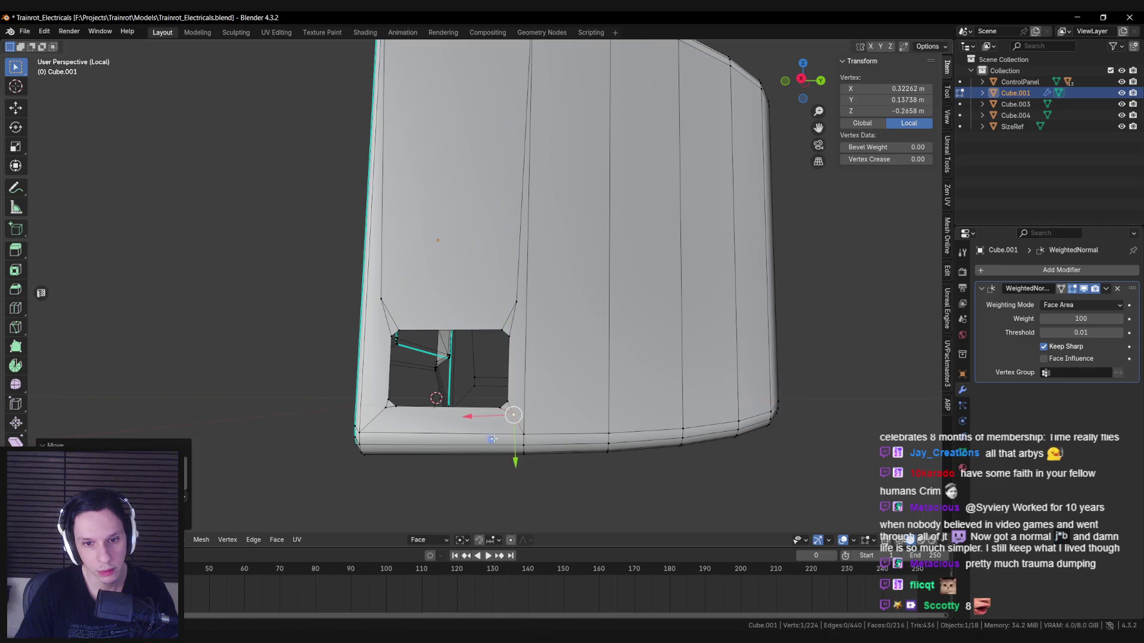
Step: Patch the opening's lower-left corners with new geometry and exit Edit Mode
click(382, 299)
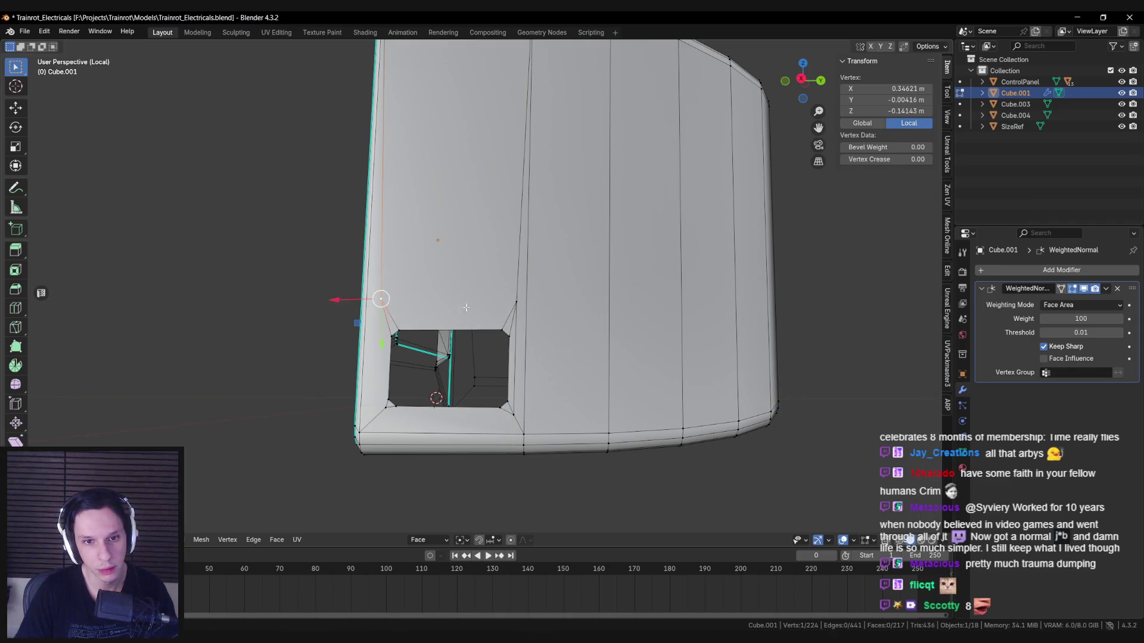
click(381, 299)
key(k)
click(382, 415)
key(Return)
key(k)
click(376, 415)
click(485, 448)
key(Return)
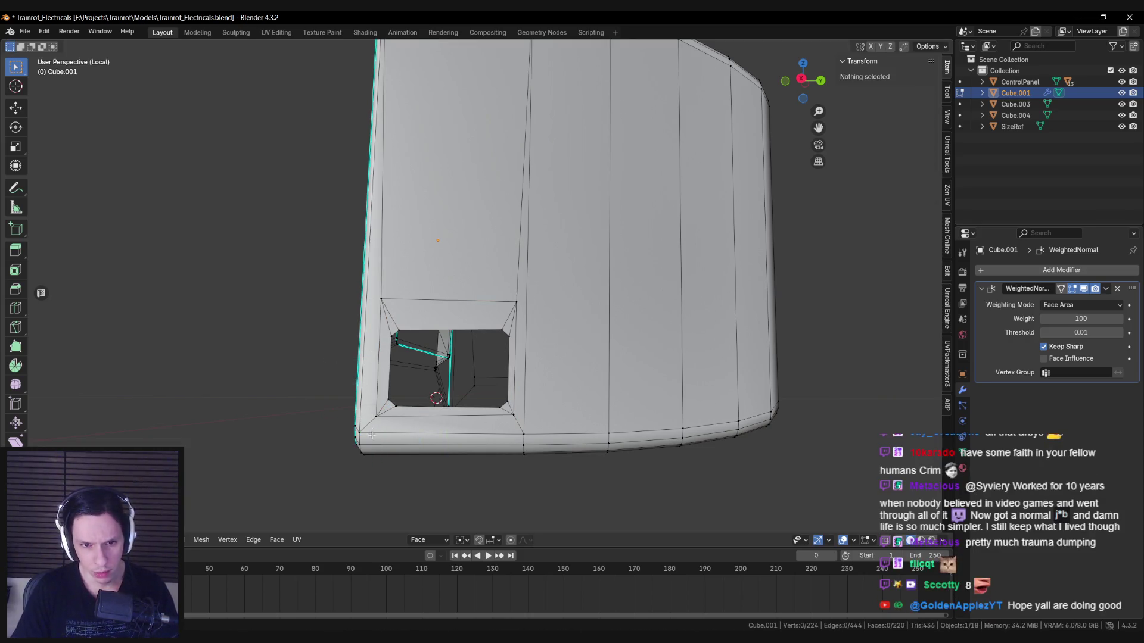
key(Tab)
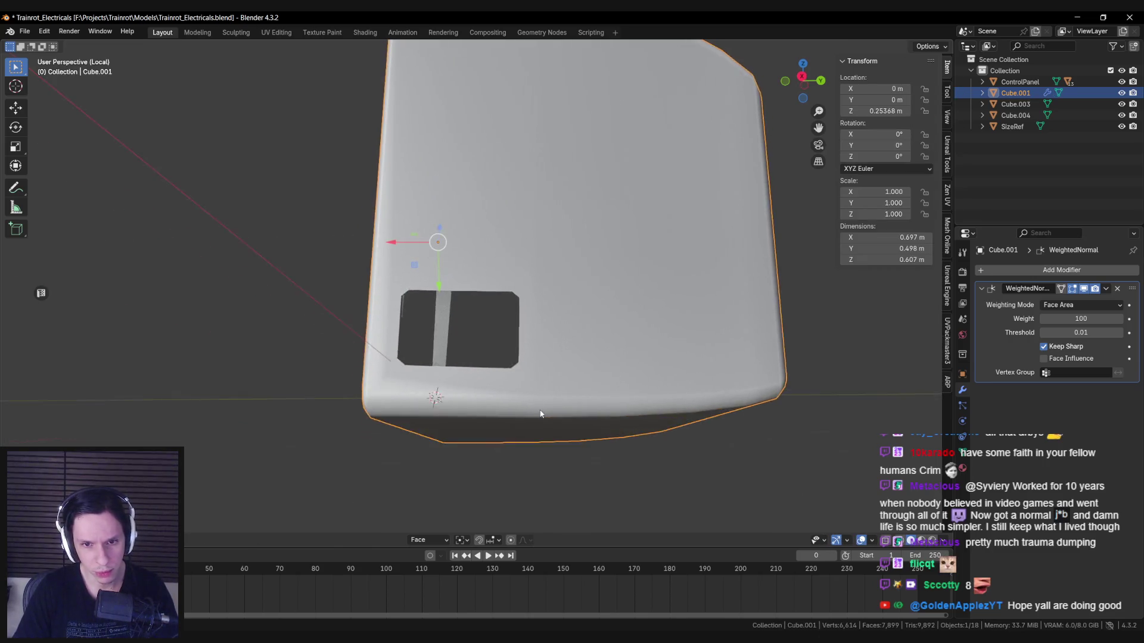
Step: Leave local view, deselect the housing and orbit toward the monitor's front
key(KP_Divide)
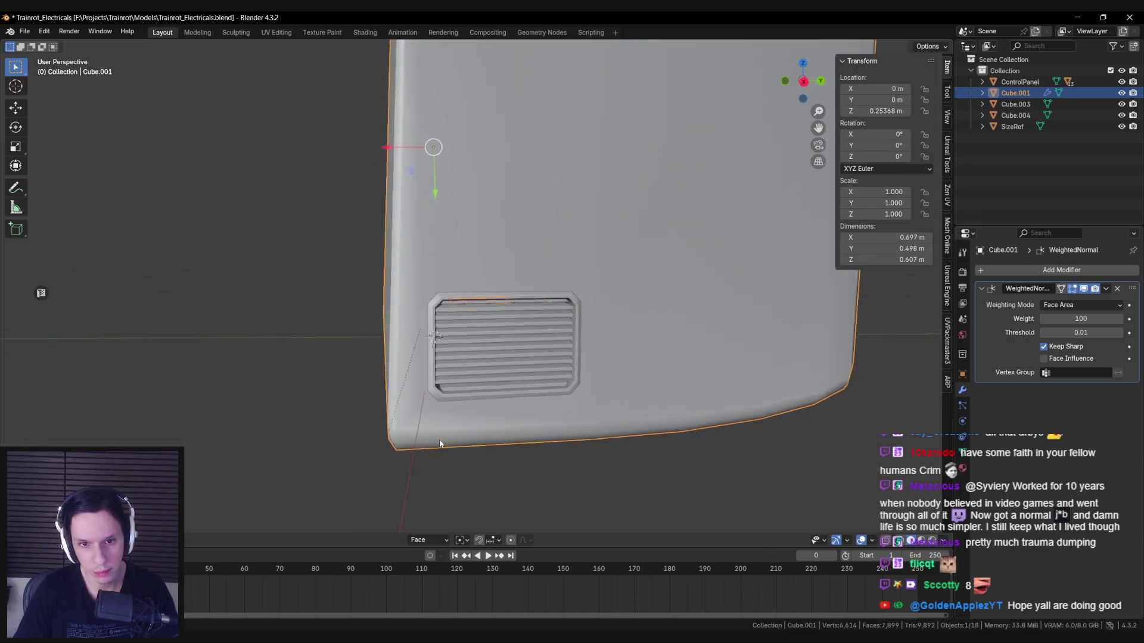
key(alt+a)
scroll(424, 442, down, 4)
mouse_move(375, 414)
middle_down()
mouse_move(343, 410)
mouse_move(450, 446)
mouse_move(494, 448)
mouse_move(434, 475)
middle_up()
Step: Orbit and zoom around the monitor to inspect the vent beside the reference figure
key(Tab)
scroll(518, 279, up, 5)
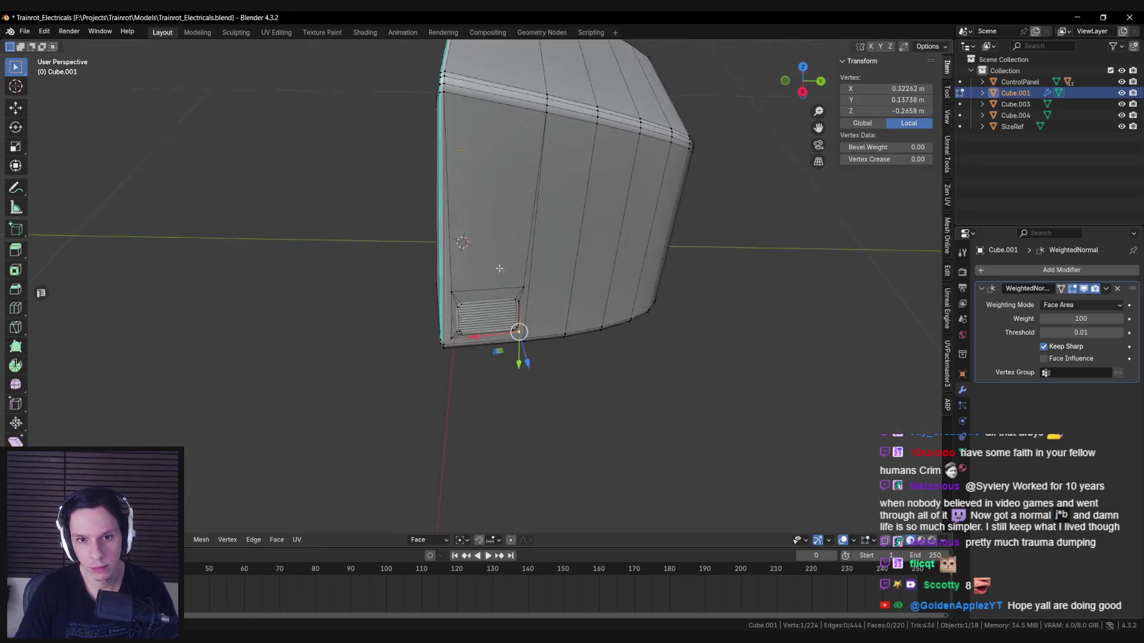
scroll(516, 297, up, 3)
scroll(513, 309, down, 5)
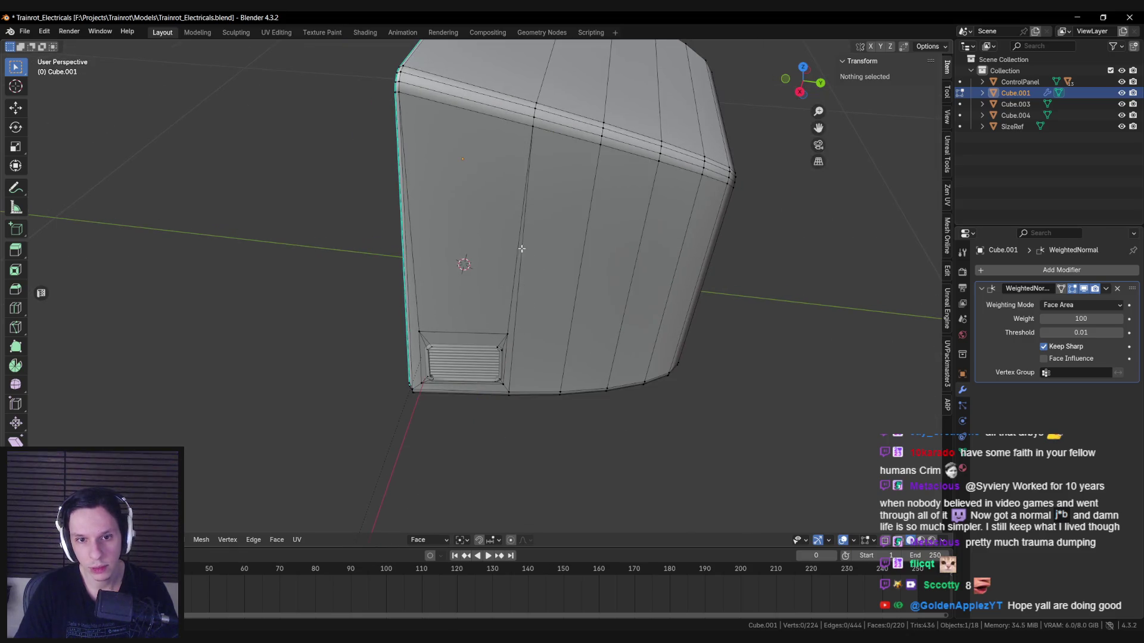
key(Tab)
middle_drag(510, 231, 513, 336)
key(Tab)
key(Tab)
key(Tab)
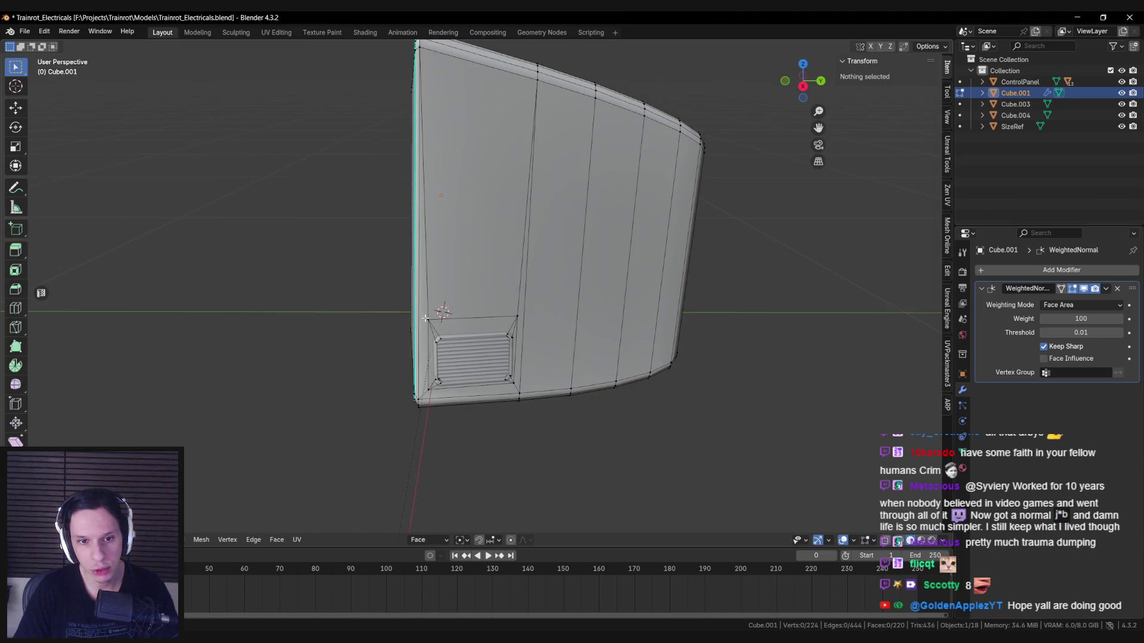
mouse_move(425, 319)
middle_down()
mouse_move(467, 294)
mouse_move(494, 304)
mouse_move(500, 327)
middle_up()
scroll(468, 294, up, 3)
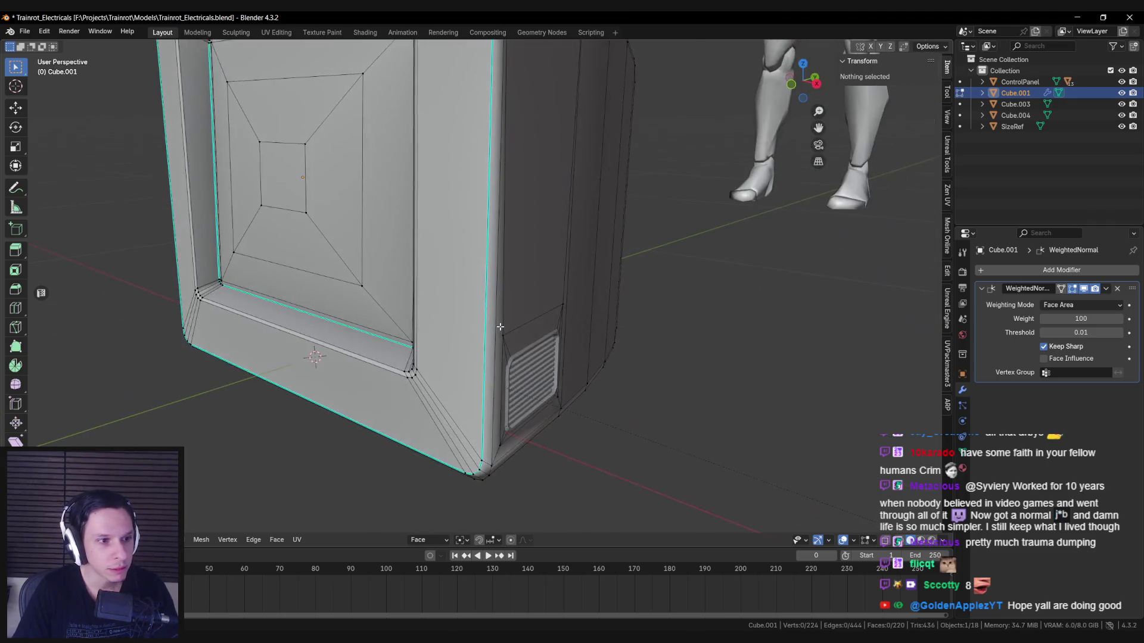
scroll(499, 327, down, 2)
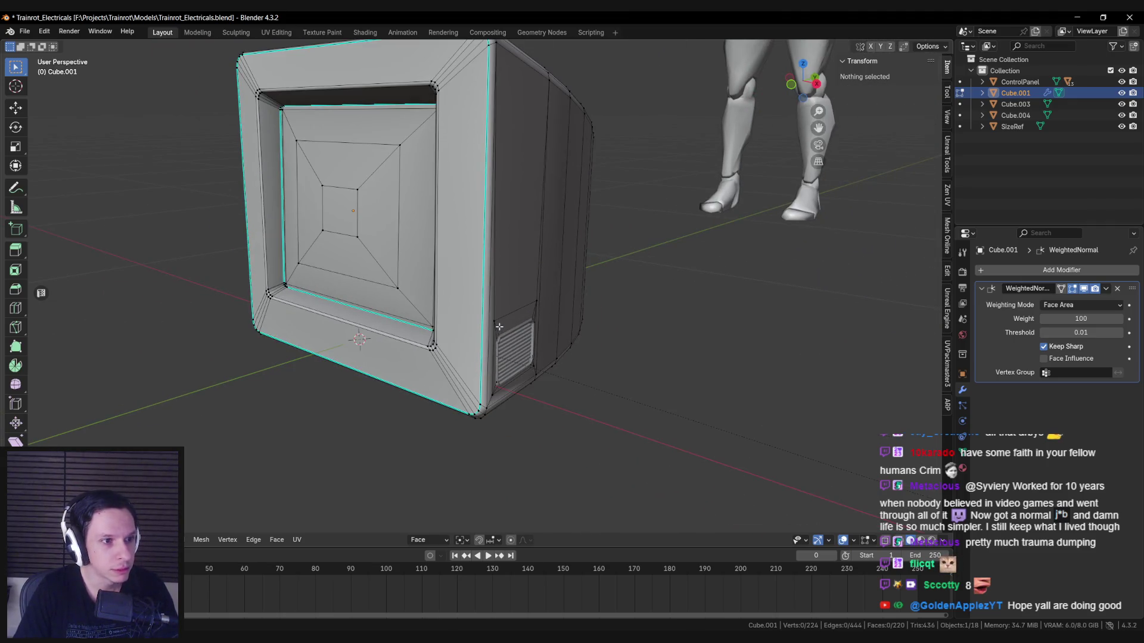
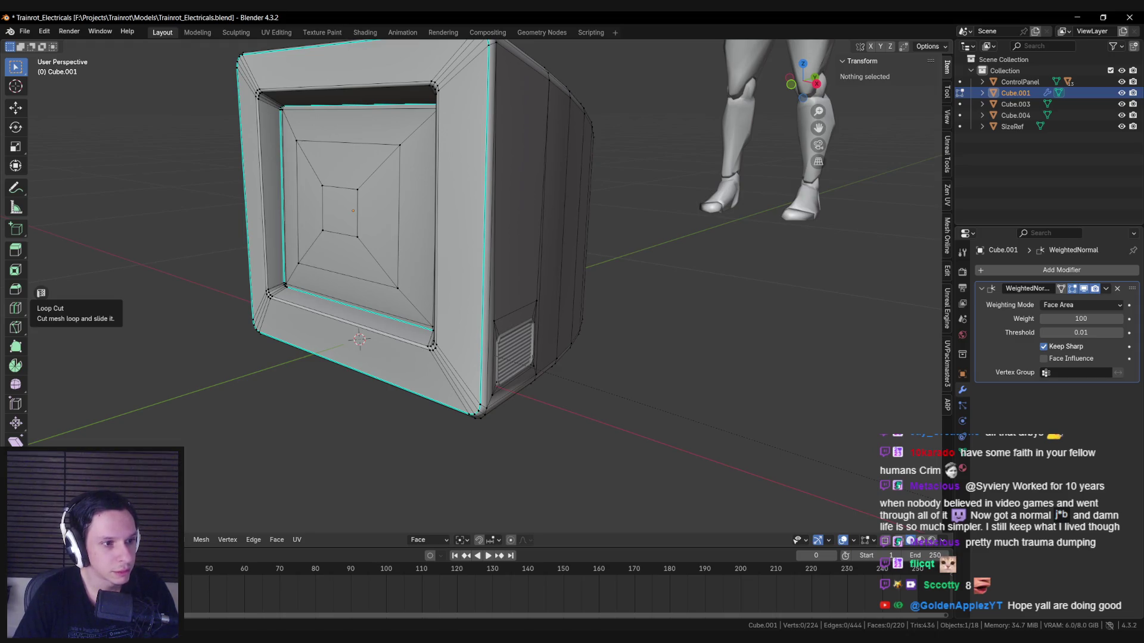
Step: Save Trainrot_Electricals.blend and inspect the side vent from the side and below
key(ctrl+s)
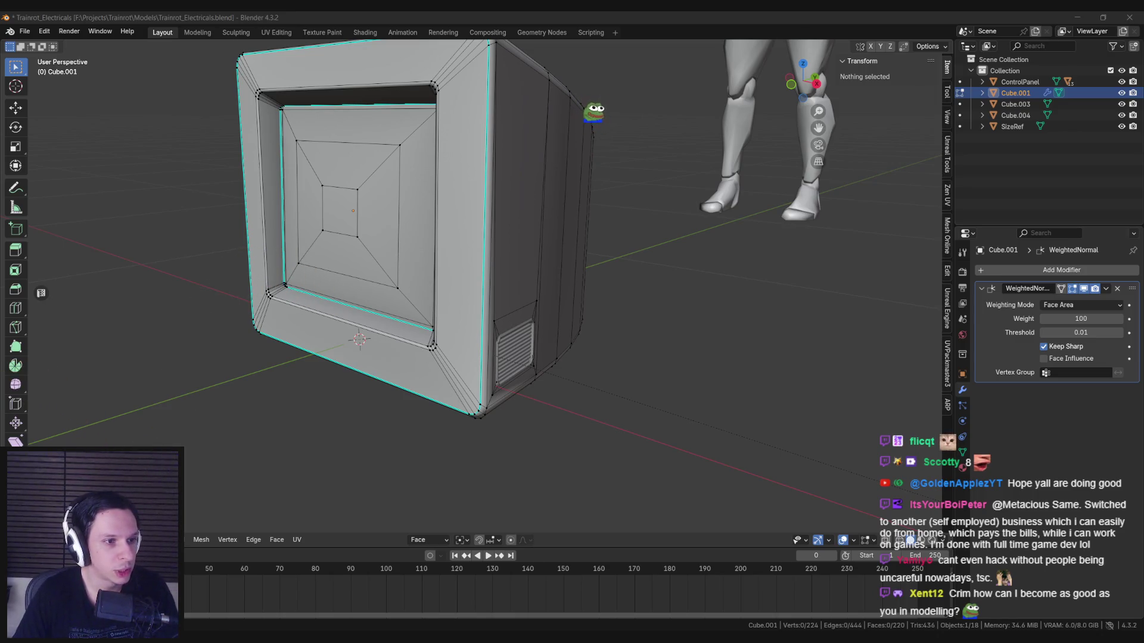
mouse_move(141, 282)
middle_down()
mouse_move(281, 294)
mouse_move(390, 349)
middle_up()
scroll(444, 315, up, 4)
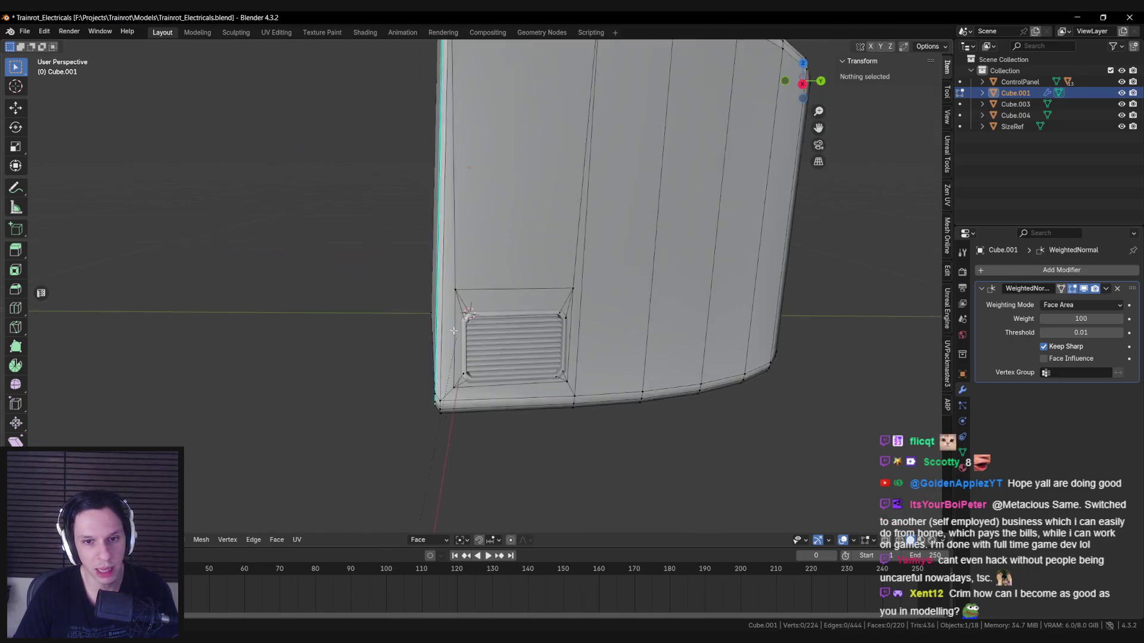
shift+middle_drag(624, 292, 476, 289)
scroll(464, 273, down, 2)
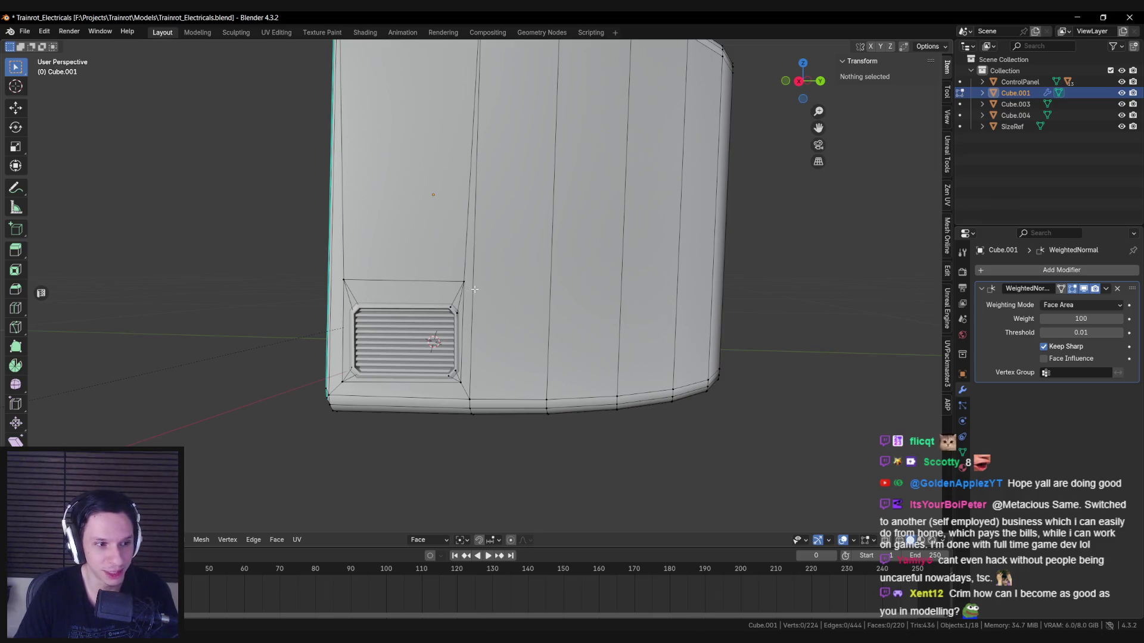
middle_drag(474, 290, 487, 327)
scroll(487, 327, down, 5)
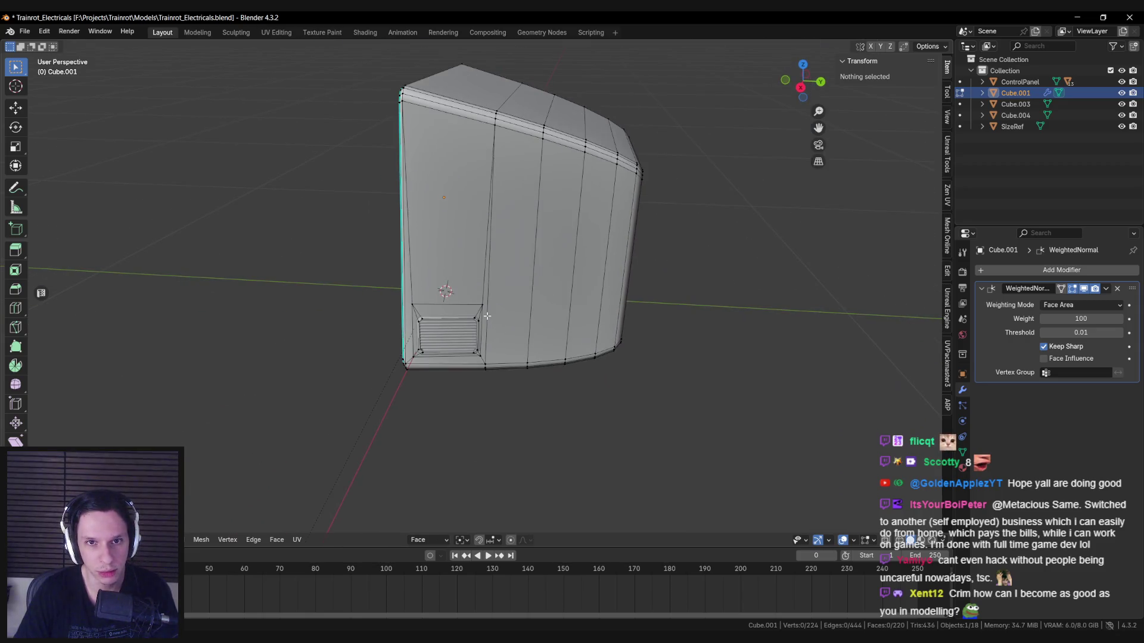
scroll(487, 316, up, 1)
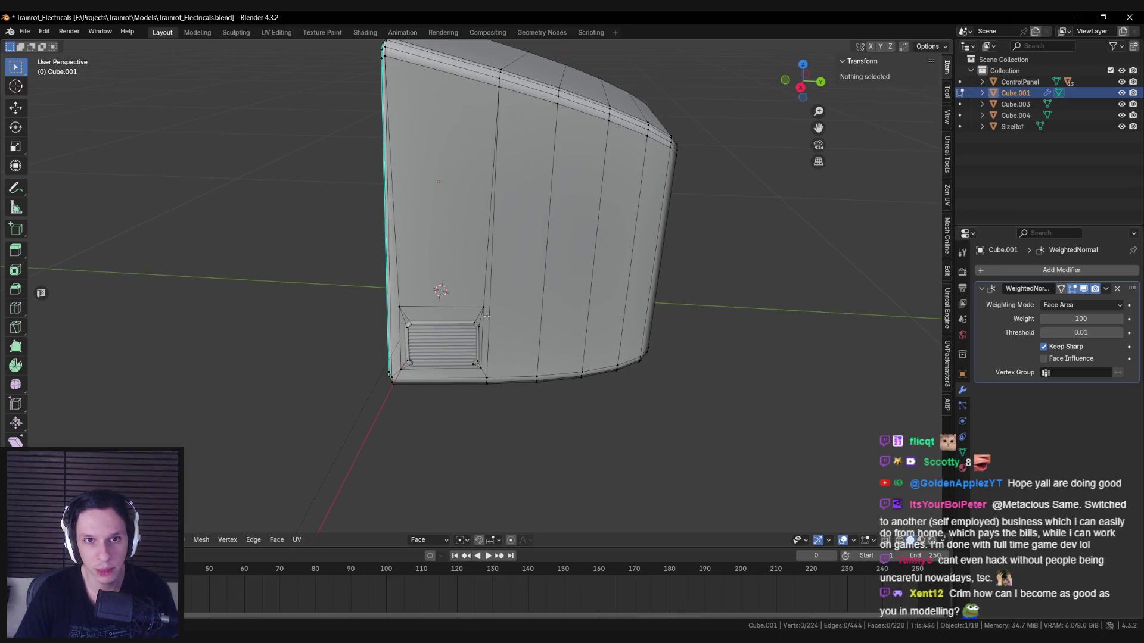
Step: Switch between Object and Edit Mode repeatedly to compare the smoothed housing with its mesh
key(Tab)
mouse_move(485, 317)
middle_down()
mouse_move(453, 283)
mouse_move(469, 238)
mouse_move(463, 254)
mouse_move(520, 250)
mouse_move(562, 395)
mouse_move(492, 299)
mouse_move(477, 288)
mouse_move(460, 317)
mouse_move(545, 317)
mouse_move(573, 285)
mouse_move(573, 301)
mouse_move(519, 272)
mouse_move(520, 330)
mouse_move(573, 332)
mouse_move(486, 324)
mouse_move(430, 381)
middle_up()
key(Tab)
scroll(524, 282, down, 2)
key(Tab)
scroll(525, 281, down, 4)
key(Tab)
scroll(504, 288, up, 4)
key(Tab)
scroll(534, 274, down, 5)
key(Tab)
scroll(524, 334, up, 3)
key(Tab)
scroll(571, 334, down, 2)
scroll(486, 323, up, 2)
scroll(430, 381, down, 2)
key(Tab)
right_click(417, 427)
scroll(550, 292, up, 2)
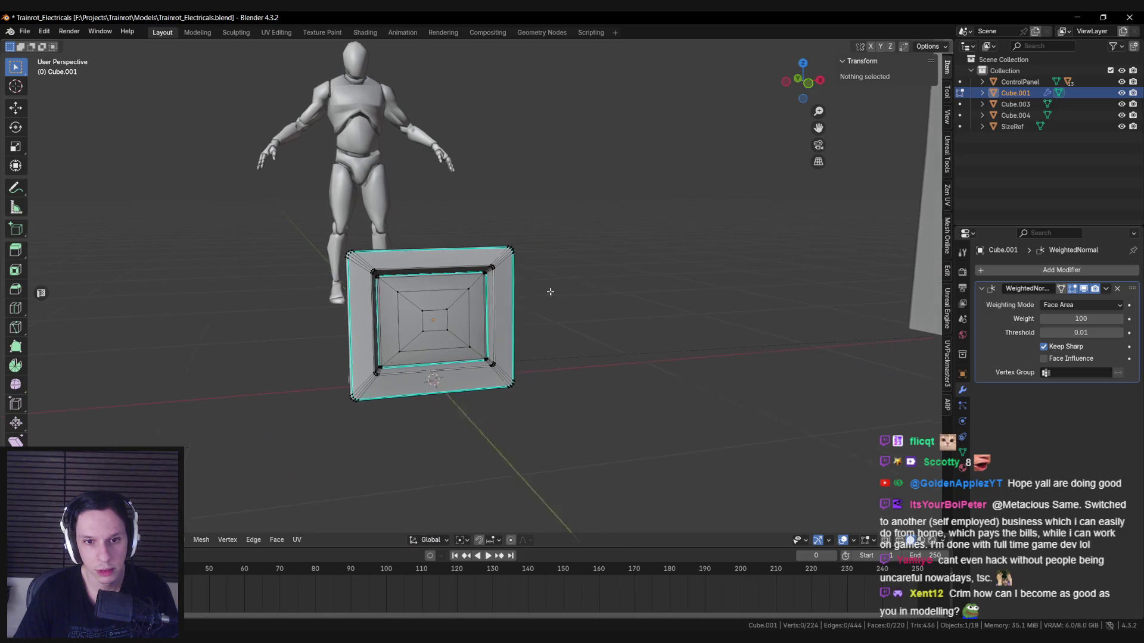
Step: Leave Edit Mode and save the file
key(Tab)
scroll(550, 291, down, 2)
scroll(368, 313, up, 4)
key(ctrl+s)
mouse_move(368, 314)
middle_down()
mouse_move(473, 368)
mouse_move(478, 334)
mouse_move(413, 354)
mouse_move(562, 396)
middle_up()
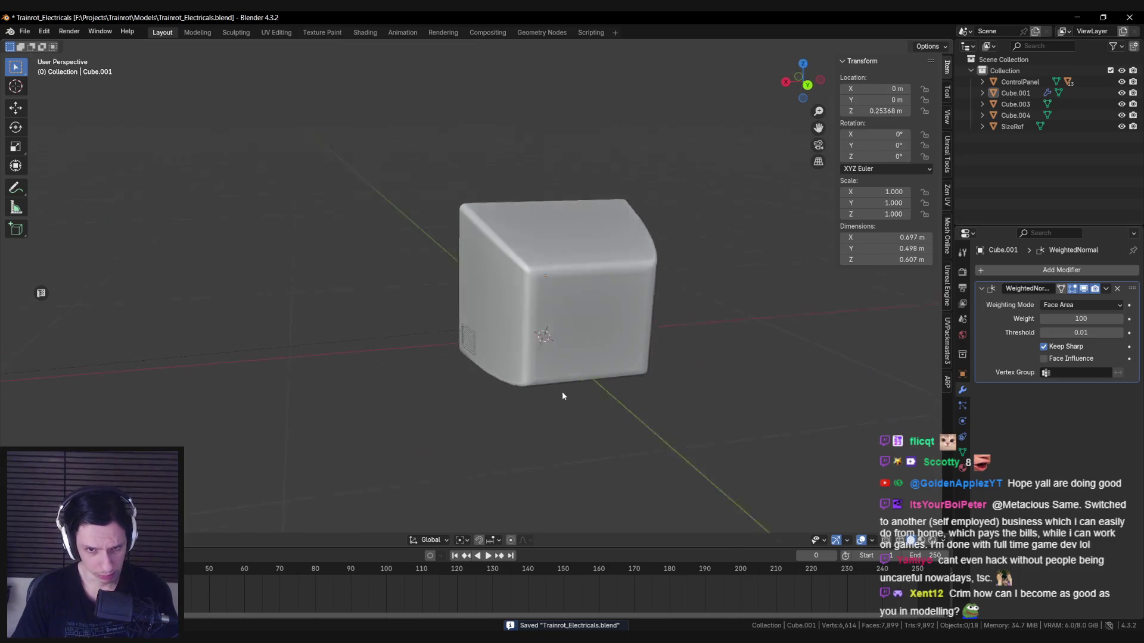
Step: Merge all Cube.001 vertices by distance, which removes 0 duplicates
click(565, 327)
key(Tab)
mouse_move(564, 326)
middle_down()
mouse_move(534, 319)
mouse_move(537, 338)
mouse_move(449, 416)
mouse_move(649, 309)
mouse_move(490, 312)
mouse_move(629, 342)
mouse_move(605, 285)
mouse_move(613, 324)
mouse_move(638, 309)
mouse_move(566, 358)
mouse_move(594, 375)
middle_up()
scroll(650, 309, up, 3)
key(a)
key(m)
click(631, 340)
key(alt+a)
Step: Nudge one corner vertex to a slightly new position and return to Object Mode
click(588, 268)
key(g)
click(606, 295)
key(Tab)
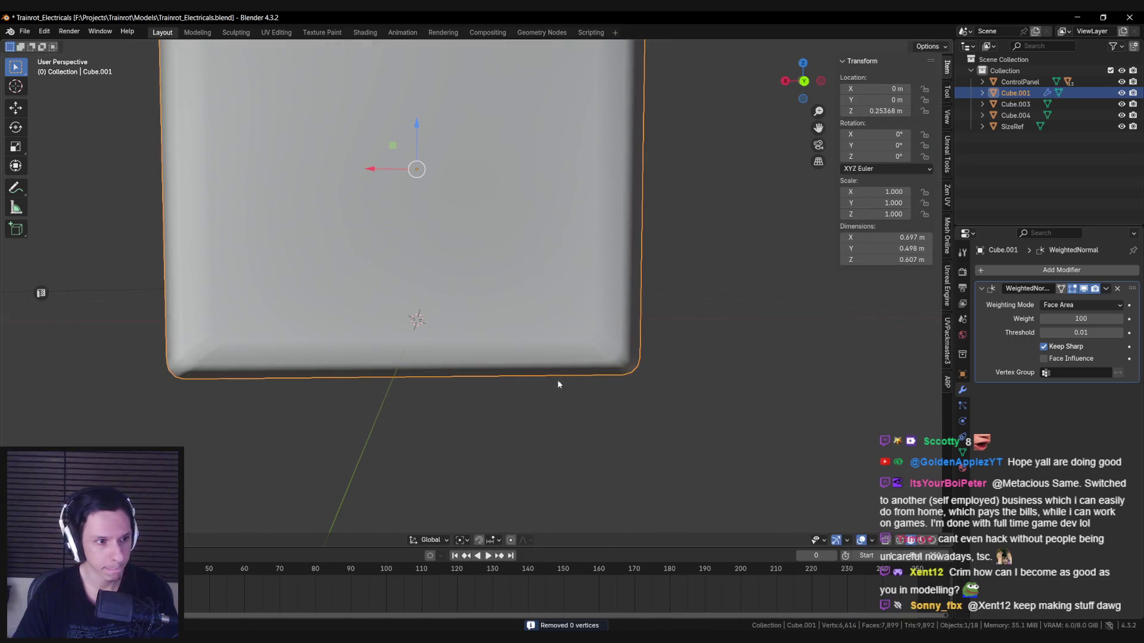
scroll(387, 394, down, 3)
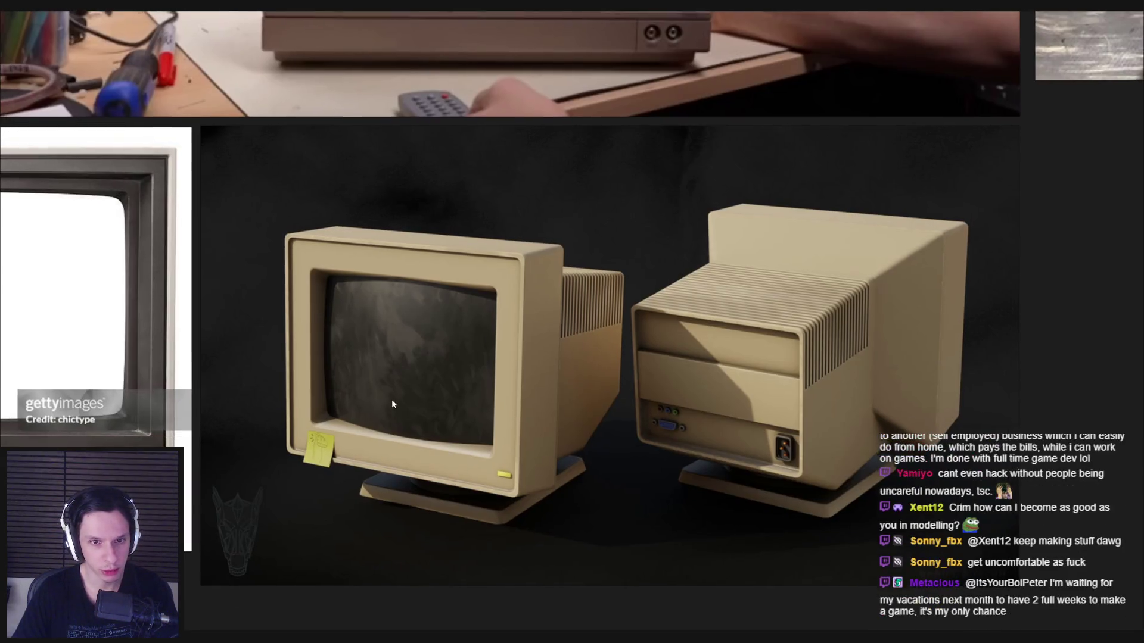
scroll(339, 468, down, 6)
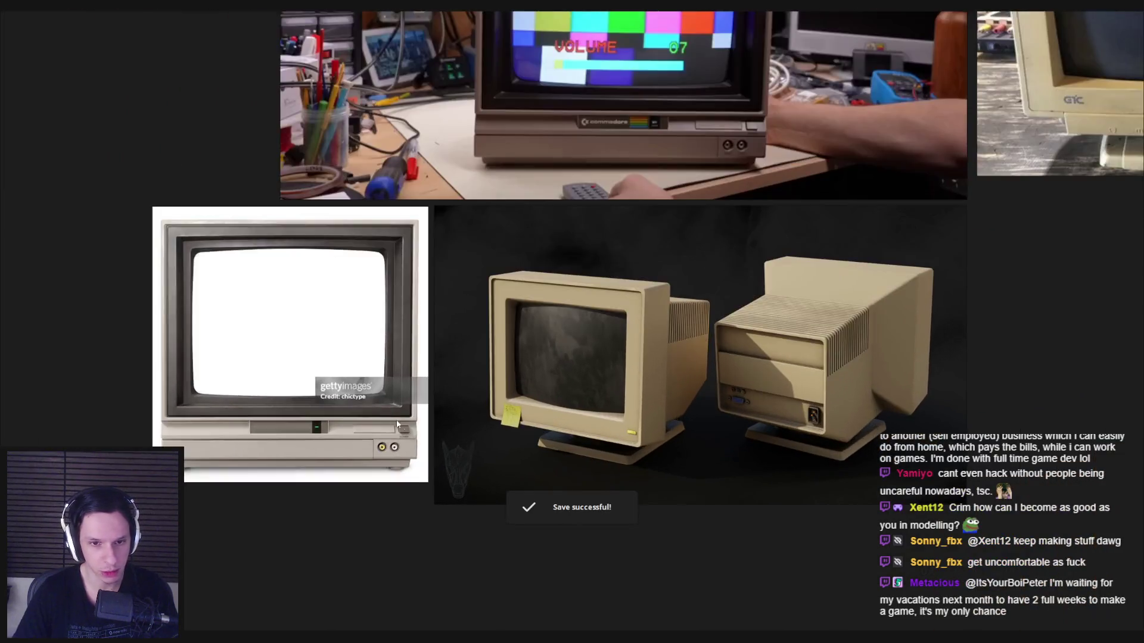
scroll(491, 422, down, 2)
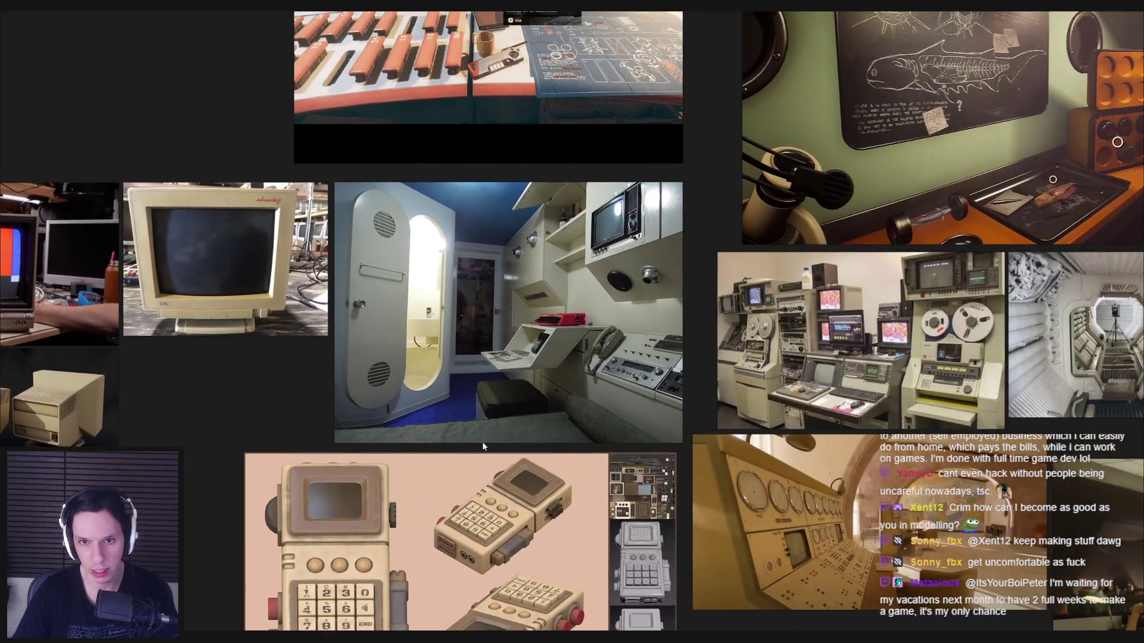
scroll(481, 441, down, 2)
scroll(544, 322, up, 5)
scroll(544, 317, down, 4)
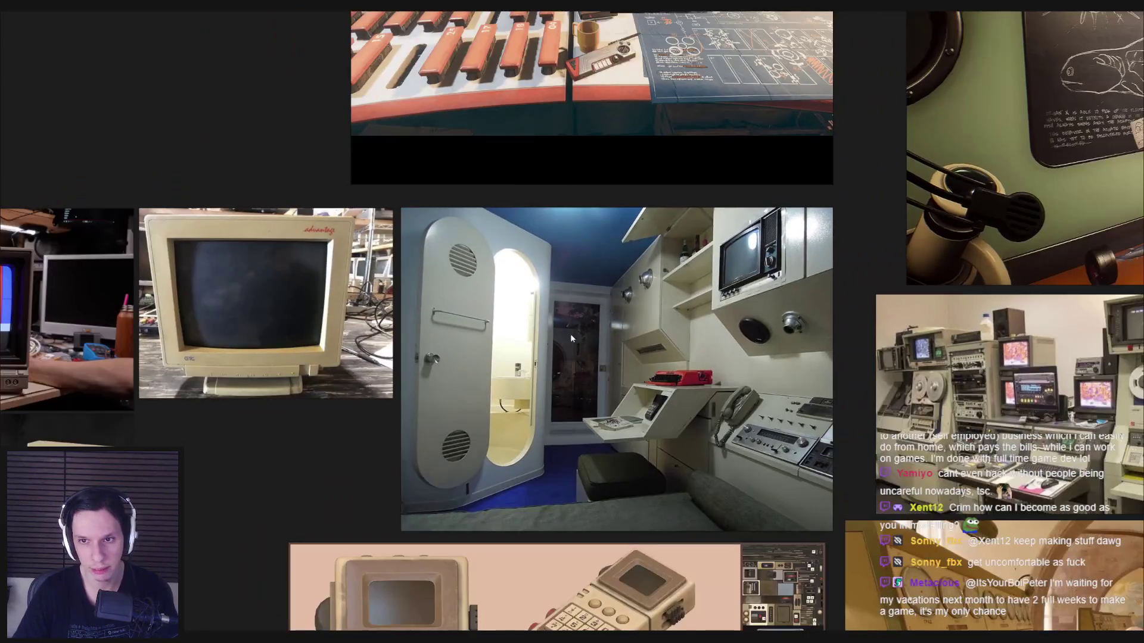
scroll(703, 383, up, 5)
scroll(566, 411, down, 4)
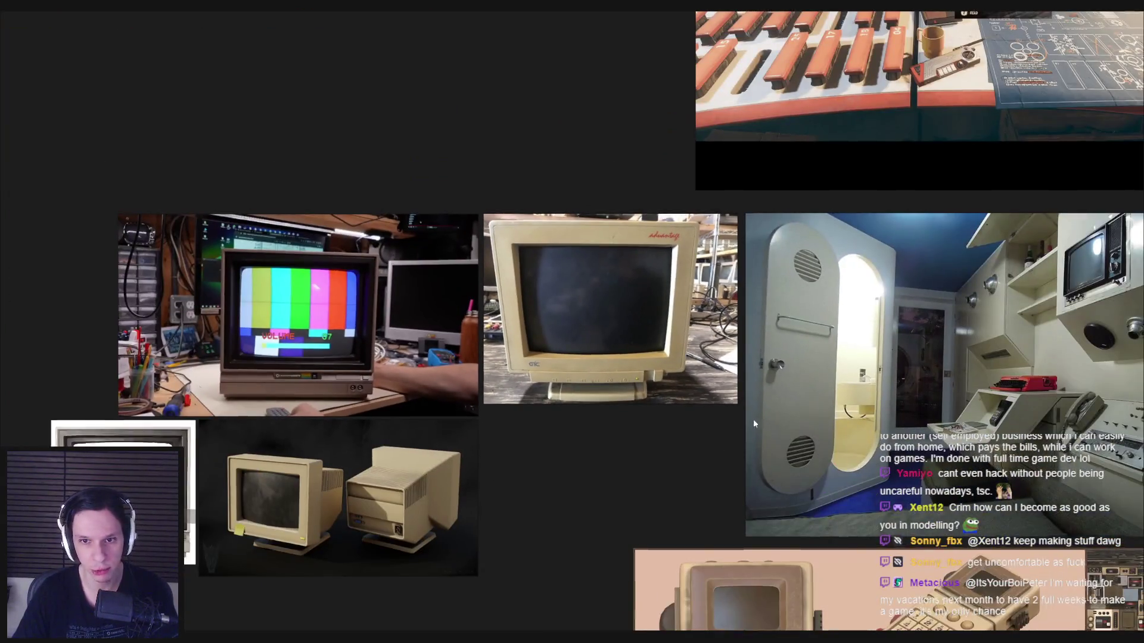
scroll(753, 420, up, 2)
scroll(655, 405, down, 2)
scroll(577, 436, up, 4)
scroll(576, 440, down, 2)
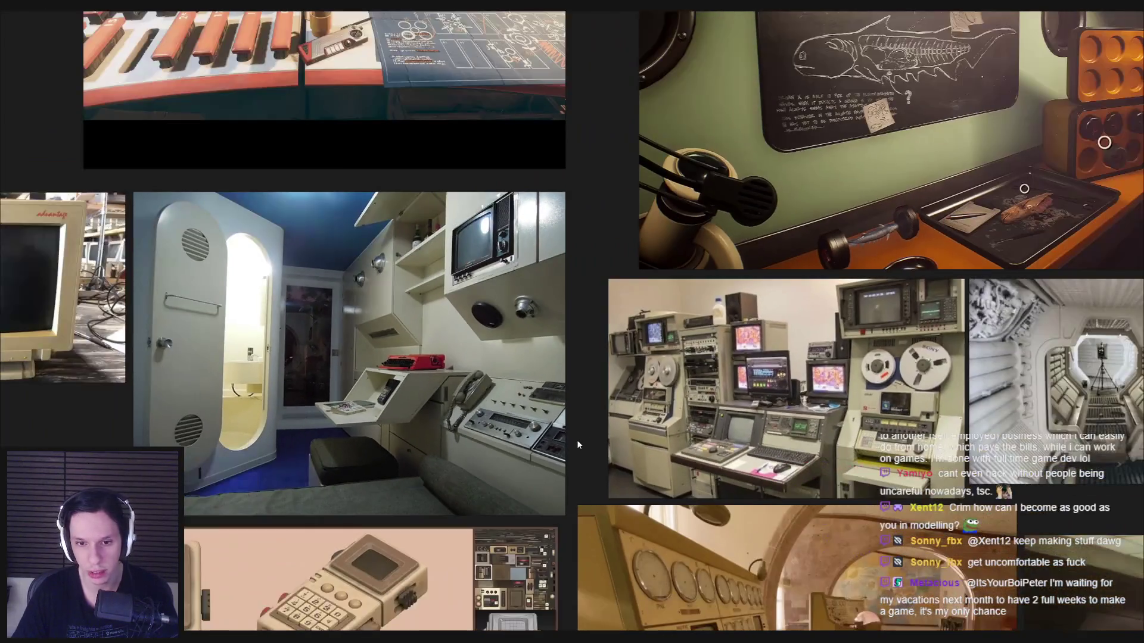
scroll(578, 435, down, 3)
scroll(580, 390, up, 3)
scroll(520, 402, down, 5)
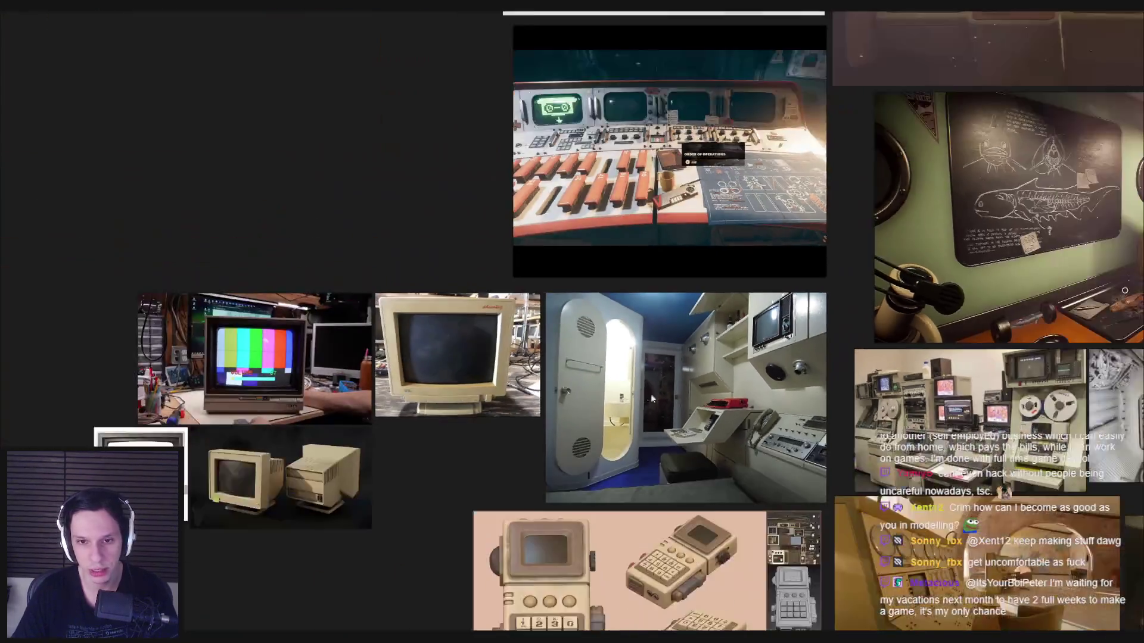
scroll(678, 436, up, 6)
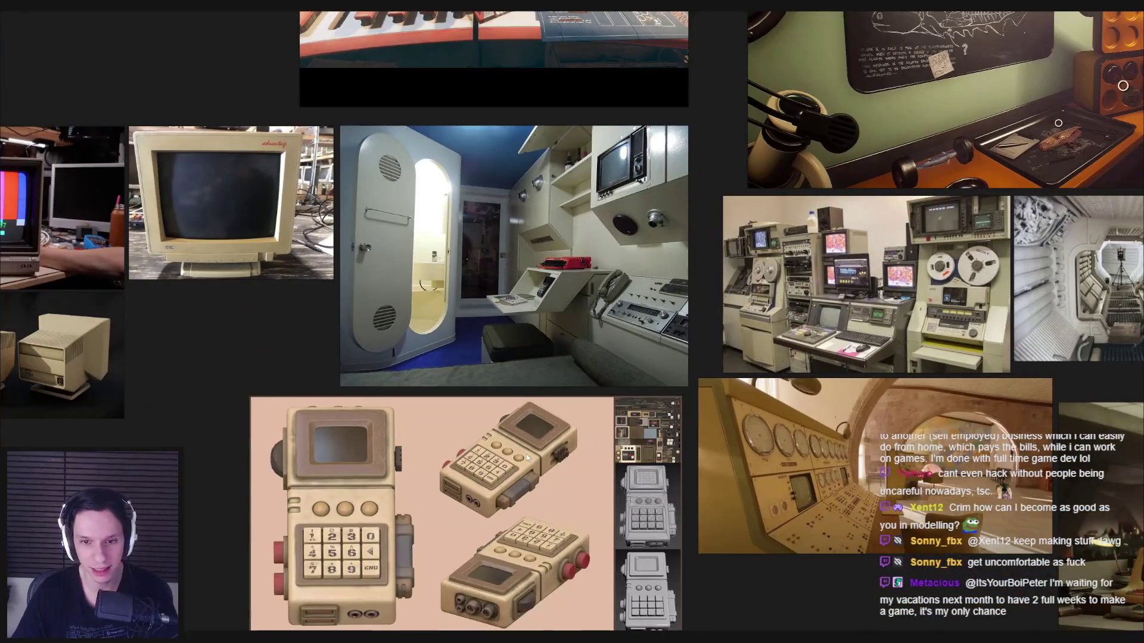
drag(527, 454, 530, 453)
scroll(270, 349, down, 3)
middle_drag(270, 349, 634, 369)
scroll(591, 382, up, 2)
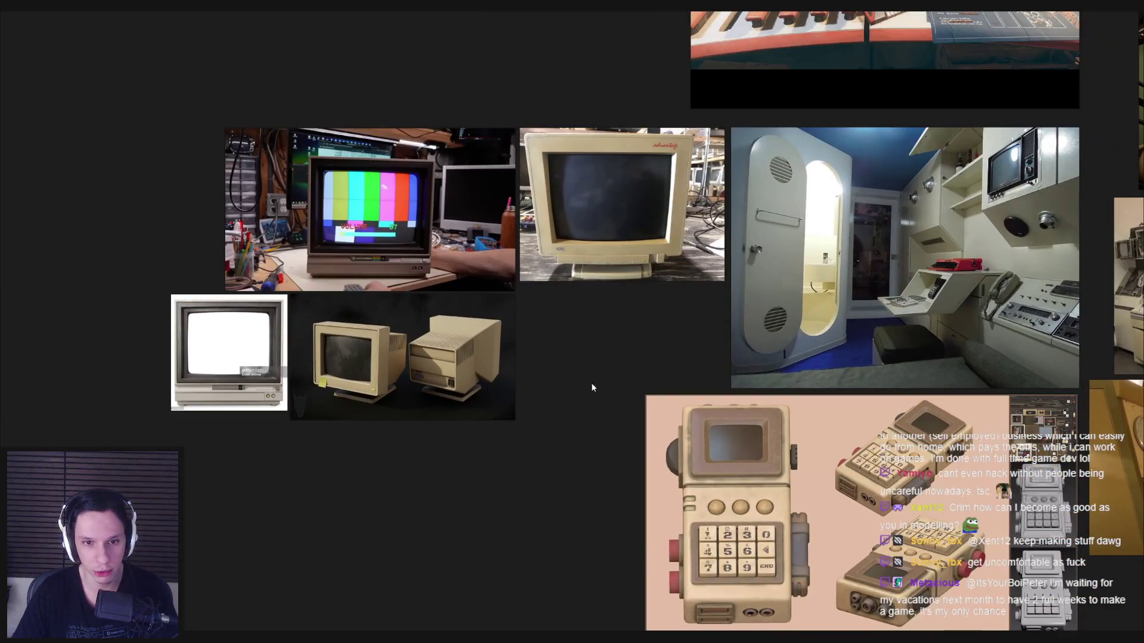
scroll(582, 388, down, 2)
scroll(700, 389, up, 4)
scroll(564, 424, down, 3)
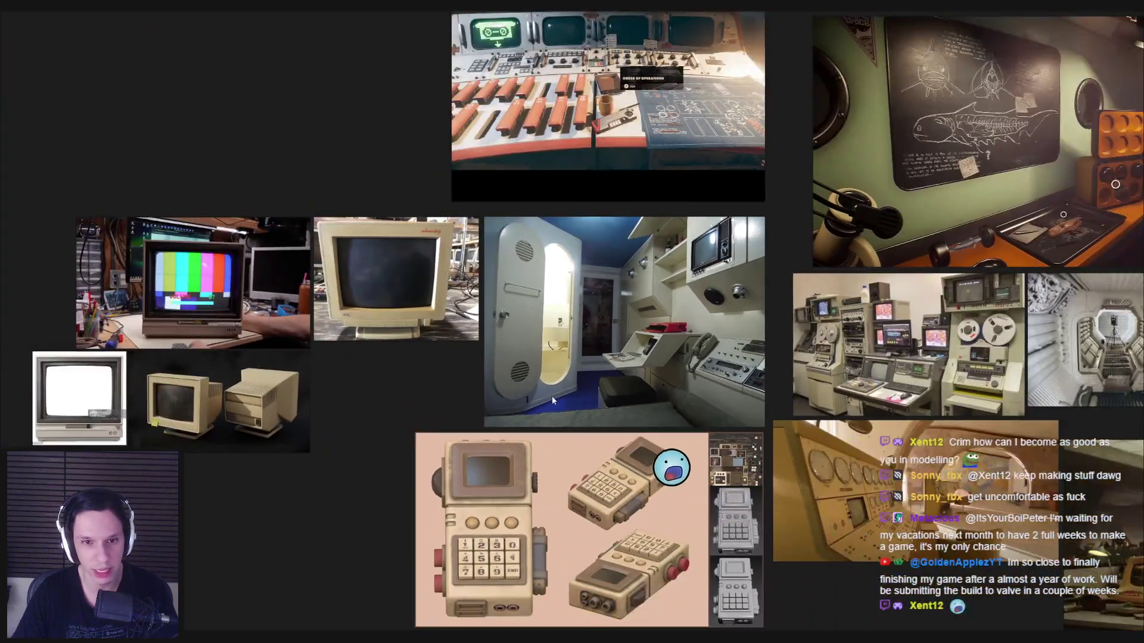
middle_drag(552, 396, 723, 417)
scroll(723, 417, down, 3)
scroll(570, 527, up, 2)
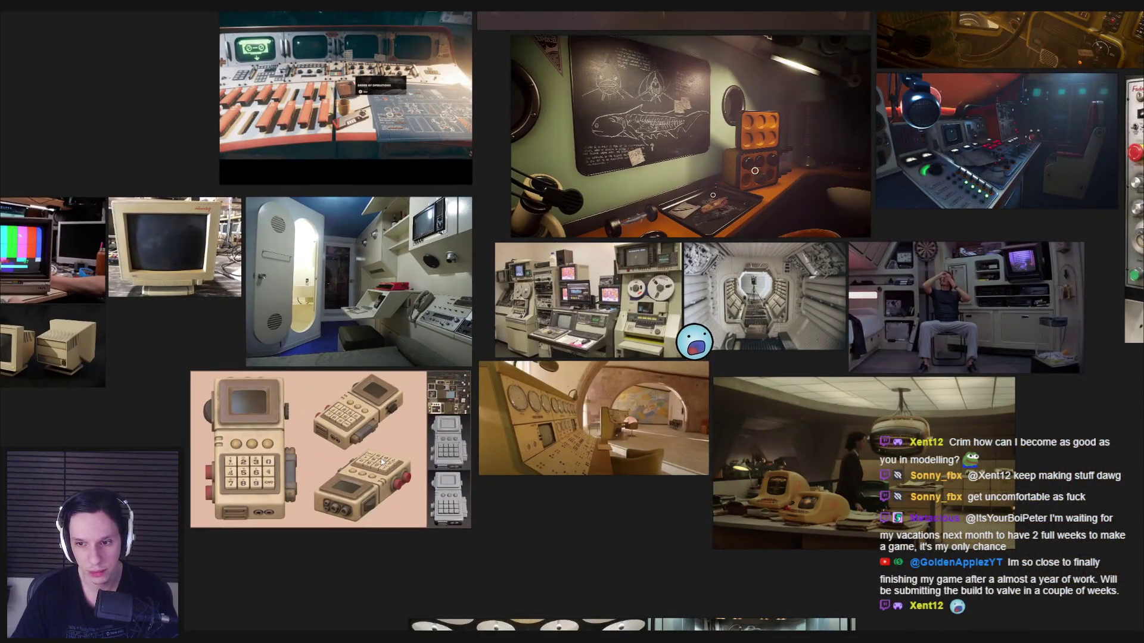
middle_drag(521, 445, 798, 468)
scroll(527, 378, up, 1)
middle_drag(526, 378, 685, 401)
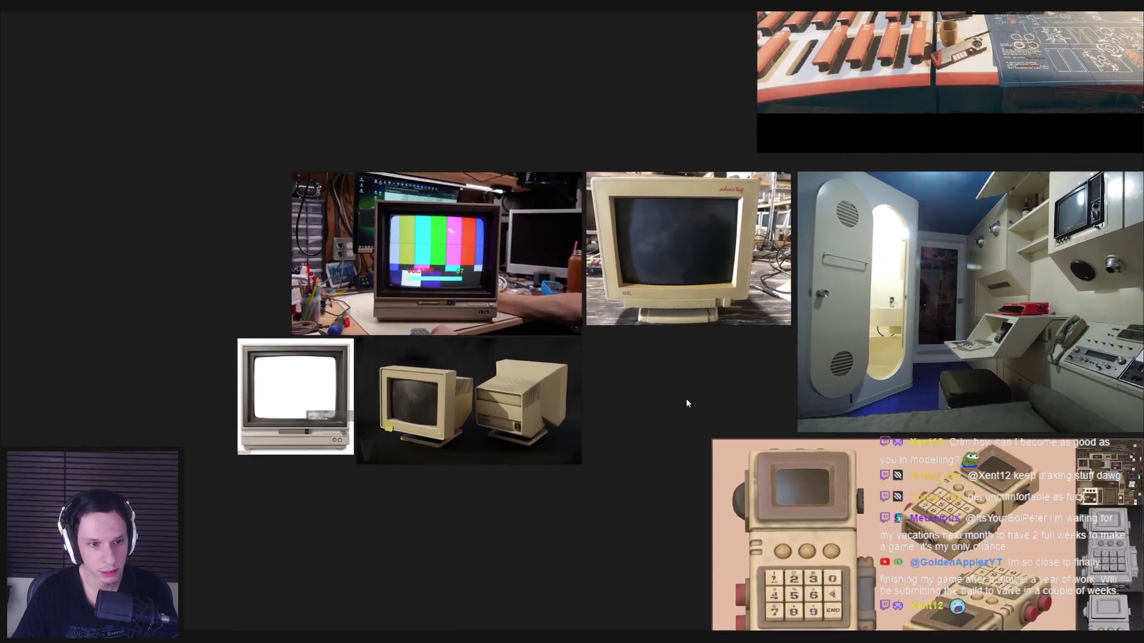
scroll(459, 398, up, 4)
scroll(460, 398, up, 2)
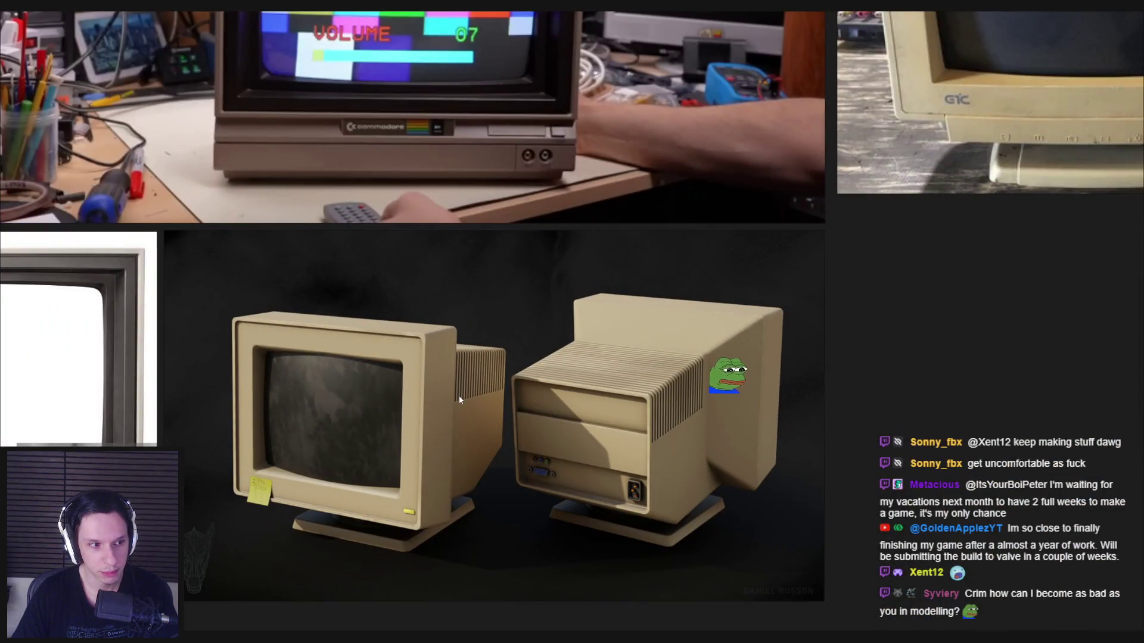
scroll(685, 366, down, 3)
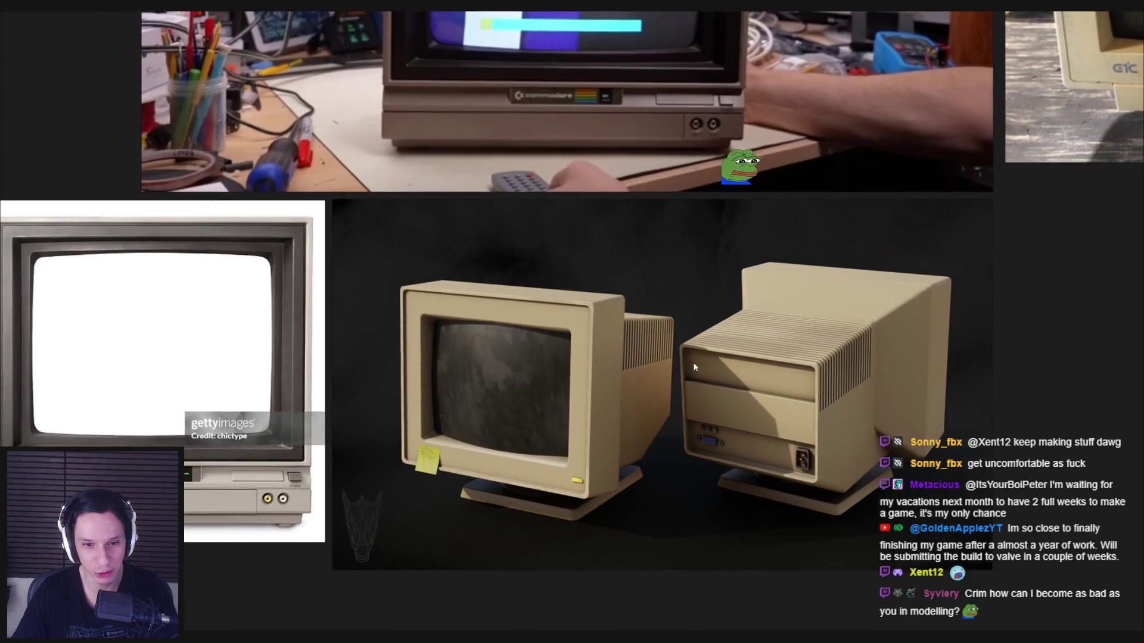
scroll(543, 387, up, 3)
scroll(538, 440, down, 3)
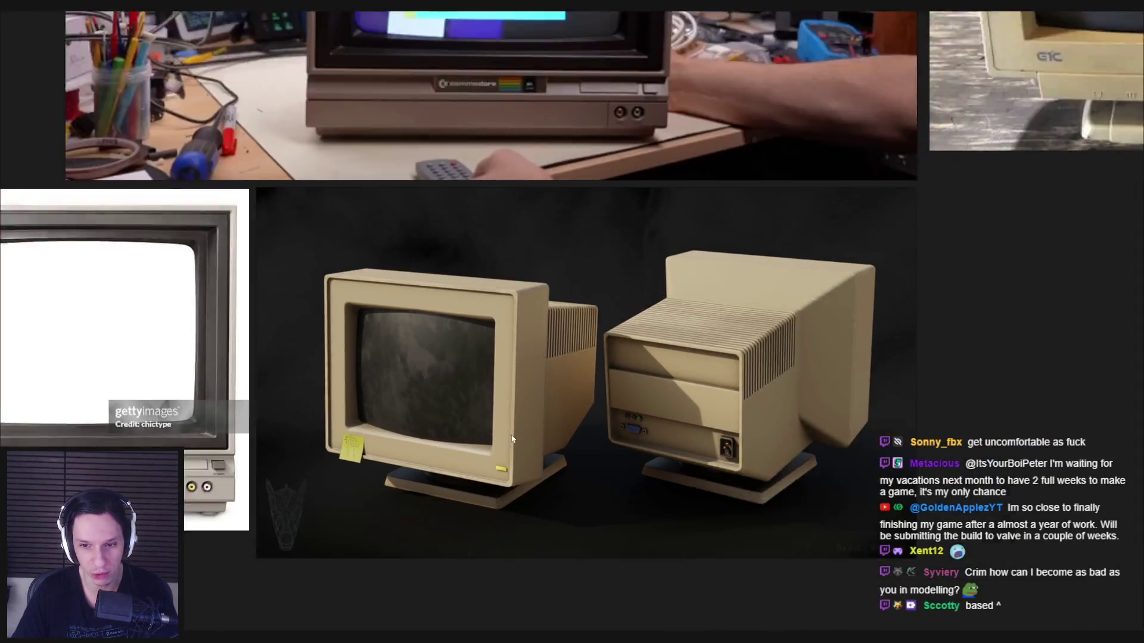
scroll(396, 408, down, 4)
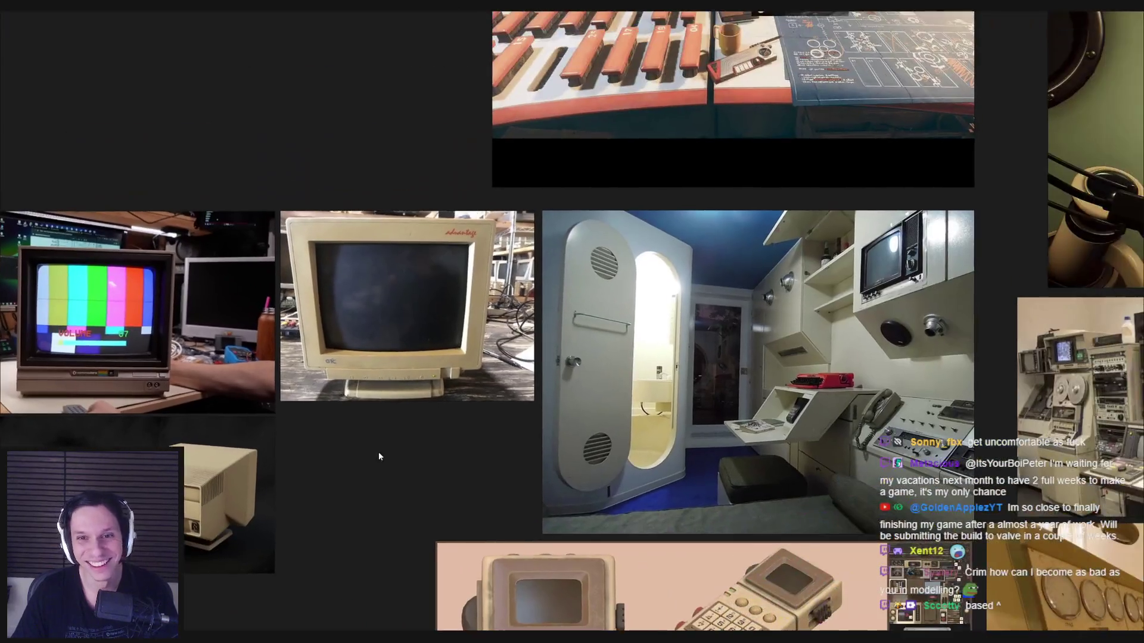
scroll(772, 414, up, 5)
scroll(746, 417, down, 2)
scroll(612, 439, down, 3)
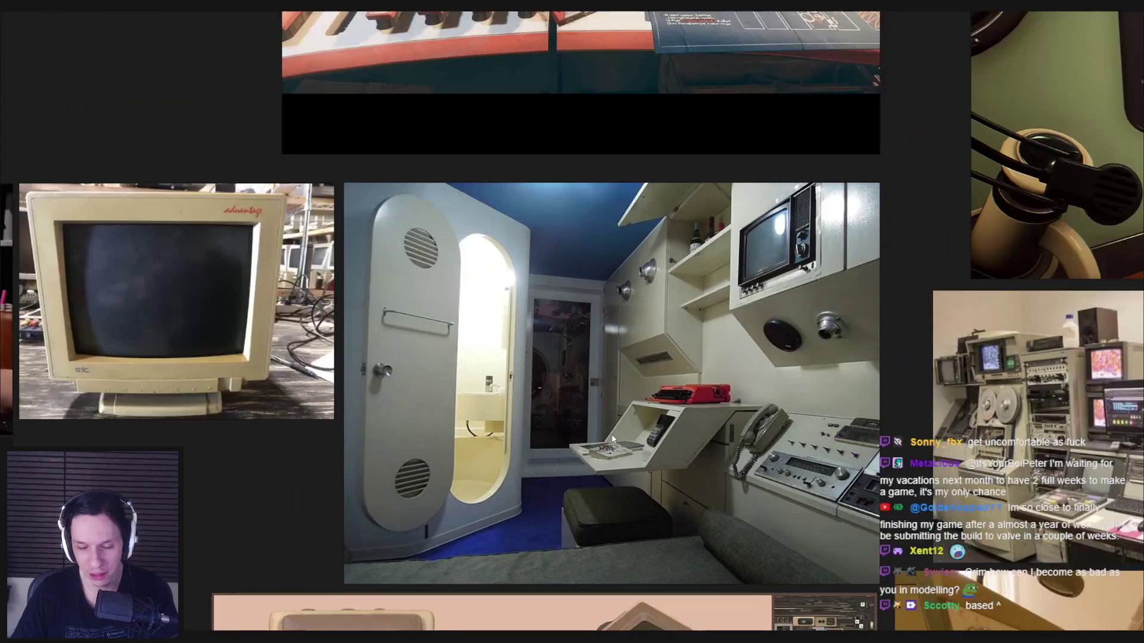
scroll(848, 212, up, 4)
scroll(481, 435, down, 3)
mouse_move(481, 434)
middle_down()
mouse_move(775, 417)
mouse_move(893, 298)
middle_up()
scroll(486, 413, up, 3)
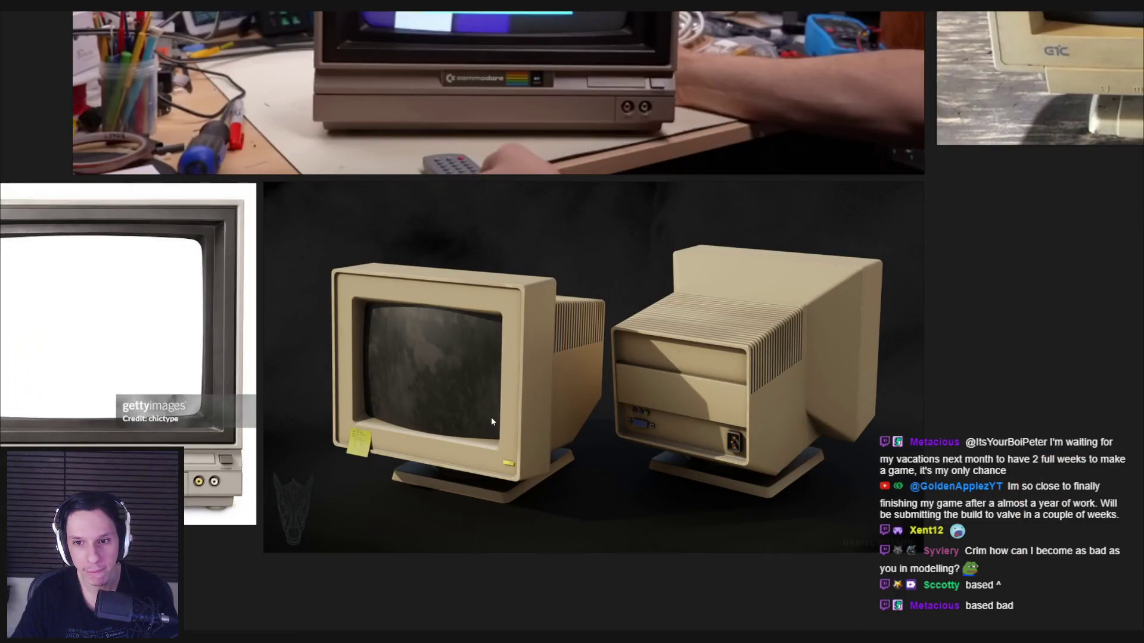
scroll(775, 397, up, 3)
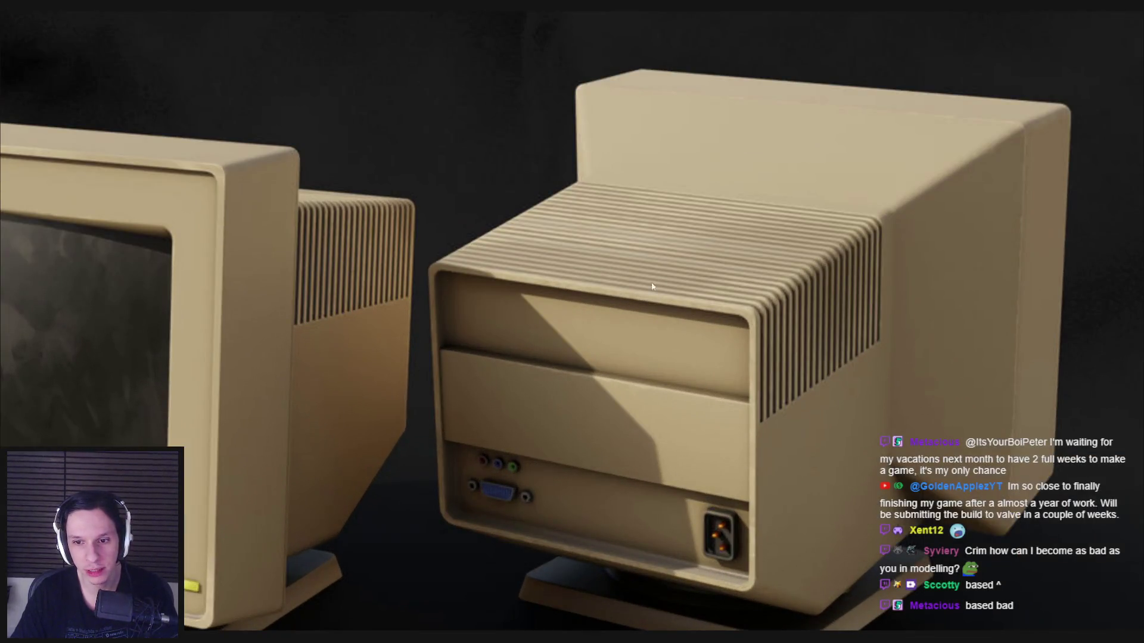
scroll(494, 387, down, 5)
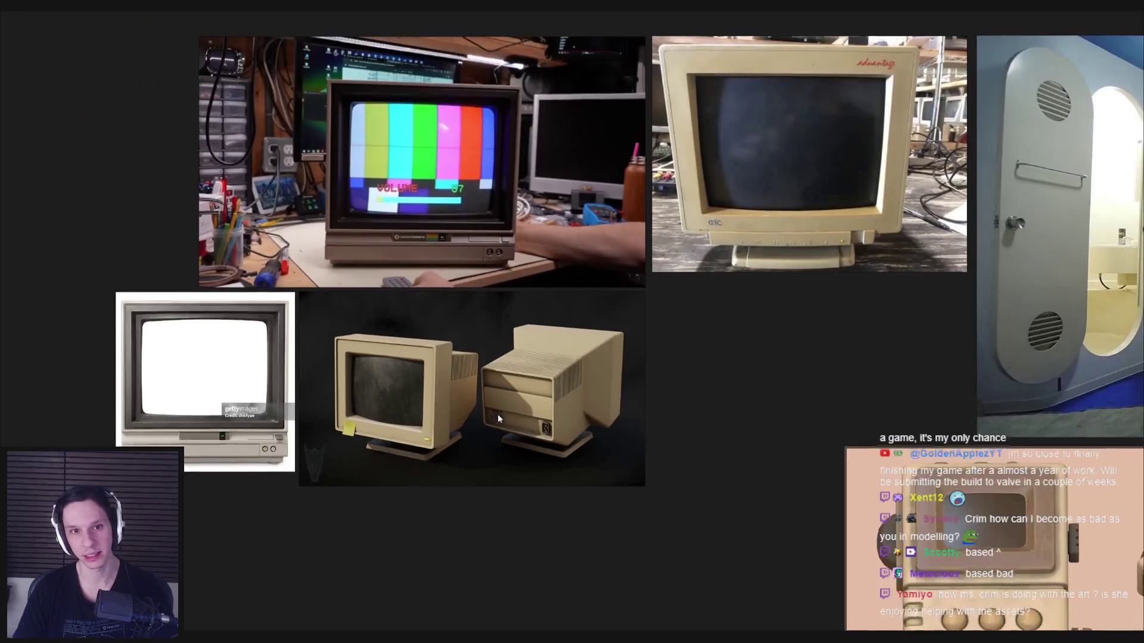
key(alt+Tab)
mouse_move(492, 474)
middle_down()
mouse_move(390, 454)
mouse_move(378, 365)
middle_up()
key(alt+Tab)
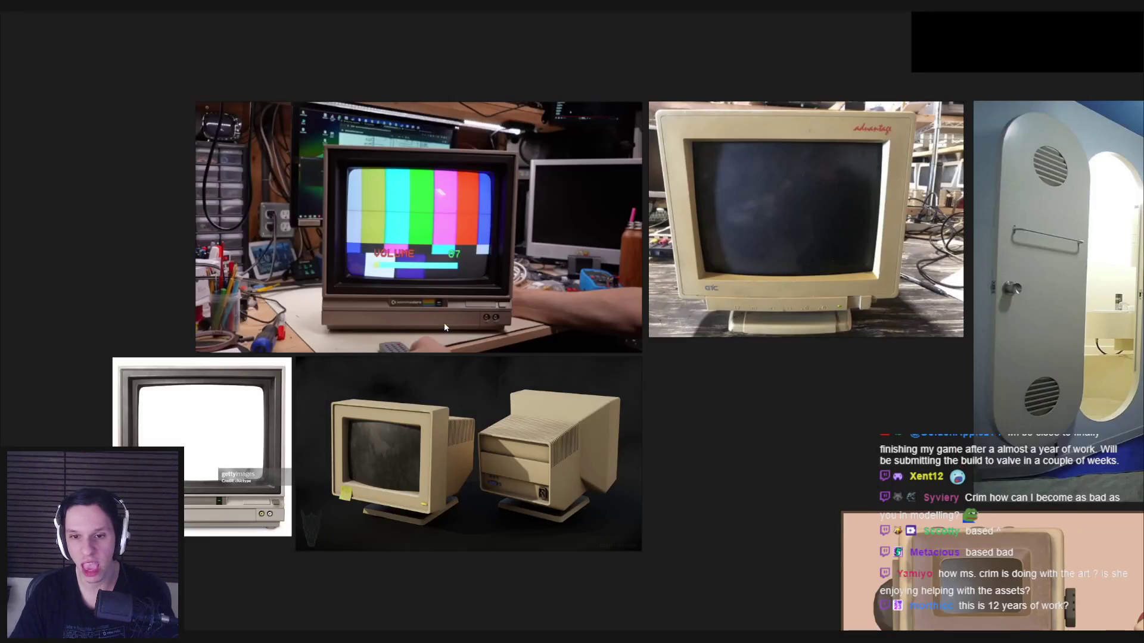
key(alt+Tab)
Step: Move the SizeRef mannequin flat on the ground to X 2.00 m, Y 1.99 m
mouse_move(472, 352)
middle_down()
mouse_move(374, 350)
mouse_move(421, 424)
mouse_move(477, 358)
mouse_move(566, 365)
mouse_move(480, 359)
mouse_move(486, 342)
mouse_move(467, 360)
mouse_move(306, 362)
middle_up()
scroll(580, 376, up, 5)
scroll(480, 358, up, 3)
scroll(486, 342, down, 3)
scroll(480, 352, down, 3)
scroll(306, 367, down, 3)
click(364, 309)
middle_drag(363, 309, 299, 454)
scroll(299, 454, up, 2)
scroll(346, 462, down, 3)
key(g)
key(shift+z)
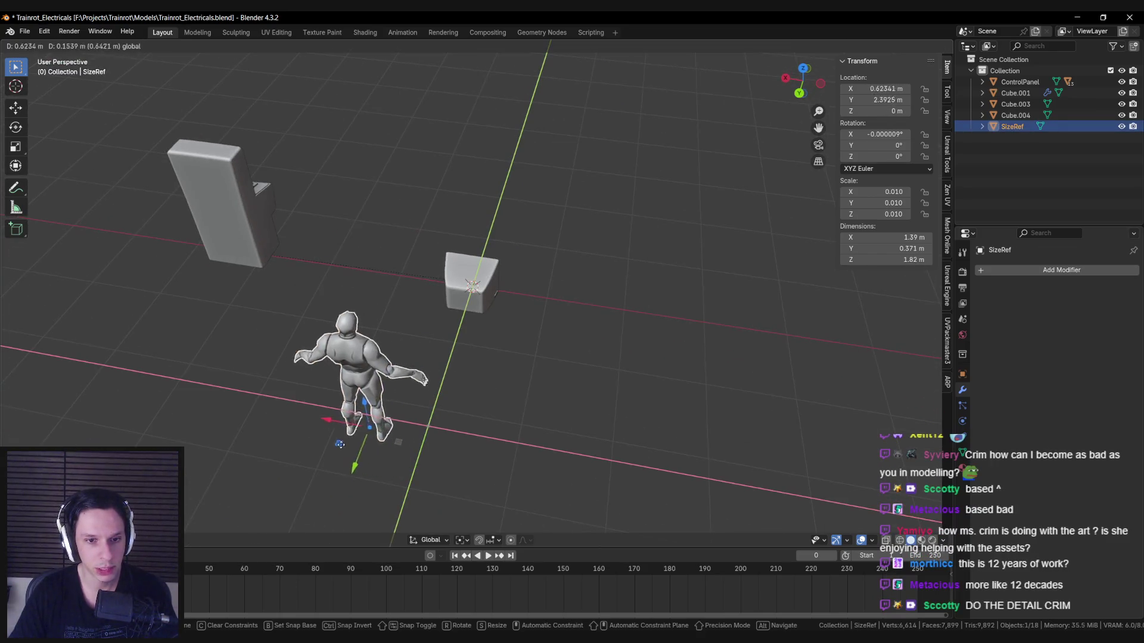
click(240, 395)
Step: Save the blend file and deselect the mannequin
mouse_move(240, 395)
middle_down()
mouse_move(392, 391)
mouse_move(338, 353)
mouse_move(317, 386)
mouse_move(421, 365)
mouse_move(506, 388)
mouse_move(491, 406)
middle_up()
key(ctrl+s)
click(492, 407)
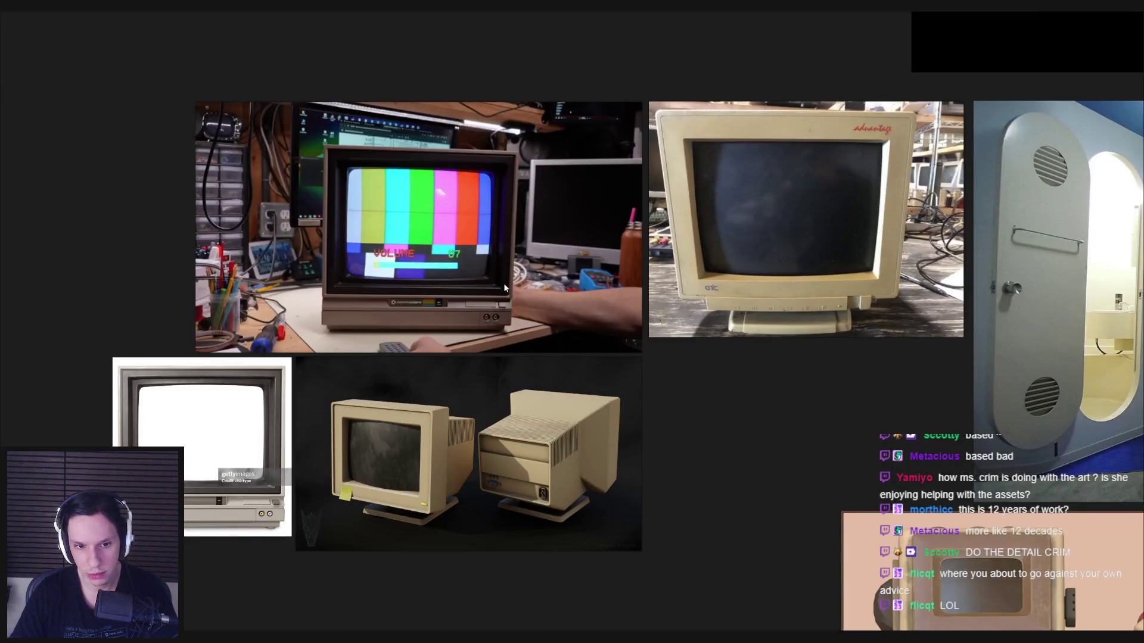
Step: Skip the music player to the next track, Froggy, then hide it
scroll(495, 327, down, 5)
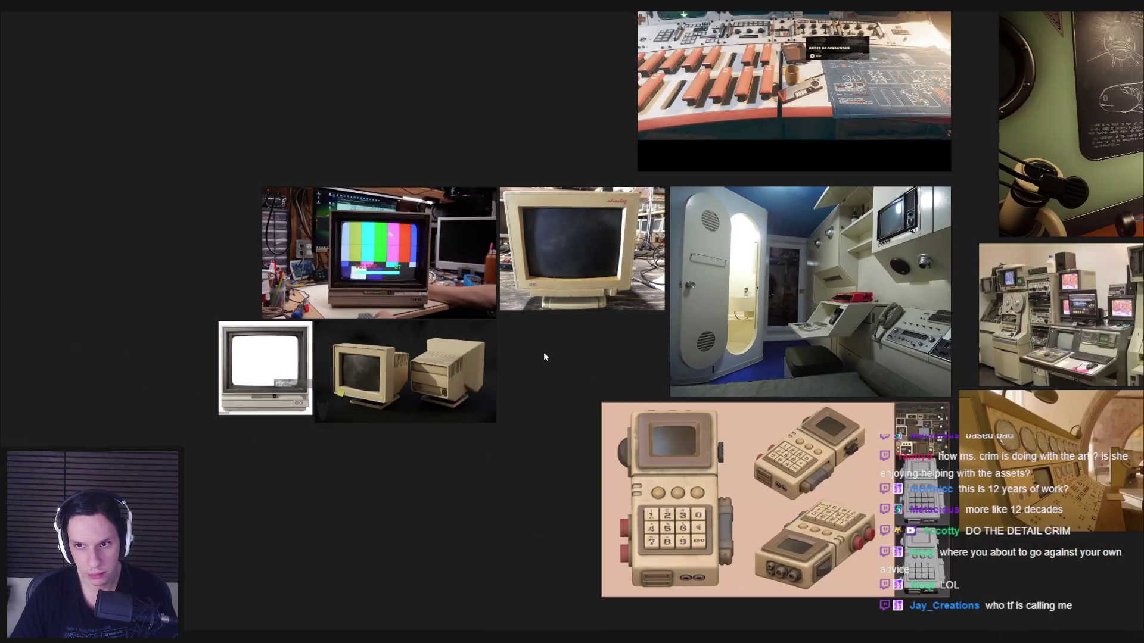
scroll(570, 267, up, 5)
scroll(571, 272, down, 3)
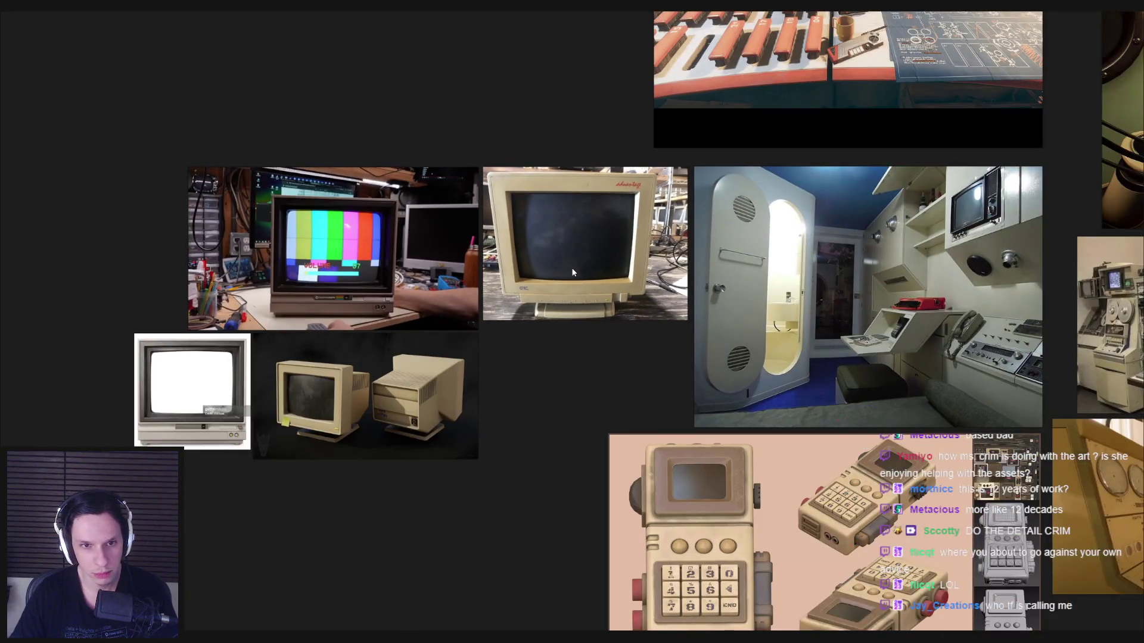
key(alt+Tab)
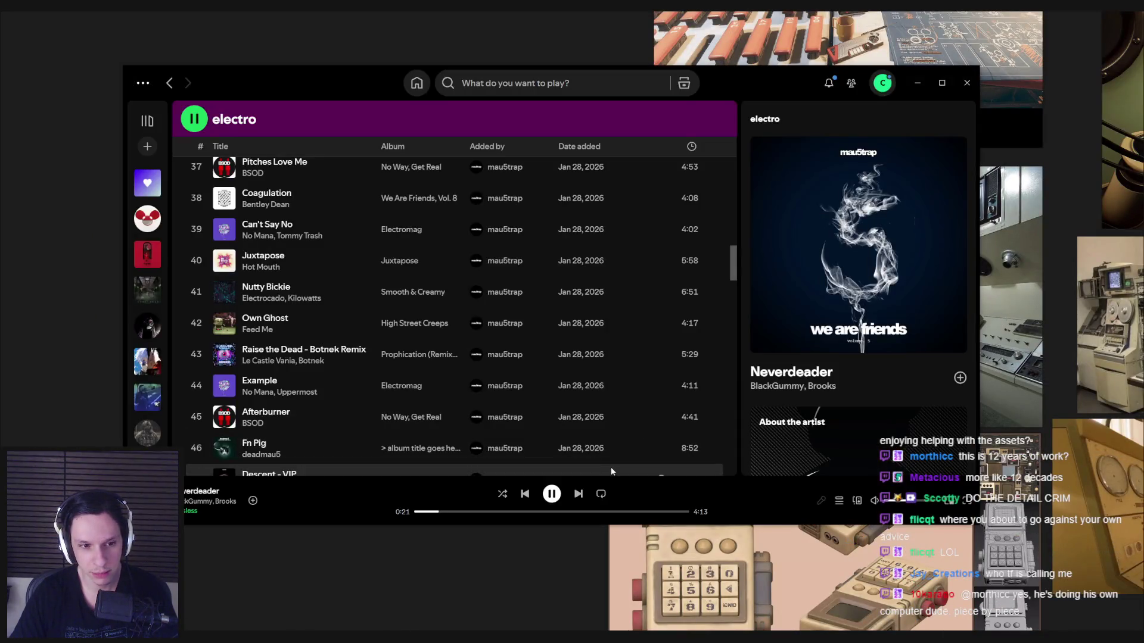
click(579, 494)
key(alt+Tab)
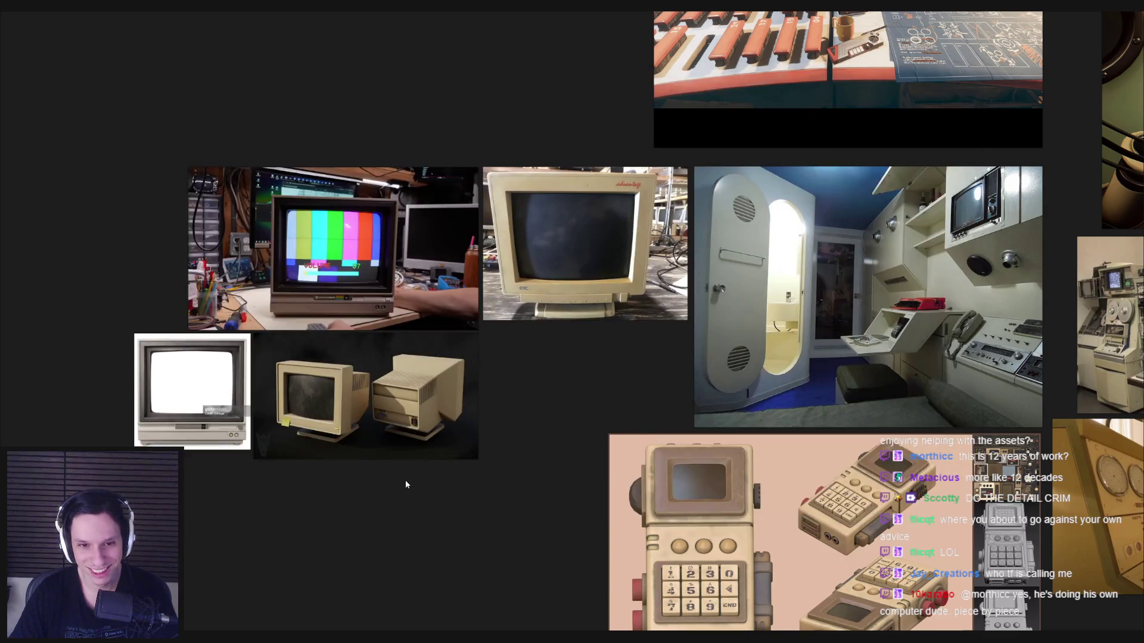
Step: Zoom around the PureRef retro-monitor board, then bring the electro playlist window back up
scroll(484, 420, up, 3)
scroll(570, 446, down, 2)
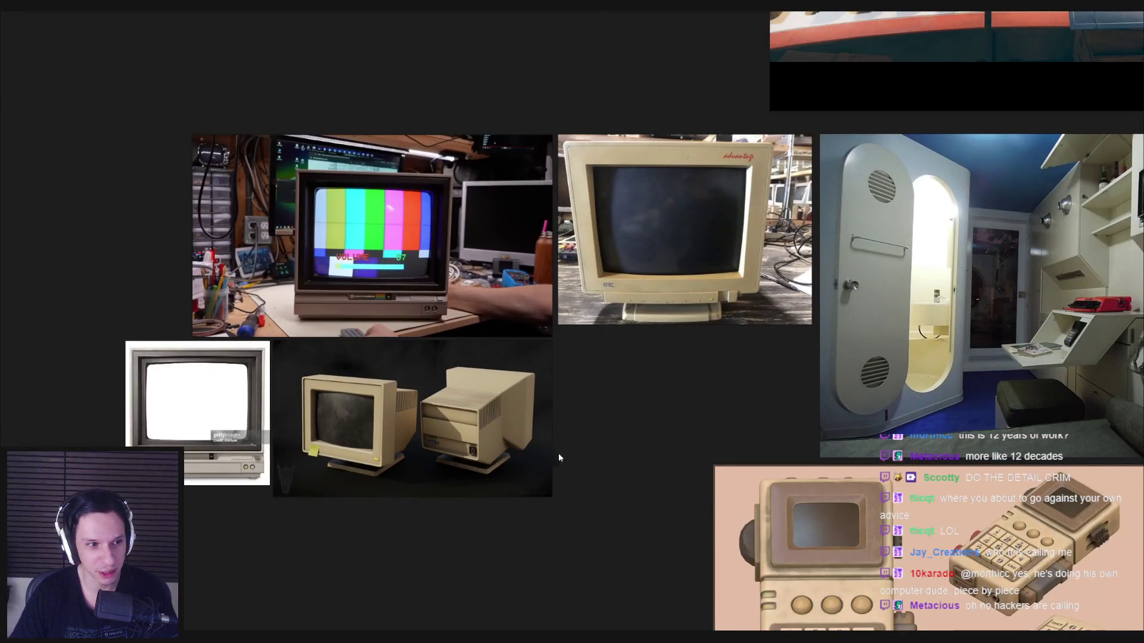
scroll(558, 457, up, 1)
scroll(566, 480, down, 1)
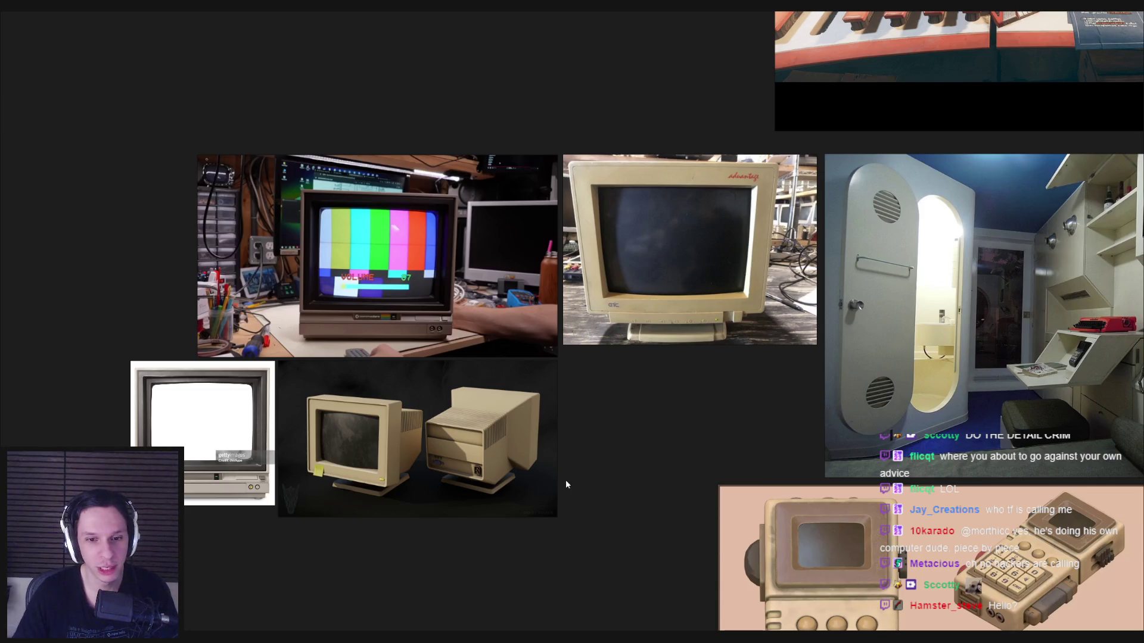
scroll(492, 432, up, 10)
scroll(479, 518, down, 8)
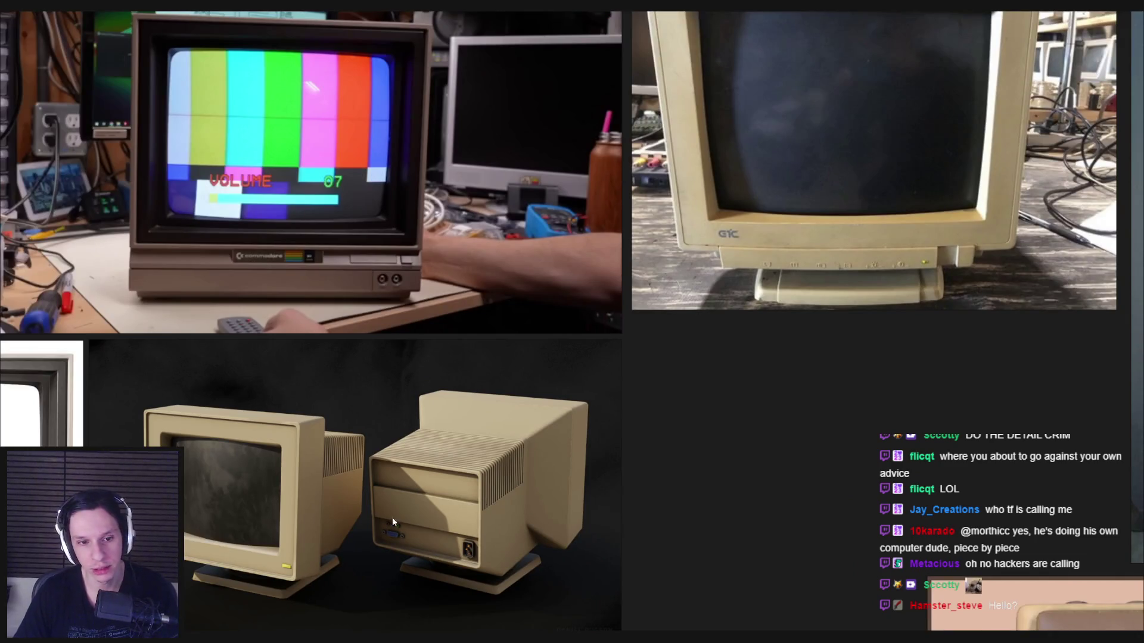
scroll(353, 522, down, 3)
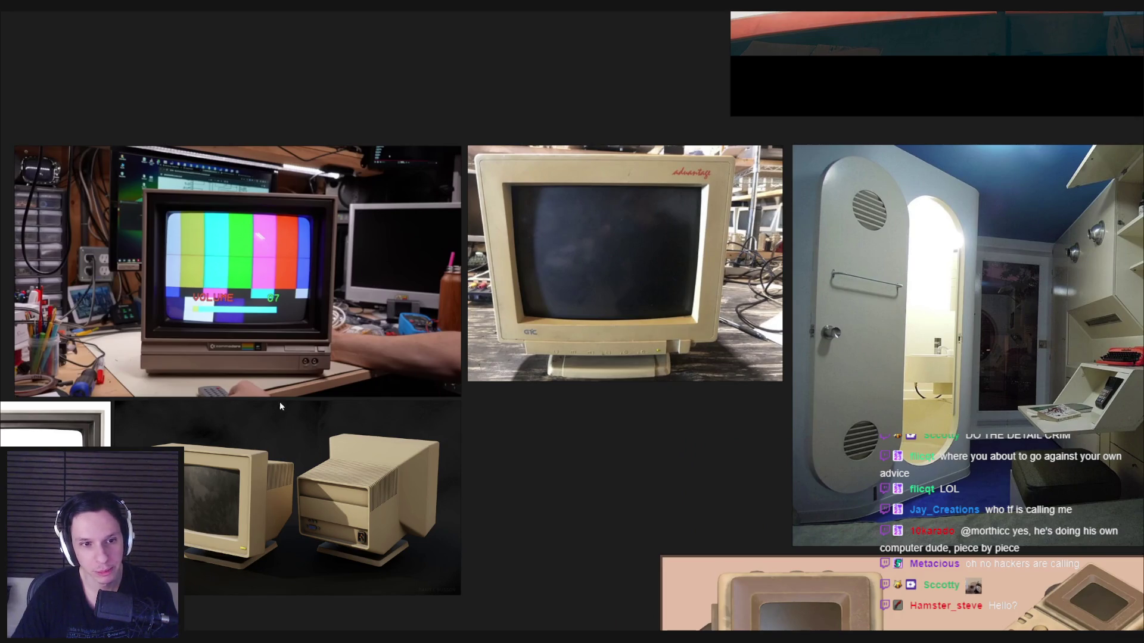
scroll(341, 445, right, 3)
scroll(346, 448, down, 2)
key(alt+Tab)
key(alt+Tab)
key(alt+Tab)
mouse_move(527, 372)
middle_down()
mouse_move(563, 398)
mouse_move(493, 403)
mouse_move(490, 367)
mouse_move(417, 372)
middle_up()
Step: Merge the overlapping vertices at the bezel's lower-right corner At Last
scroll(489, 367, up, 3)
click(490, 367)
scroll(367, 376, up, 5)
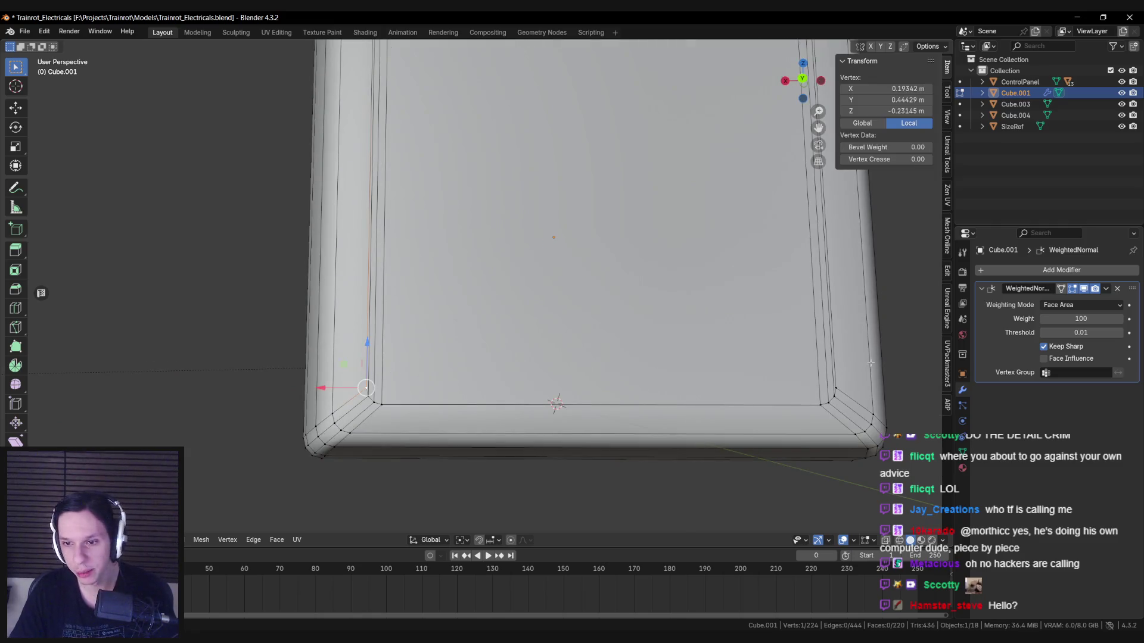
click(832, 387)
key(m)
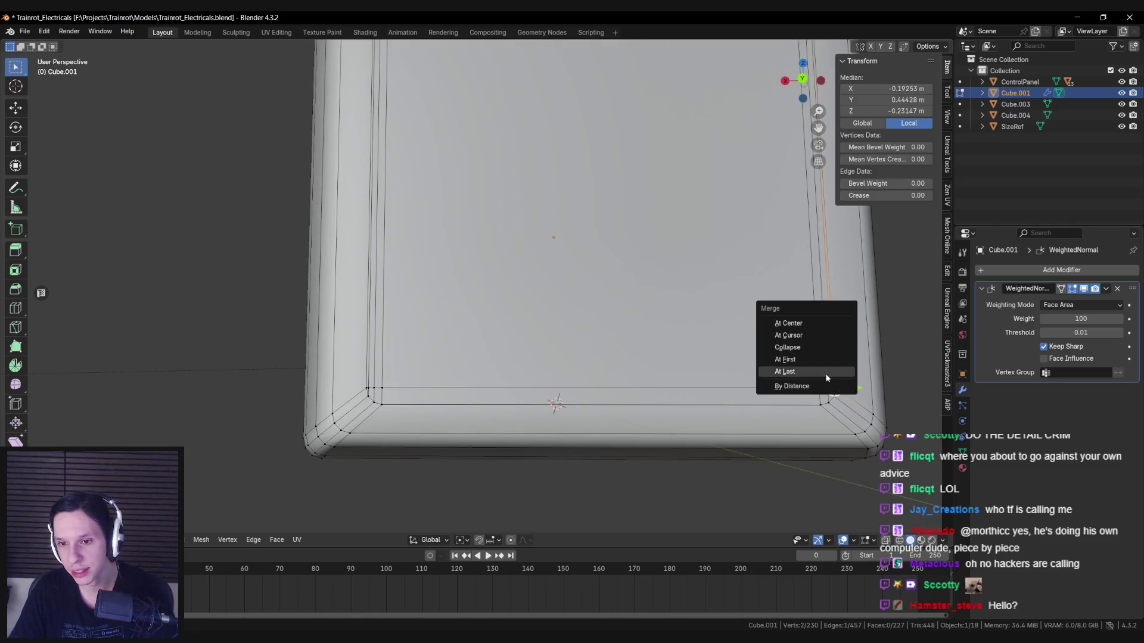
click(798, 384)
Step: Reselect the bezel corner vertices to be joined next
click(369, 387)
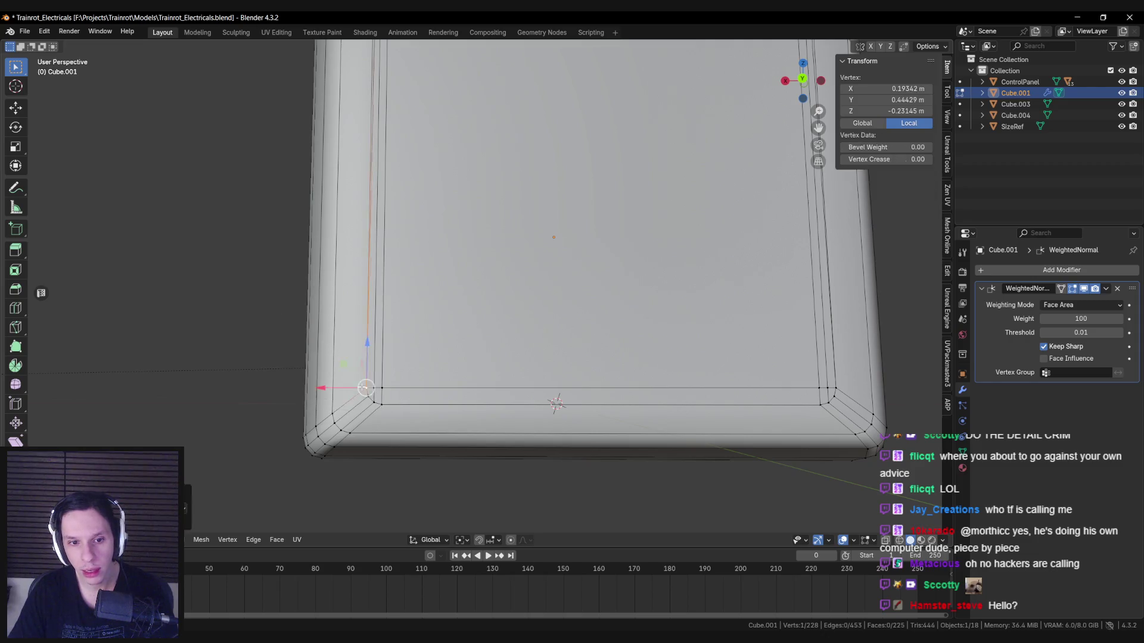
key(alt+a)
shift+scroll(384, 349, up, 4)
shift+click(777, 190)
Step: Join the two corner vertices, remove the stray edge and merge the pair
key(j)
key(alt+a)
key(m)
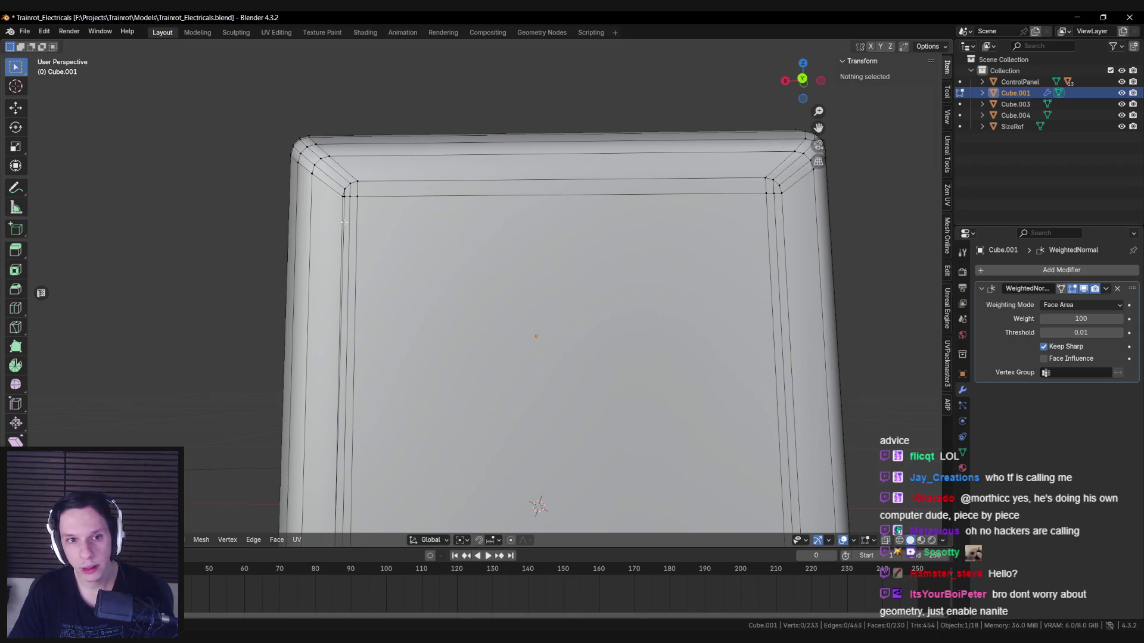
key(m)
Step: Cut across the lower bezel corner and fill in the missing edge and face
middle_drag(343, 197, 441, 309)
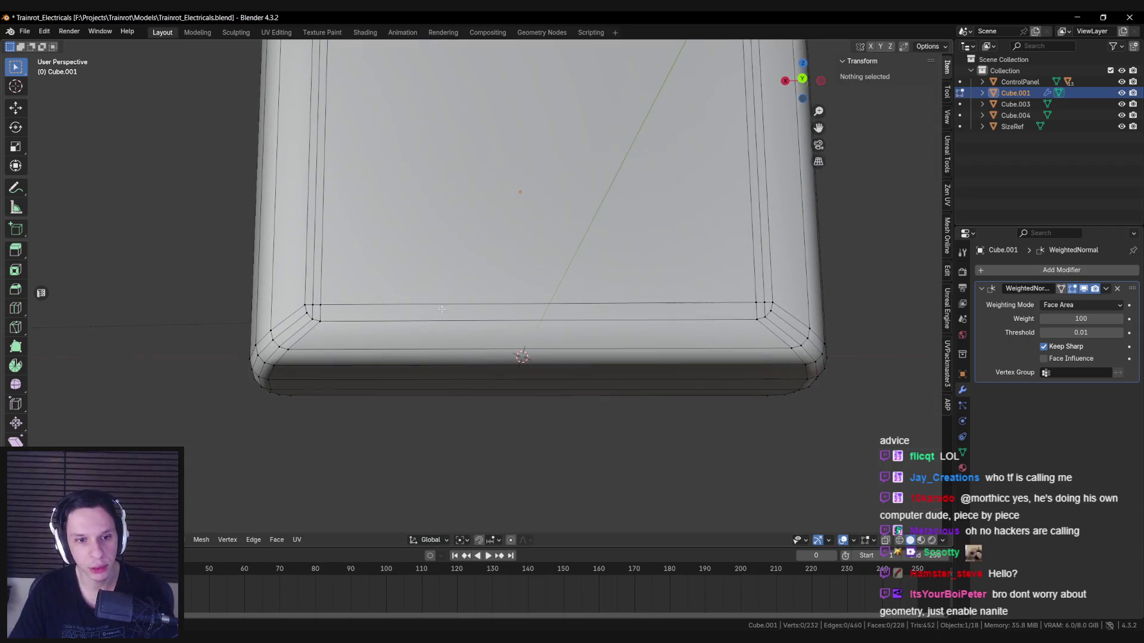
mouse_move(313, 301)
middle_down()
mouse_move(322, 355)
mouse_move(522, 325)
mouse_move(406, 344)
middle_up()
scroll(411, 320, up, 2)
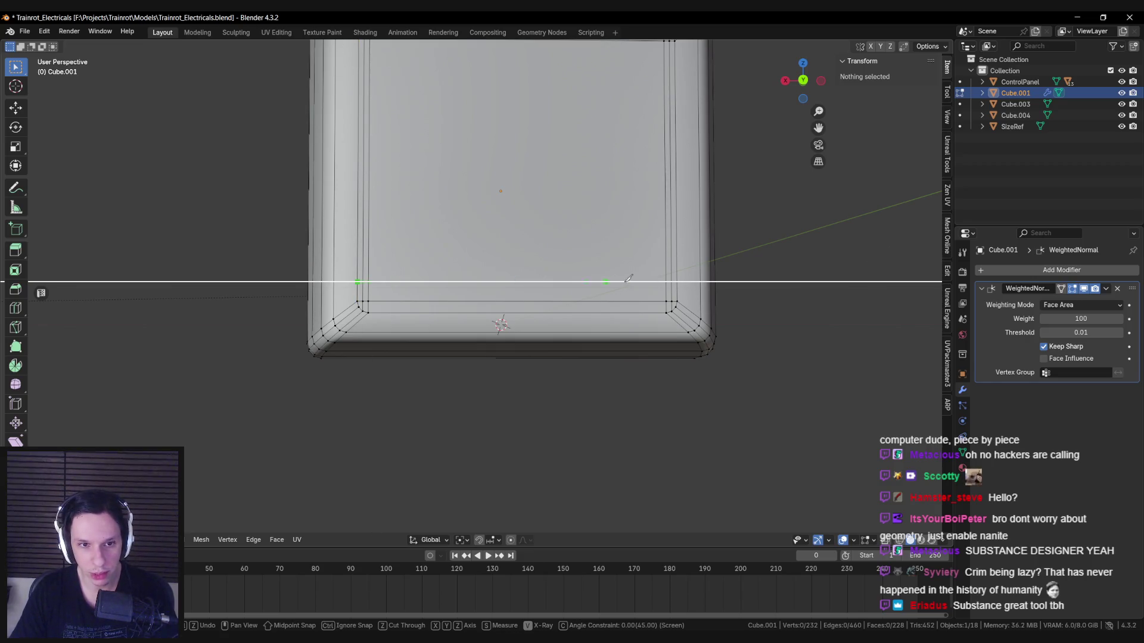
key(Return)
scroll(552, 308, down, 5)
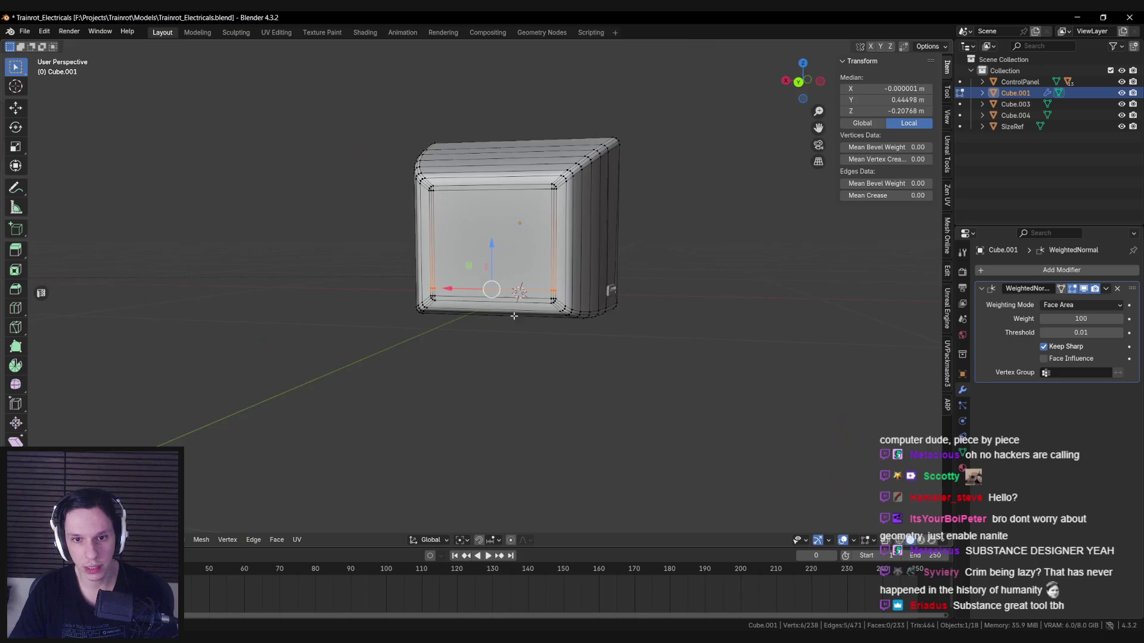
scroll(552, 308, up, 8)
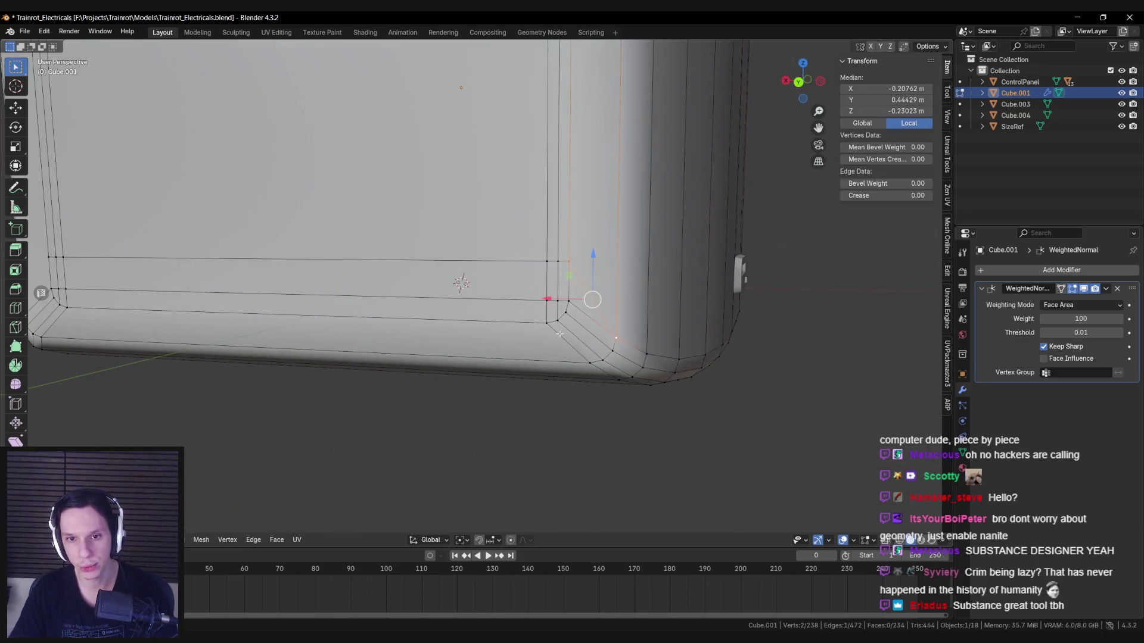
key(j)
key(alt+a)
Step: From the back view, knife-cut straight down from both bezel corners to the bottom edge
scroll(559, 334, down, 3)
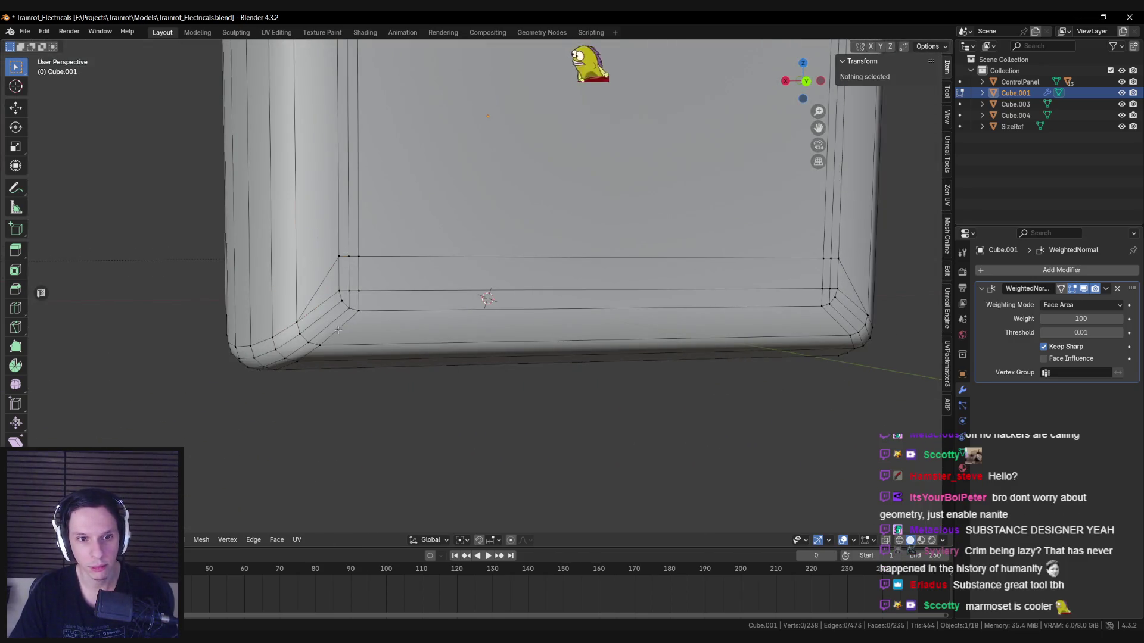
middle_drag(337, 330, 337, 291)
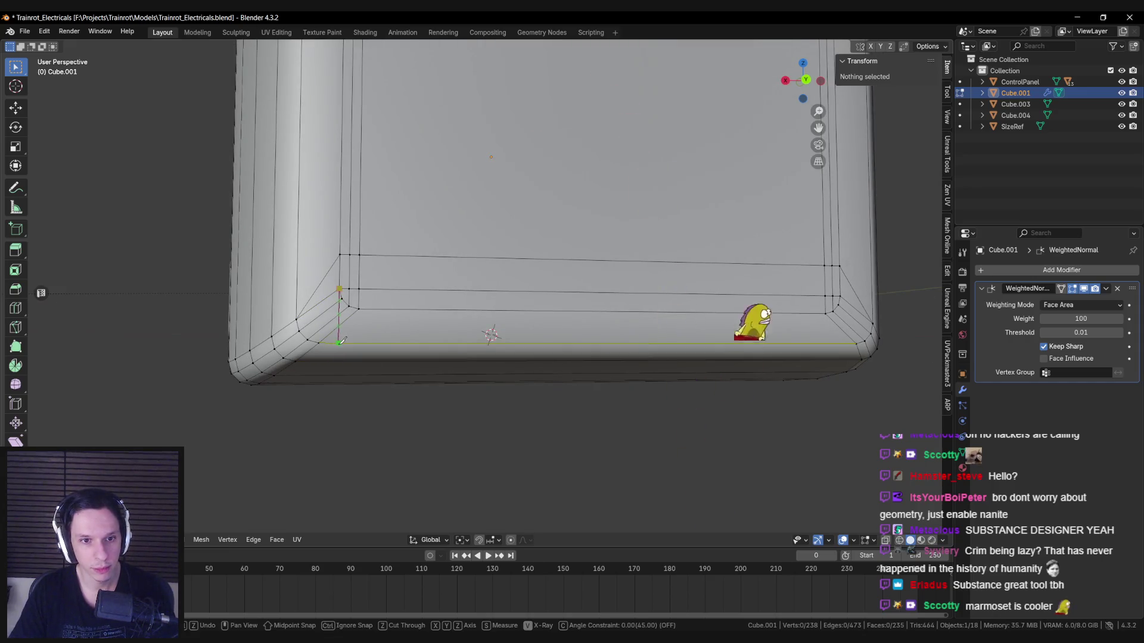
key(ctrl+KP_1)
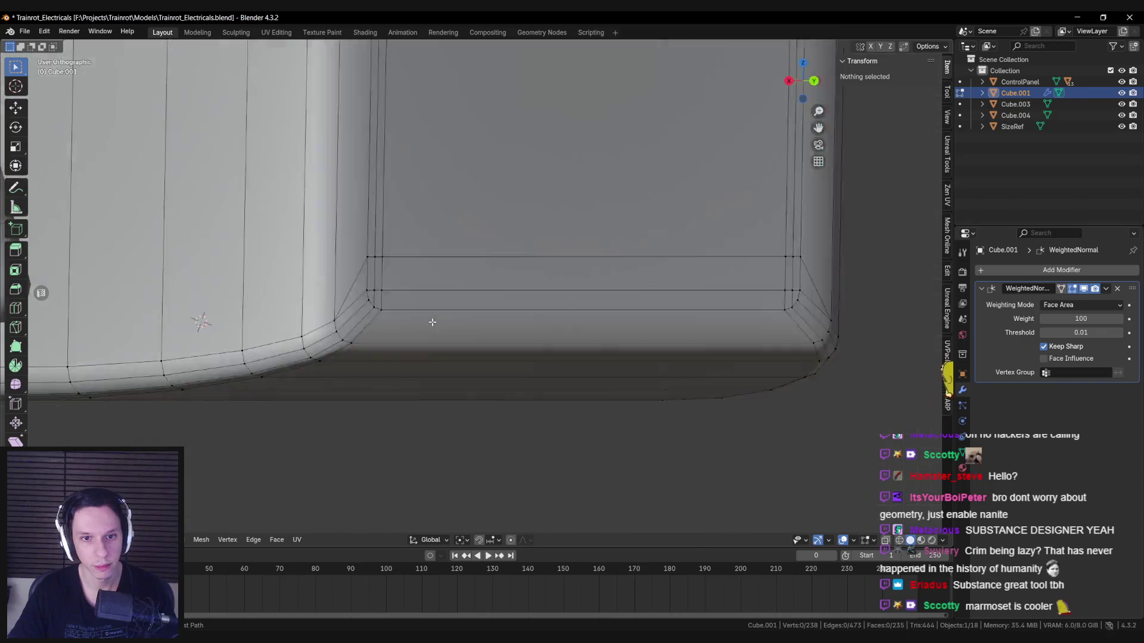
key(a)
key(alt+a)
key(k)
click(341, 290)
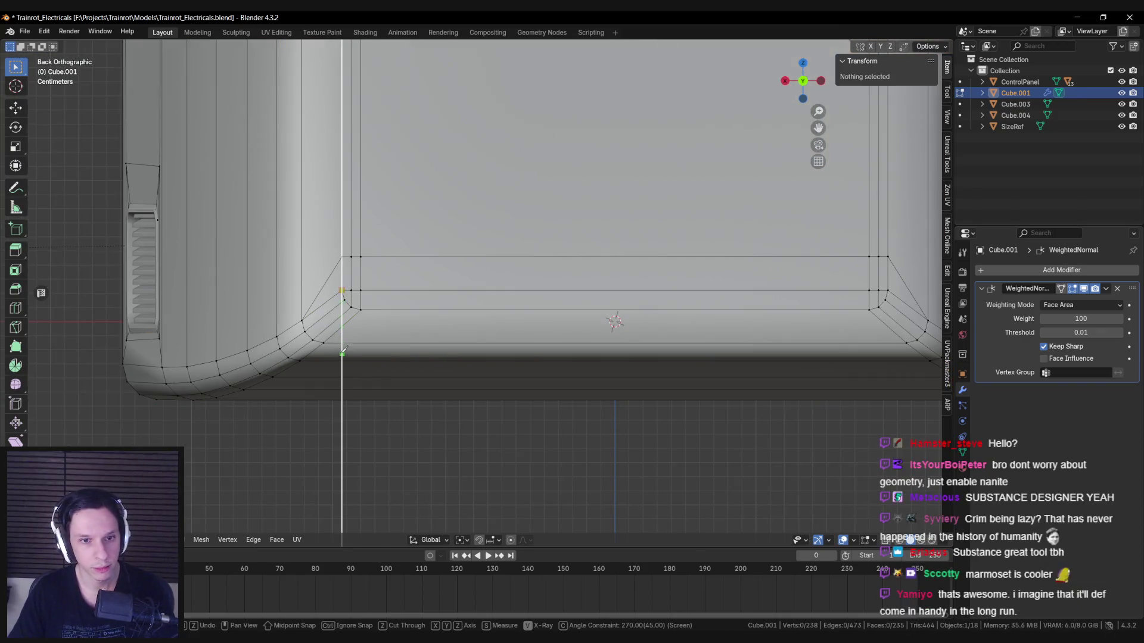
click(343, 356)
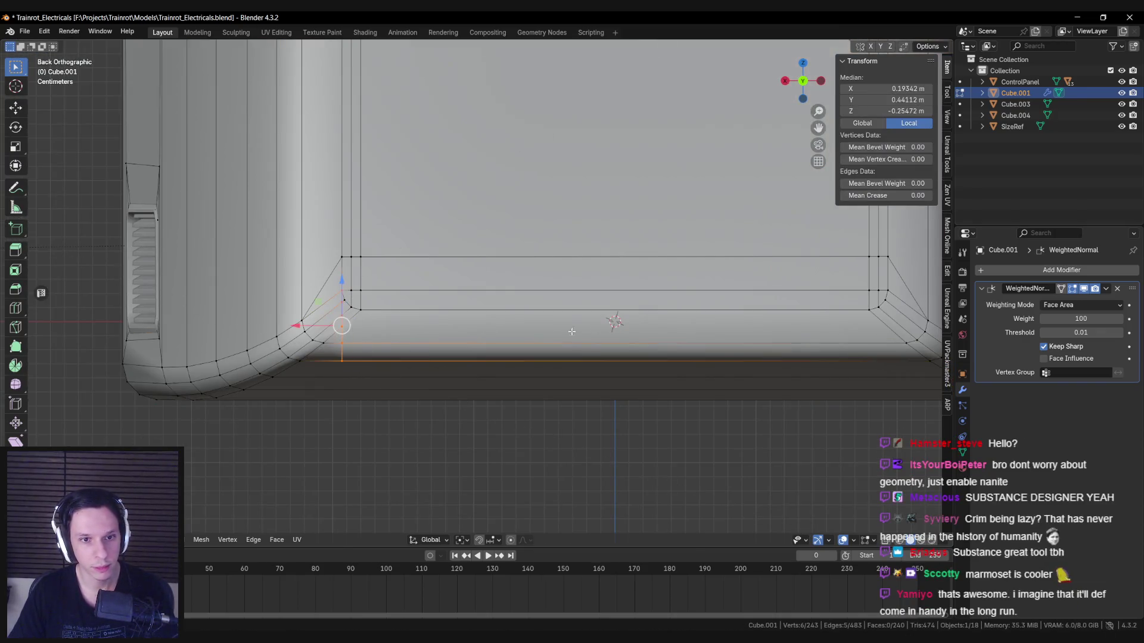
shift+middle_drag(342, 356, 201, 350)
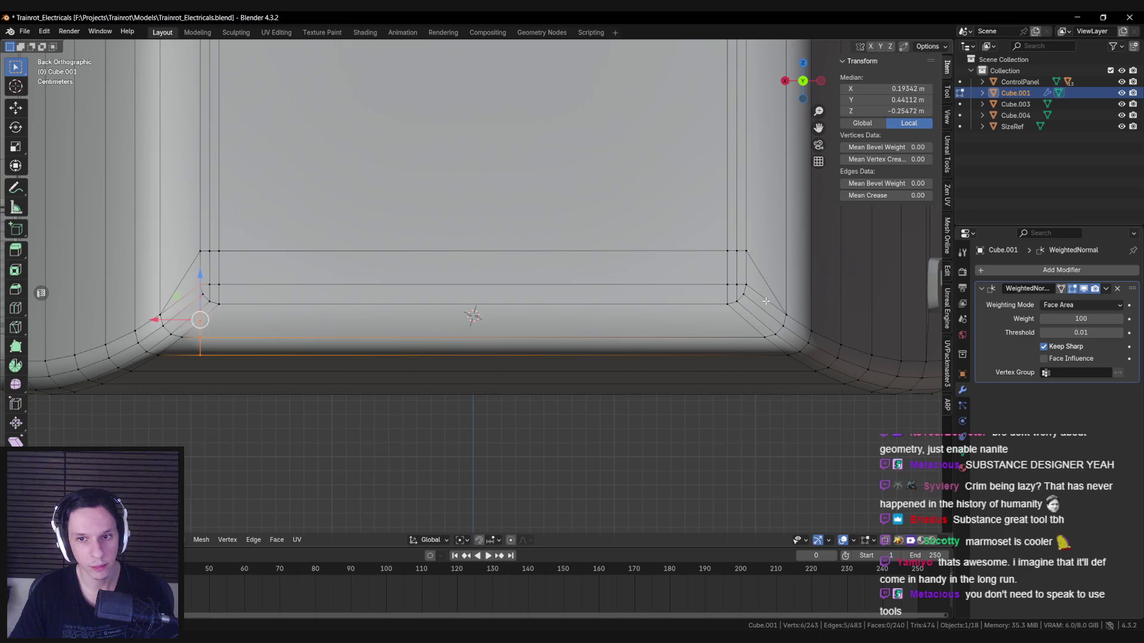
click(746, 355)
key(Return)
key(alt+a)
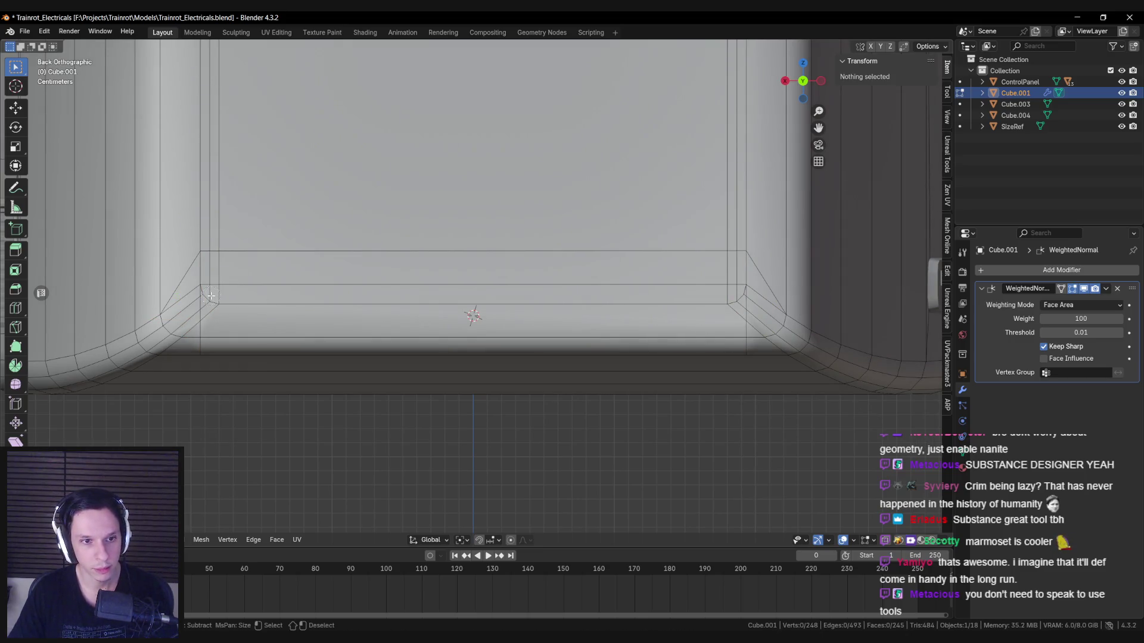
Step: Delete the band of faces below the bezel to open the slot
alt+click(211, 295)
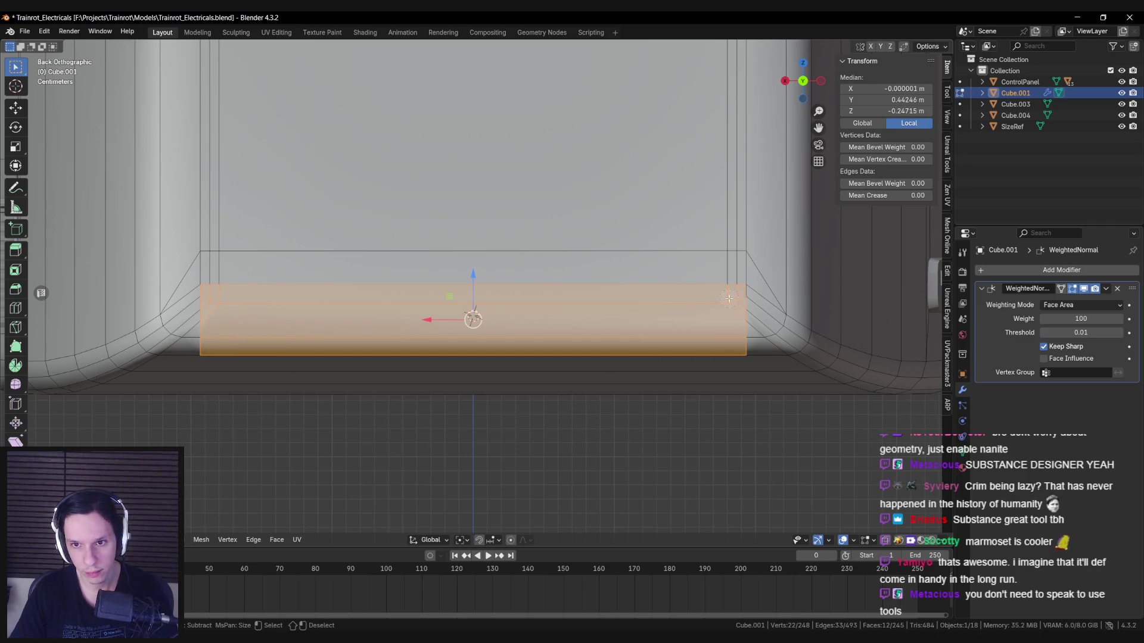
key(x)
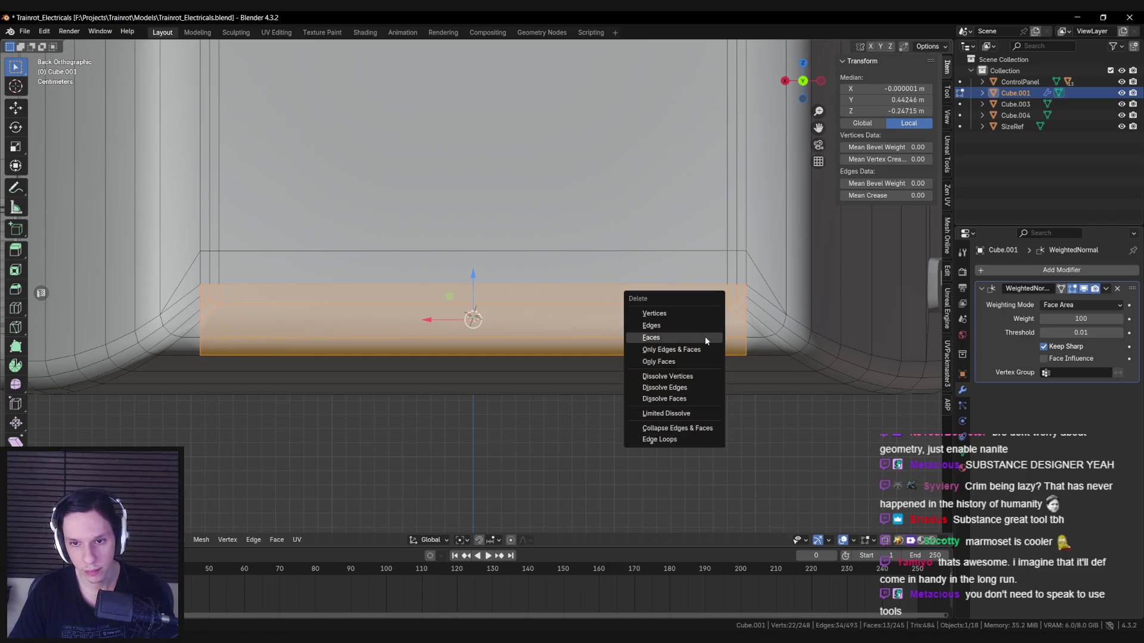
click(705, 337)
mouse_move(689, 340)
middle_down()
mouse_move(417, 340)
mouse_move(377, 308)
mouse_move(453, 340)
middle_up()
Step: Fill both corner gaps of the opening with new faces
click(248, 332)
mouse_move(248, 332)
shift+middle_down()
mouse_move(366, 353)
mouse_move(196, 356)
shift+middle_up()
key(f)
click(320, 368)
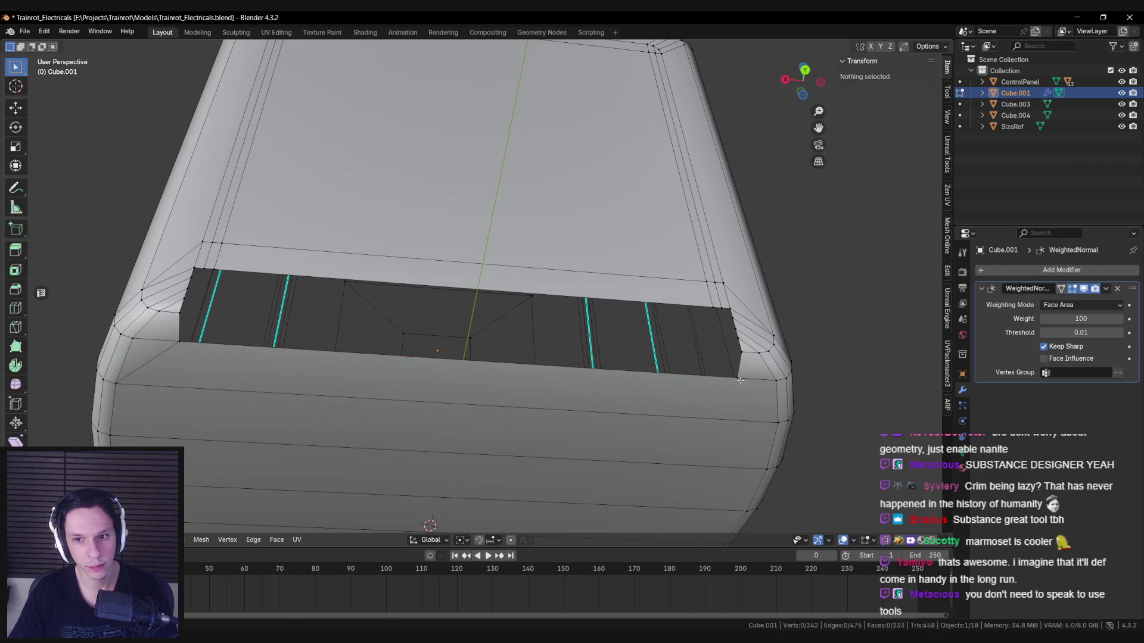
click(739, 380)
key(f)
click(646, 402)
mouse_move(646, 402)
middle_down()
mouse_move(655, 399)
mouse_move(635, 359)
mouse_move(631, 396)
mouse_move(638, 378)
mouse_move(738, 349)
middle_up()
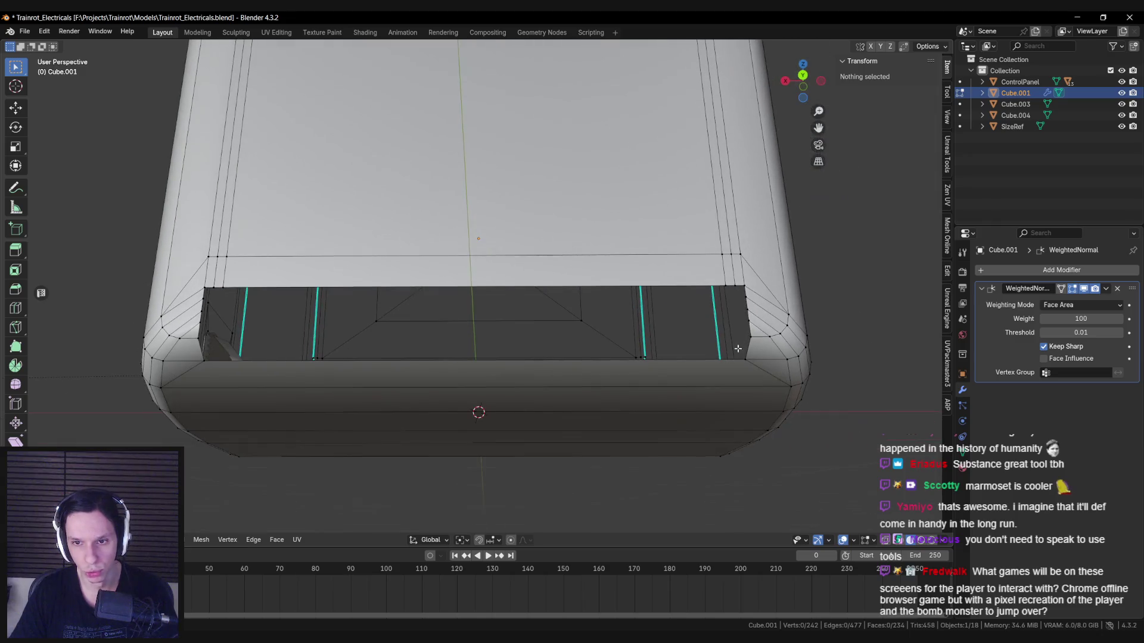
middle_drag(737, 288, 438, 310)
Step: Extrude the opening's bottom edge in place and change the snapping target
click(432, 384)
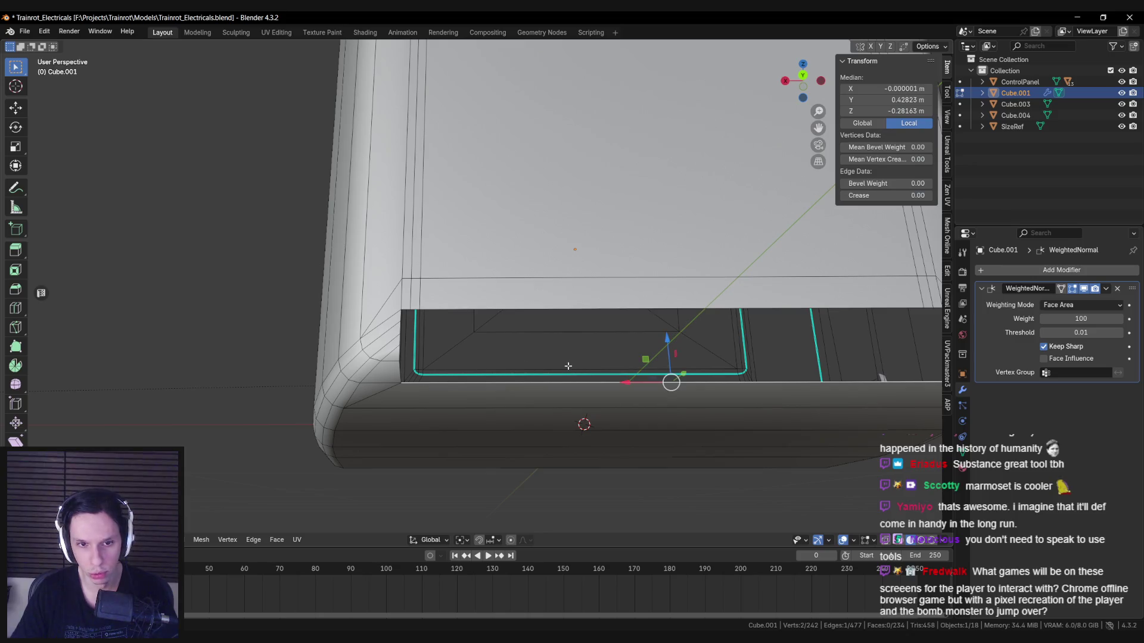
scroll(571, 368, down, 2)
key(e)
right_click(549, 308)
key(ctrl+shift+Tab)
click(547, 339)
key(ctrl+shift+Tab)
click(524, 377)
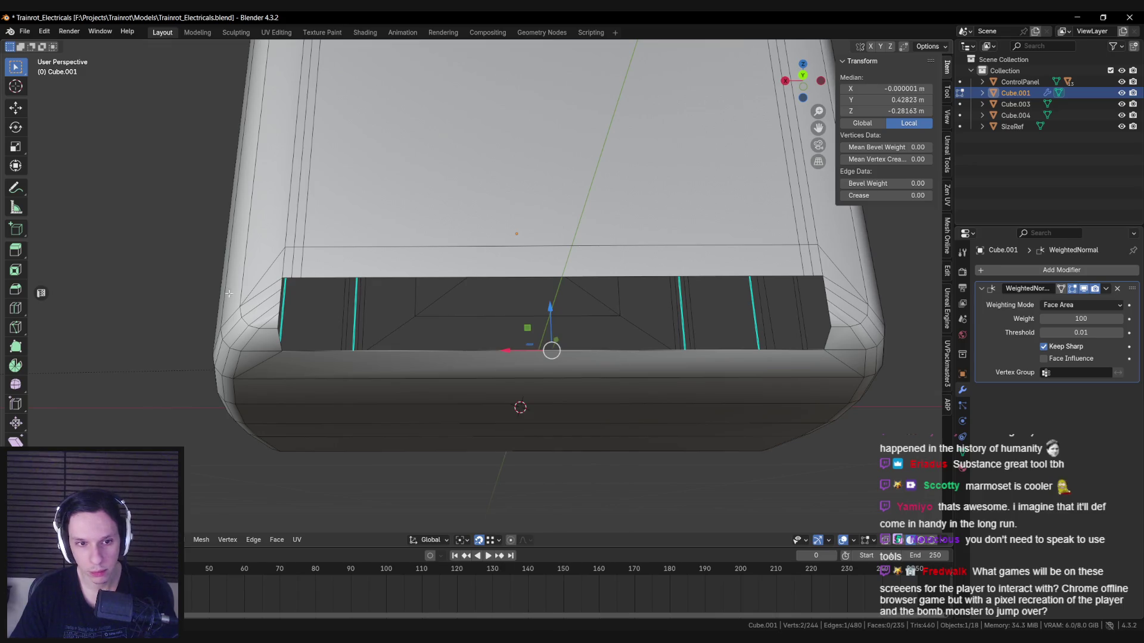
Step: Extrude the bottom edge again and lower it along Z to deepen the slot
key(e)
right_click(279, 278)
key(g)
key(z)
click(279, 278)
mouse_move(278, 278)
middle_down()
mouse_move(307, 356)
mouse_move(288, 352)
mouse_move(491, 393)
mouse_move(559, 378)
mouse_move(354, 354)
mouse_move(362, 350)
middle_up()
Step: Mark the edge loop around the recess rim as sharp
key(ctrl+e)
click(308, 355)
alt+click(286, 348)
key(ctrl+e)
click(289, 347)
click(288, 352)
click(490, 393)
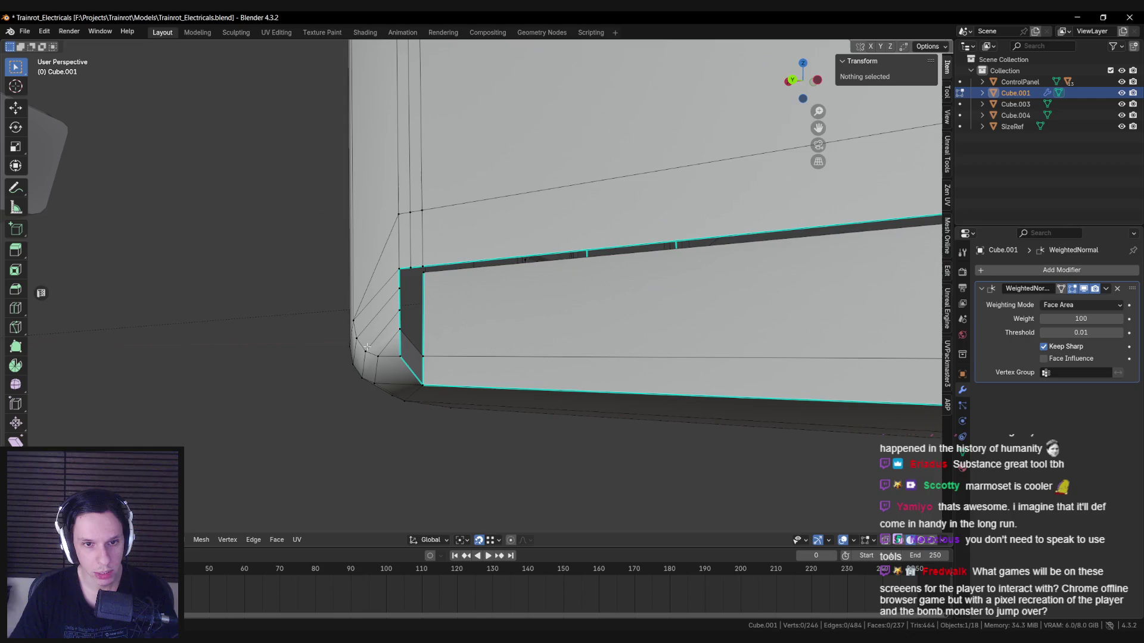
Step: Add two centred loop cuts across the recess wall
middle_drag(427, 326, 471, 318)
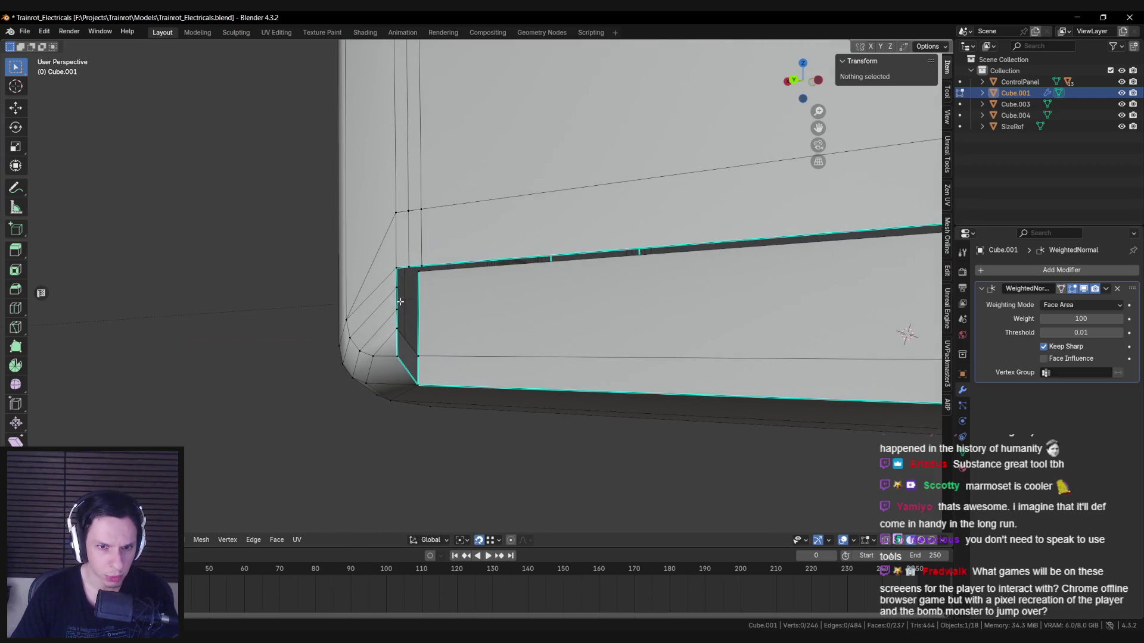
key(ctrl+r)
click(433, 309)
right_click(432, 309)
click(406, 344)
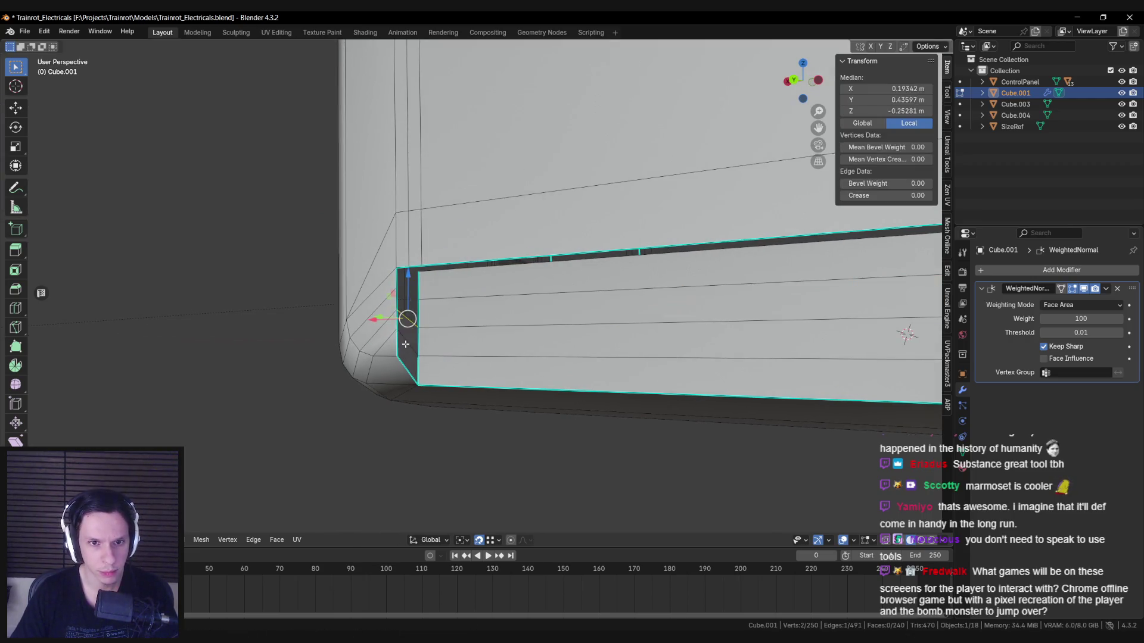
key(alt+a)
mouse_move(473, 338)
middle_down()
mouse_move(676, 319)
mouse_move(324, 288)
mouse_move(784, 309)
mouse_move(760, 271)
mouse_move(653, 258)
mouse_move(573, 275)
middle_up()
click(784, 310)
key(alt+a)
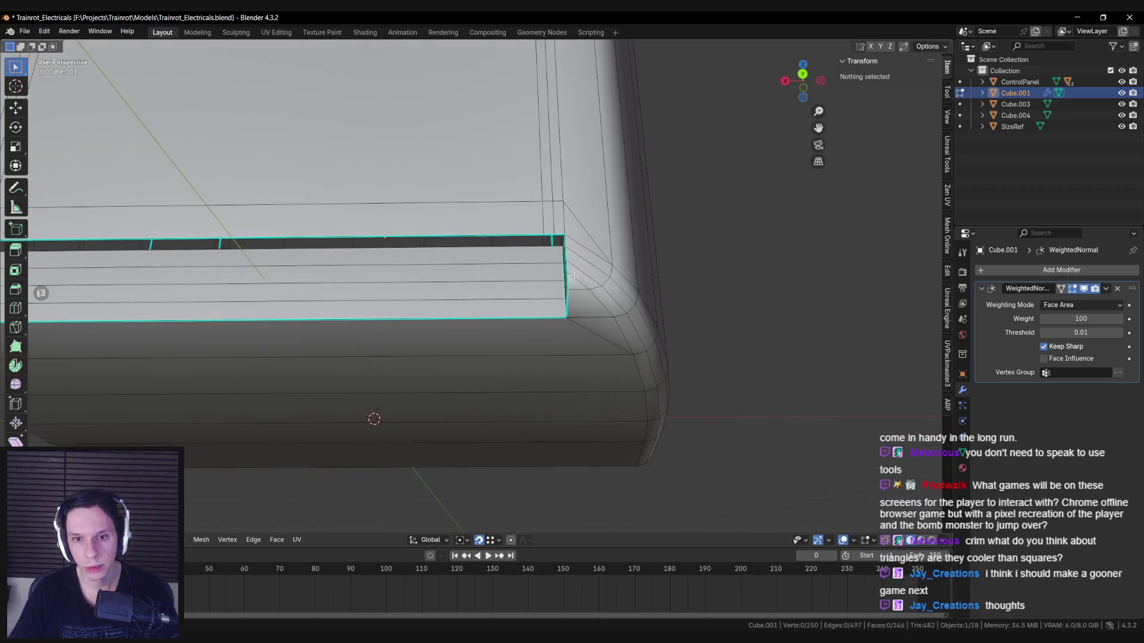
Step: Merge the slot's corner vertices at the last selected vertex
scroll(566, 275, down, 4)
scroll(516, 363, up, 5)
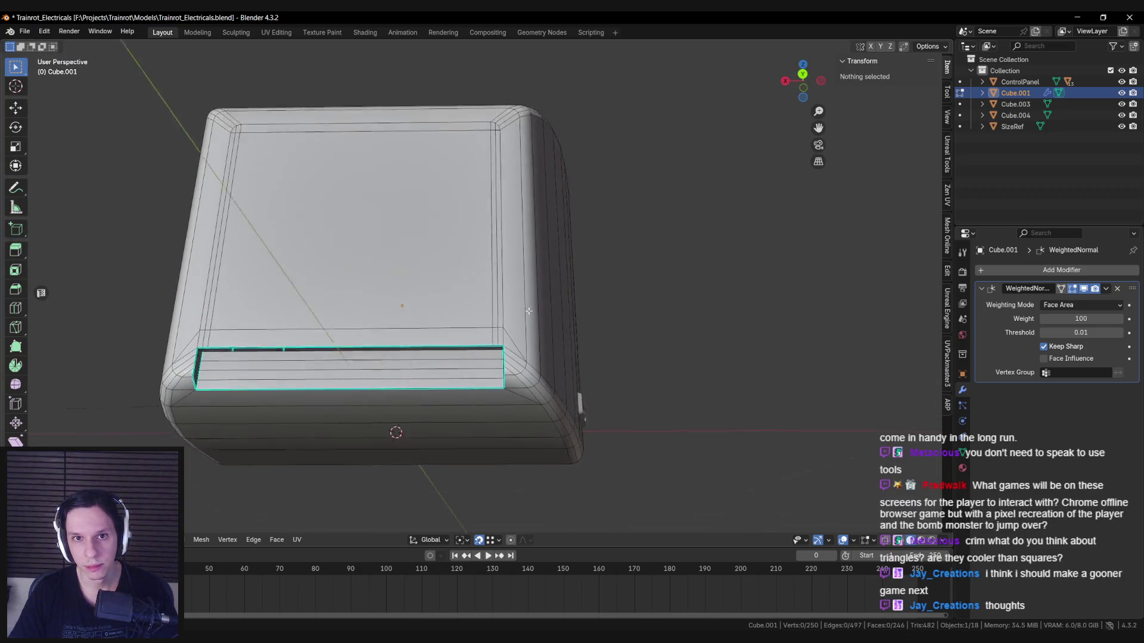
click(516, 364)
click(529, 366)
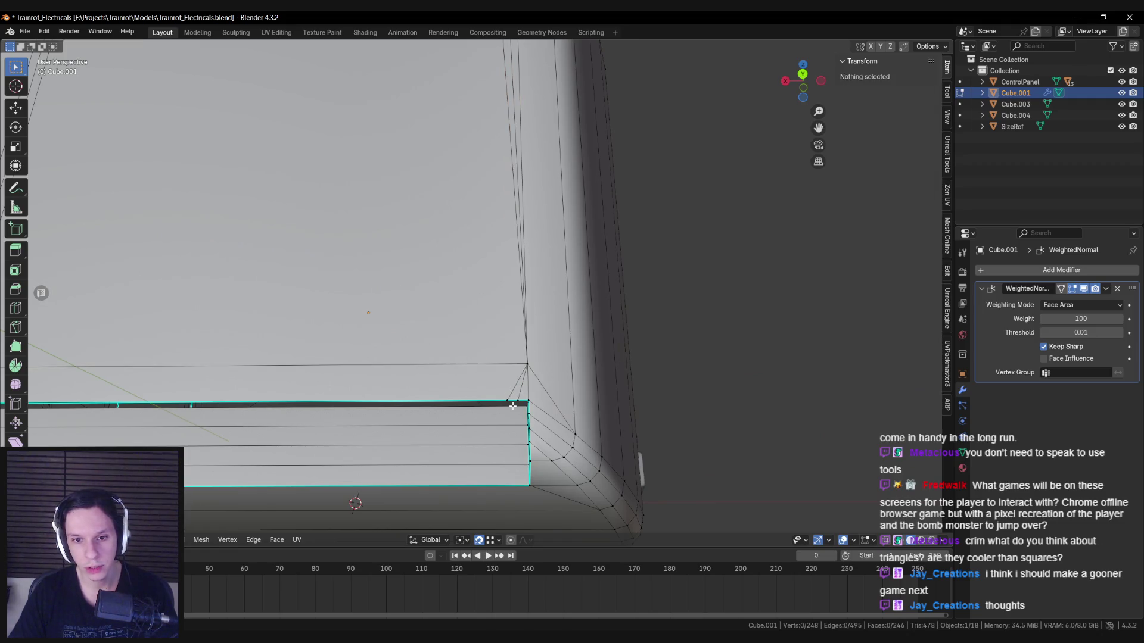
middle_drag(537, 401, 488, 358)
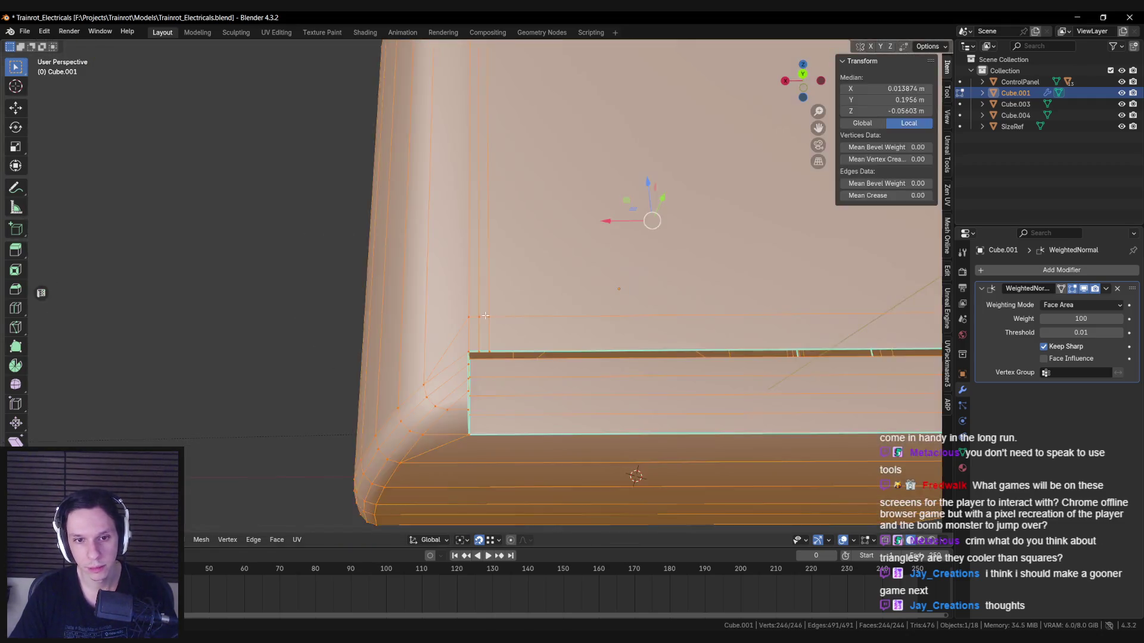
key(m)
click(469, 320)
key(alt+a)
Step: Frame and inspect the whole housing in Object Mode, then return to Edit Mode
key(Tab)
key(KP_Decimal)
middle_drag(513, 351, 556, 363)
key(Tab)
key(Tab)
key(Tab)
Step: Zoom and orbit the view to bring the bottom strip's open end into view
scroll(571, 326, up, 3)
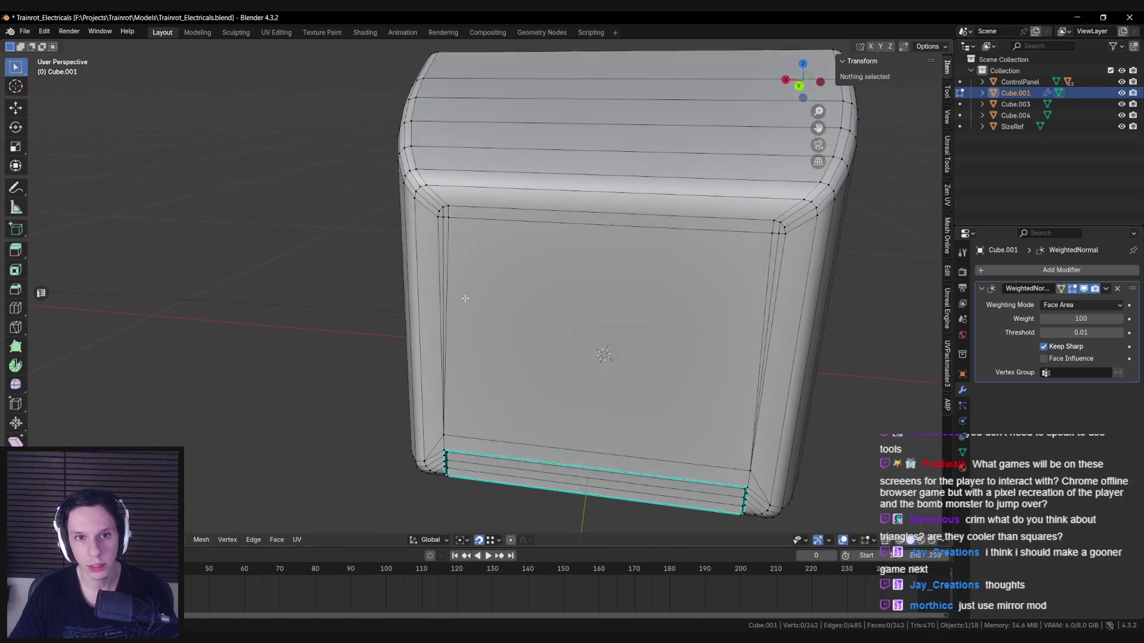
scroll(464, 298, up, 3)
scroll(497, 281, down, 4)
mouse_move(477, 262)
middle_down()
mouse_move(463, 246)
mouse_move(567, 234)
mouse_move(444, 285)
mouse_move(529, 288)
mouse_move(447, 320)
mouse_move(366, 275)
mouse_move(376, 267)
mouse_move(405, 295)
mouse_move(454, 305)
middle_up()
scroll(464, 246, down, 5)
scroll(529, 288, up, 3)
scroll(529, 289, down, 3)
scroll(447, 319, up, 4)
scroll(447, 319, down, 4)
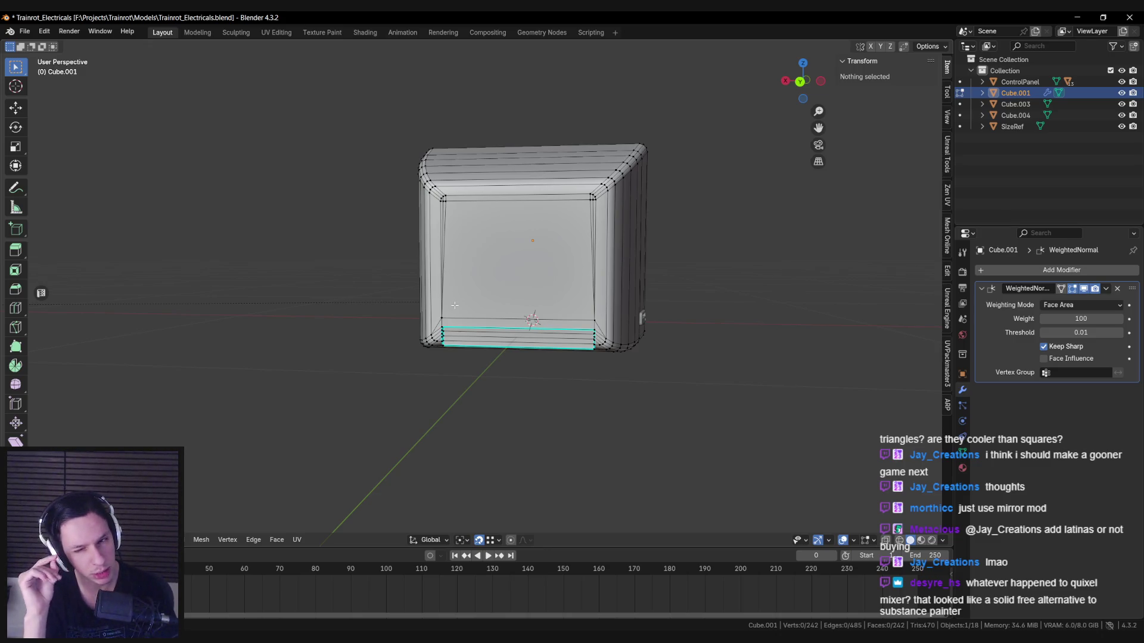
mouse_move(455, 305)
middle_down()
mouse_move(446, 407)
mouse_move(429, 370)
middle_up()
scroll(450, 357, up, 4)
Step: Close the strip's open end with a new face and check the shading
key(a)
click(380, 255)
mouse_move(380, 255)
middle_down()
mouse_move(434, 352)
mouse_move(453, 330)
middle_up()
key(f)
key(alt+a)
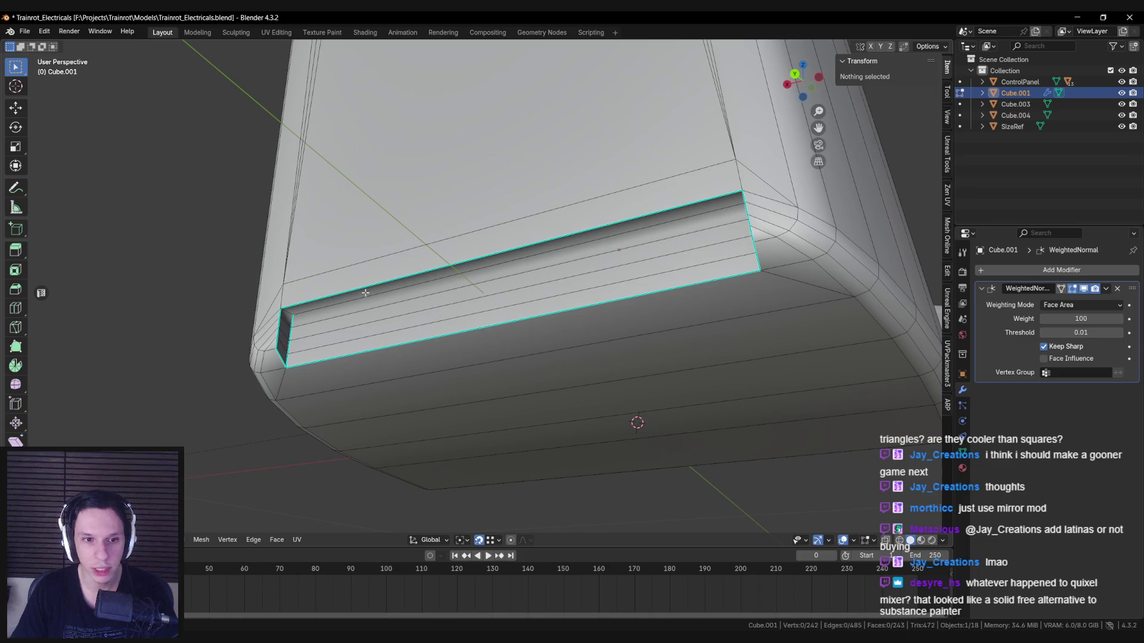
alt+click(292, 314)
shift+click(285, 311)
mouse_move(285, 311)
middle_down()
mouse_move(769, 323)
mouse_move(685, 298)
mouse_move(626, 298)
middle_up()
key(Tab)
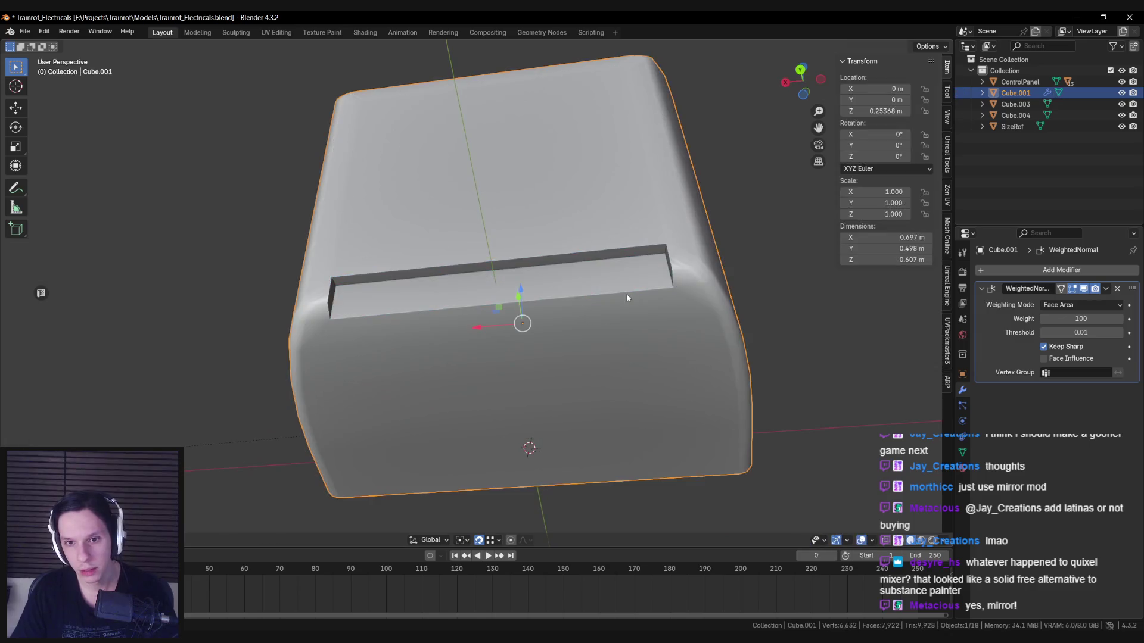
key(Tab)
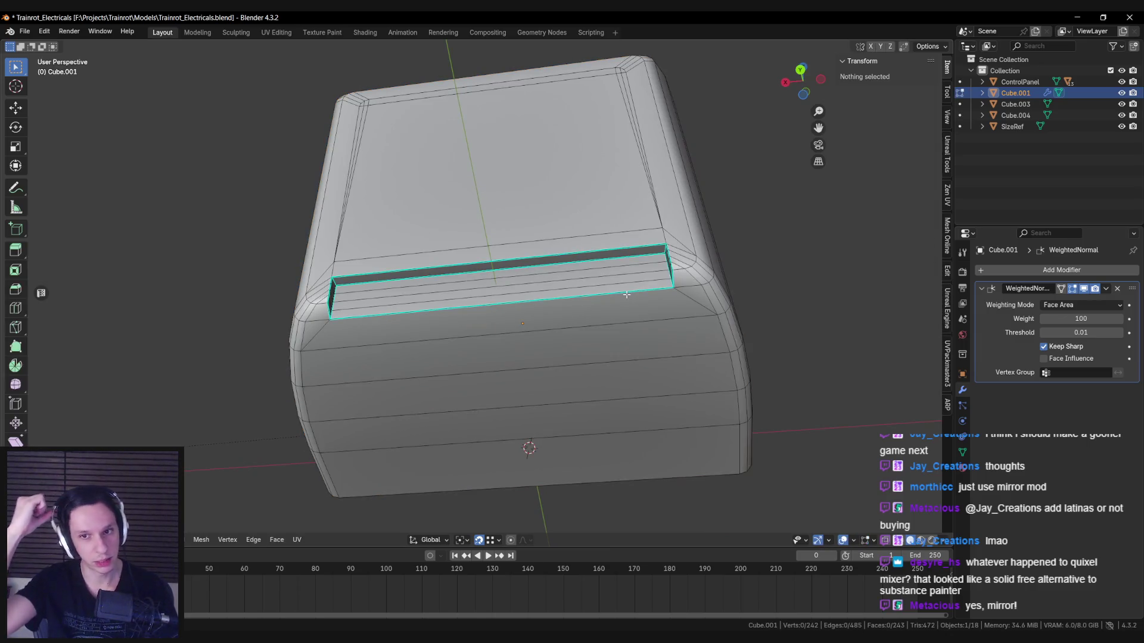
Step: Preview the housing outside edit mode, then frame the slot's selected top face
middle_drag(626, 295, 485, 367)
mouse_move(362, 366)
middle_down()
mouse_move(386, 396)
mouse_move(430, 360)
mouse_move(429, 341)
mouse_move(451, 345)
mouse_move(417, 337)
mouse_move(435, 330)
mouse_move(466, 334)
mouse_move(497, 362)
mouse_move(390, 372)
mouse_move(404, 388)
mouse_move(473, 341)
mouse_move(511, 251)
mouse_move(466, 249)
middle_up()
key(Tab)
key(Tab)
key(Tab)
scroll(495, 363, down, 3)
scroll(473, 341, down, 4)
key(Tab)
key(KP_Decimal)
Step: Delete the slot's top faces and fill the resulting hole with F
key(x)
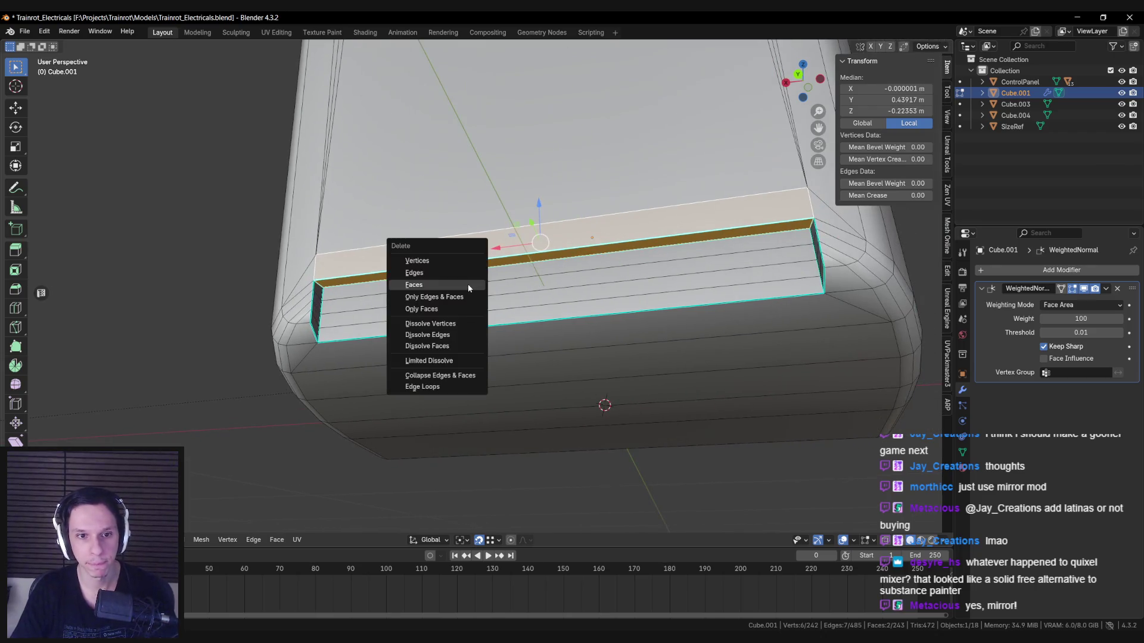
click(467, 285)
click(367, 279)
middle_drag(328, 277, 322, 281)
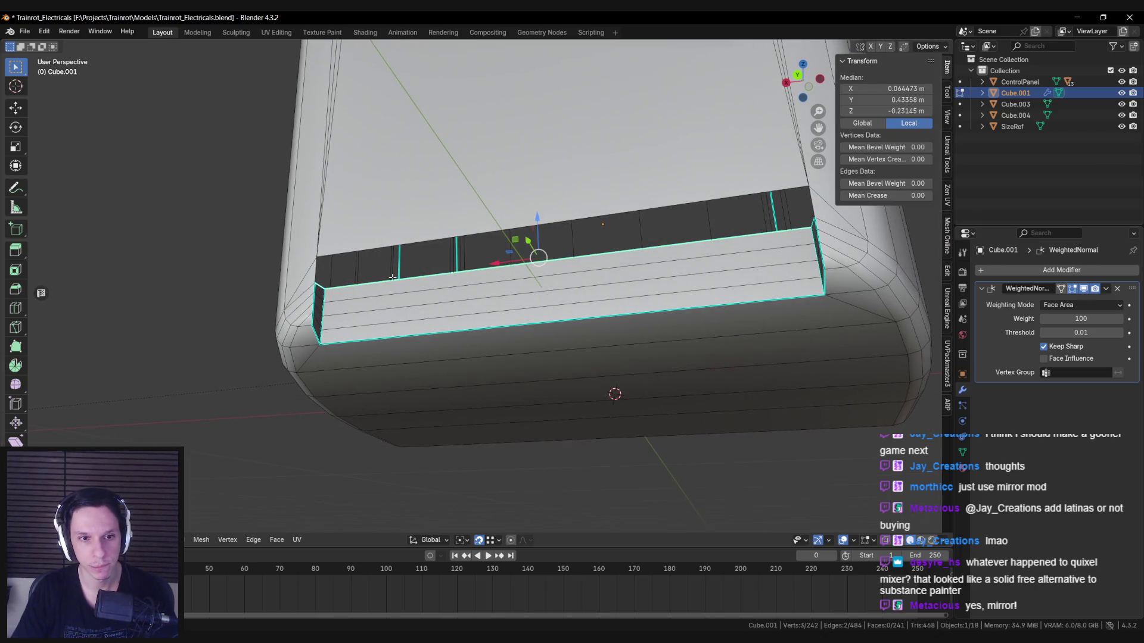
middle_drag(392, 277, 782, 288)
key(f)
key(alt+a)
mouse_move(557, 242)
middle_down()
mouse_move(343, 281)
mouse_move(814, 269)
middle_up()
Step: Clear sharp marking from the strip's edge loop and mark one strip edge sharp
alt+click(317, 284)
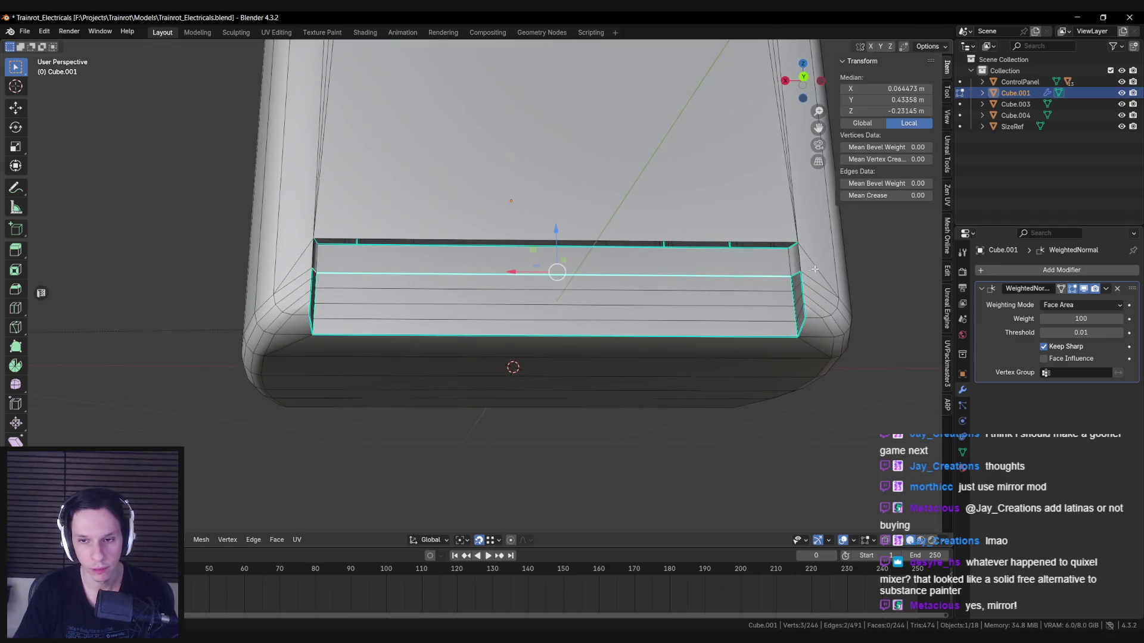
shift+click(797, 276)
key(ctrl+e)
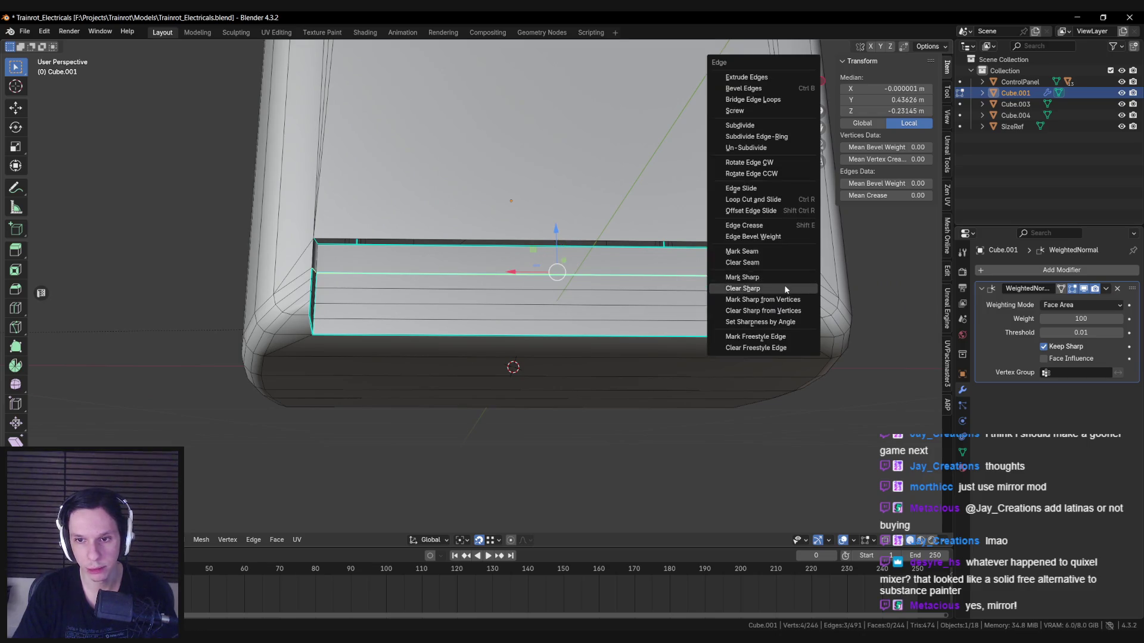
click(785, 288)
click(785, 263)
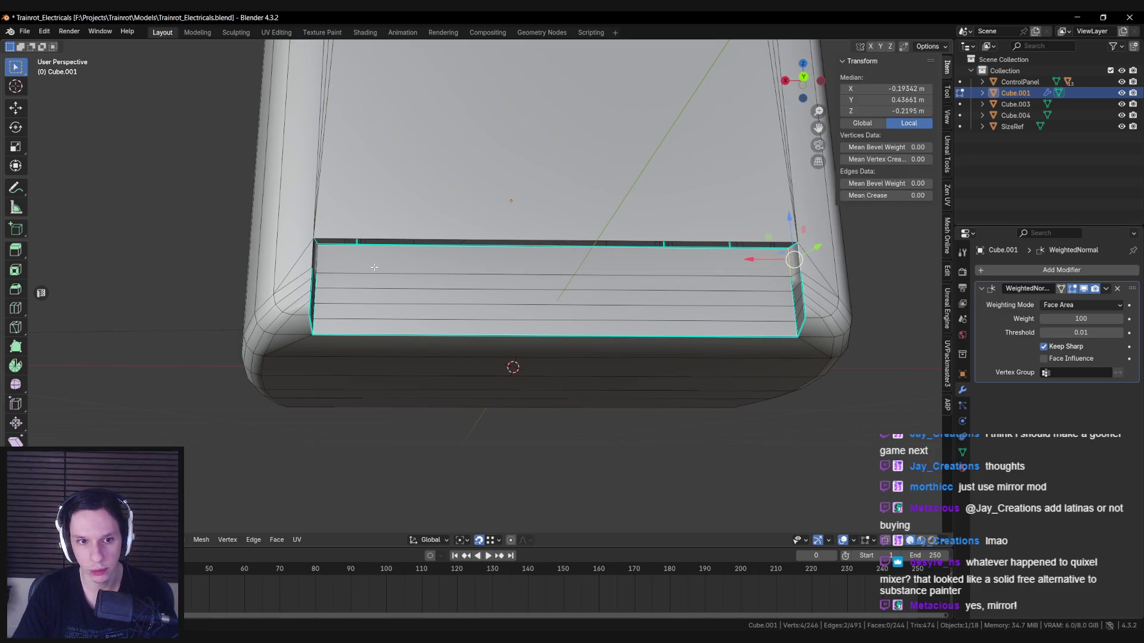
middle_drag(374, 267, 313, 270)
key(ctrl+e)
click(320, 271)
click(318, 256)
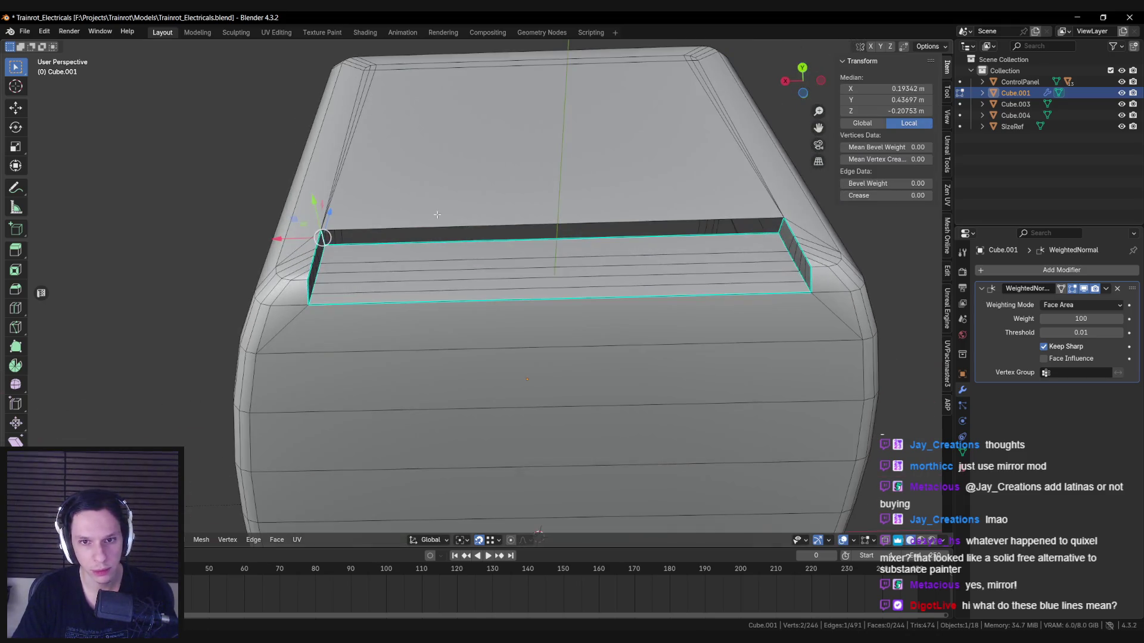
Step: Merge overlapping vertices by distance across the whole housing mesh, twice
middle_drag(361, 280, 641, 261)
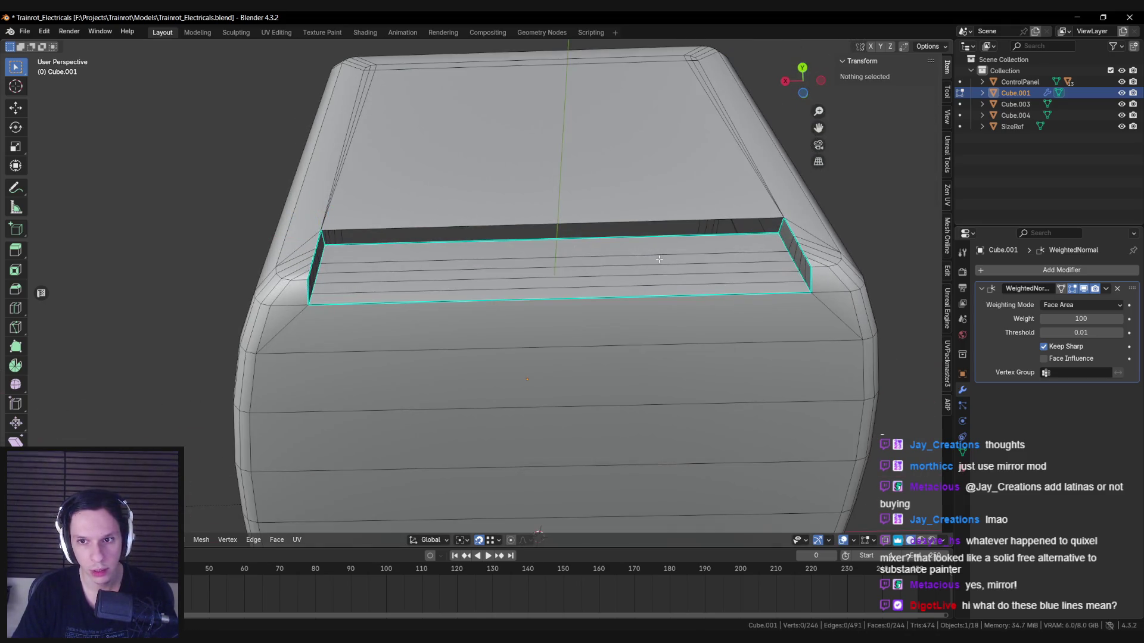
key(a)
click(622, 299)
key(alt+a)
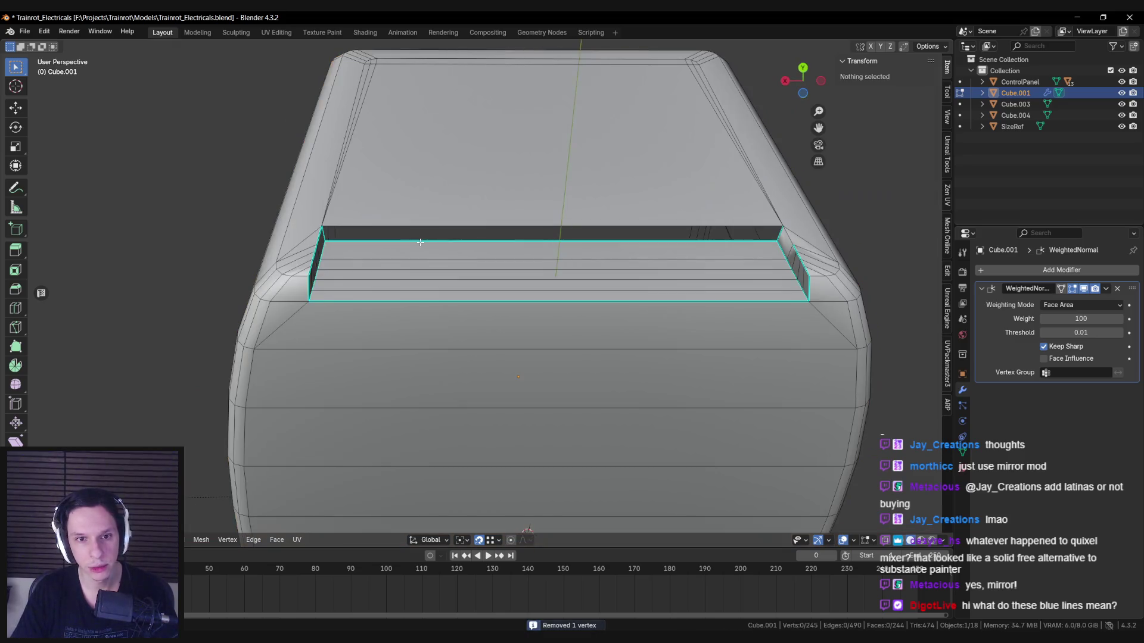
scroll(426, 287, down, 2)
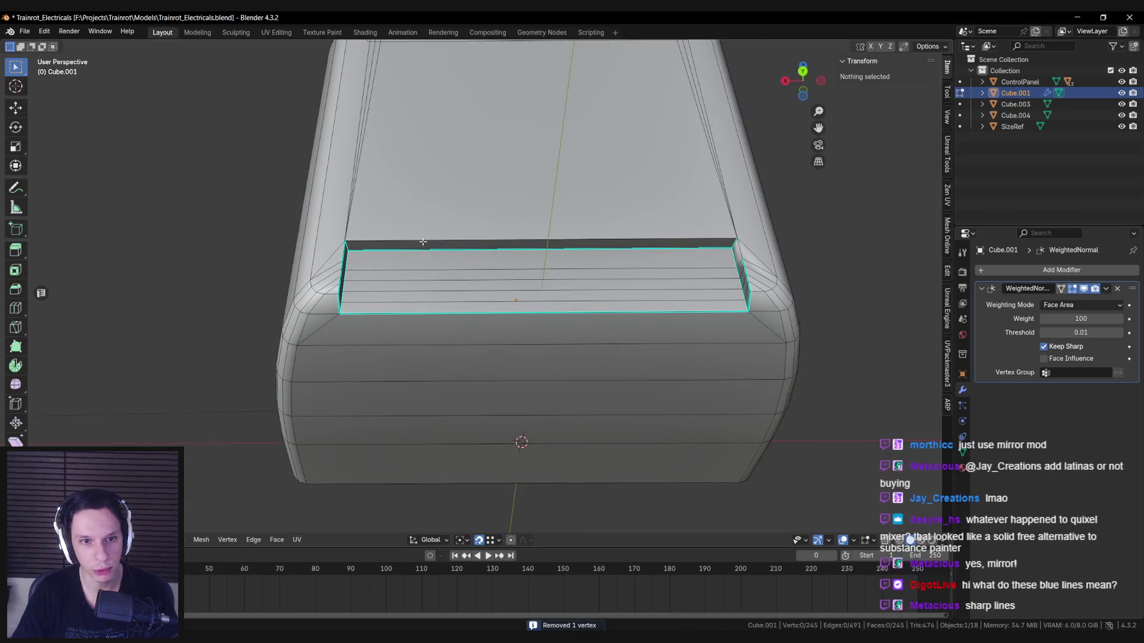
click(423, 242)
key(a)
key(m)
click(522, 296)
key(alt+a)
Step: Merge the slot's duplicate corner vertex into one, checking it in wireframe
click(345, 244)
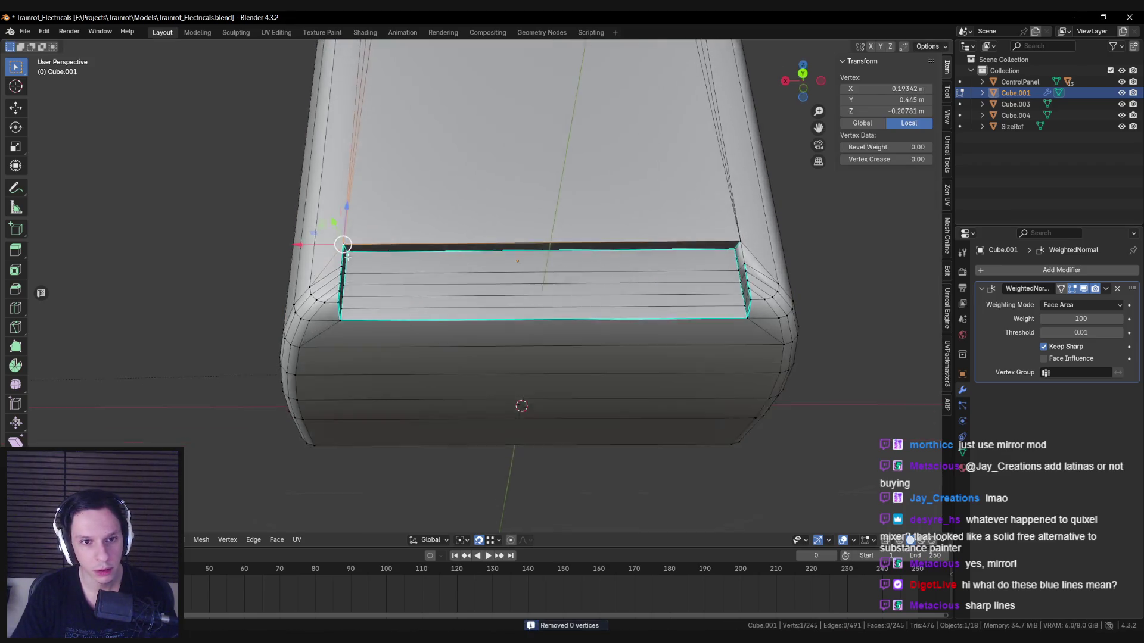
key(KP_Decimal)
middle_drag(472, 315, 376, 334)
key(shift+z)
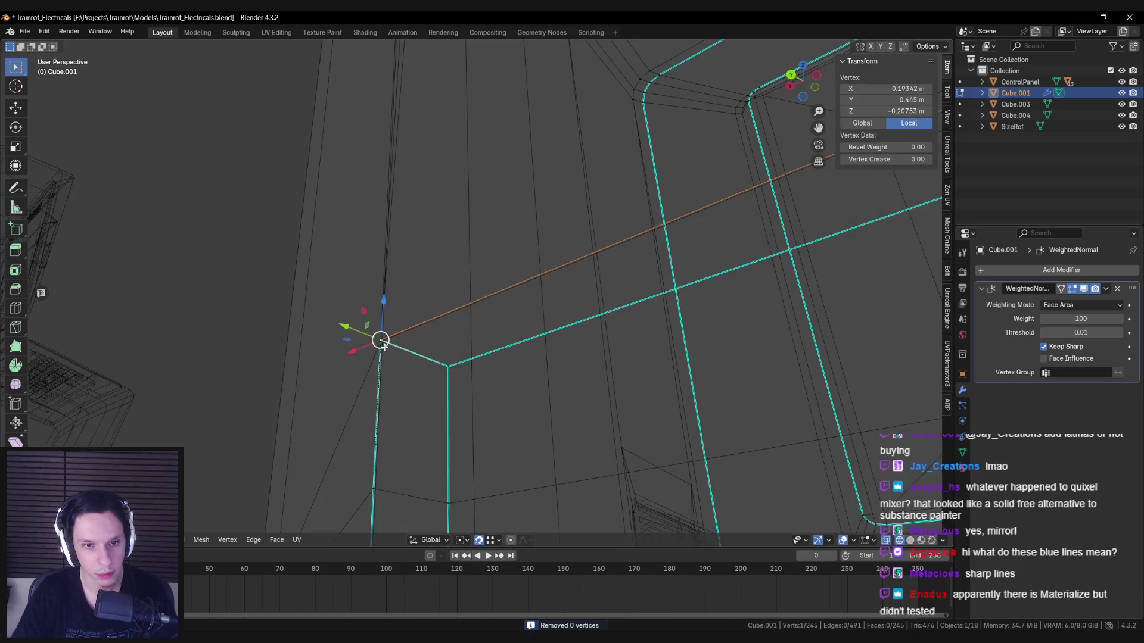
key(m)
click(384, 340)
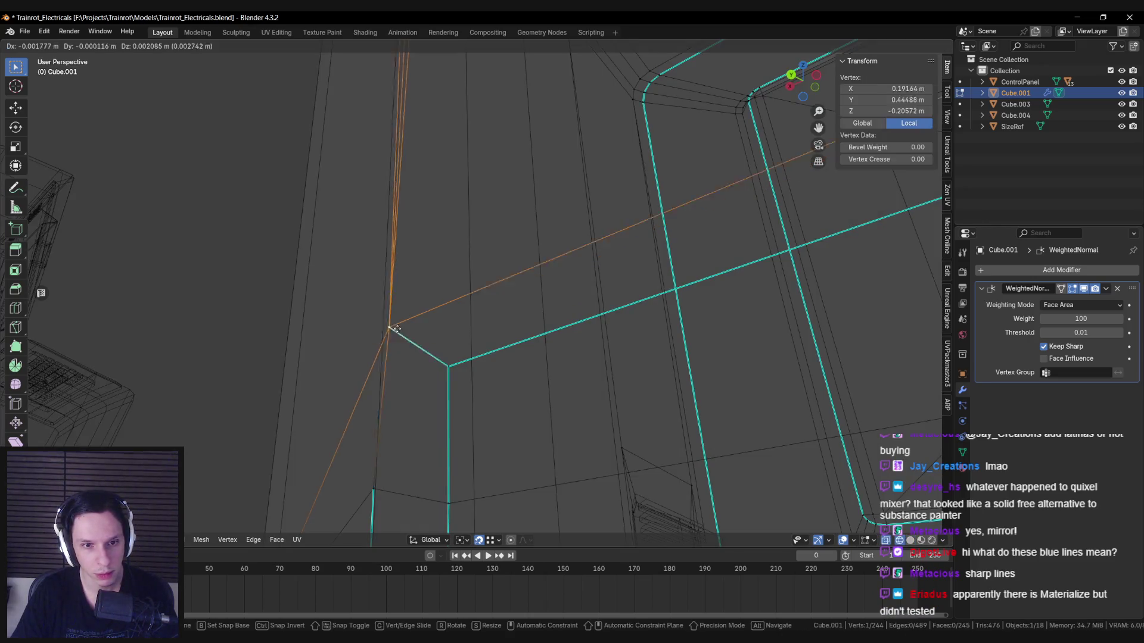
key(shift+z)
mouse_move(389, 337)
middle_down()
mouse_move(481, 314)
mouse_move(417, 358)
mouse_move(476, 361)
mouse_move(548, 321)
mouse_move(796, 276)
mouse_move(534, 309)
mouse_move(231, 306)
middle_up()
key(shift+z)
key(shift+z)
Step: Mark the slot's corner edges as sharp and reframe the housing
shift+click(465, 337)
key(ctrl+e)
click(777, 273)
key(Tab)
key(KP_Decimal)
key(Tab)
Step: Narrow the slot's top strip face slightly along X
scroll(535, 309, up, 5)
key(alt+a)
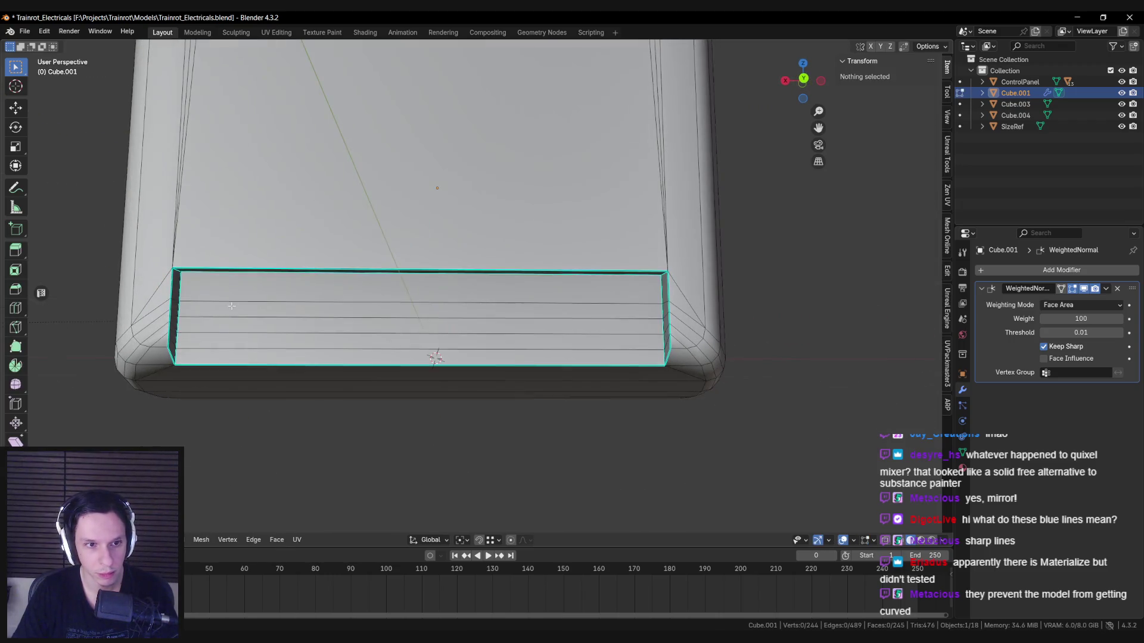
click(231, 305)
middle_drag(637, 350, 738, 348)
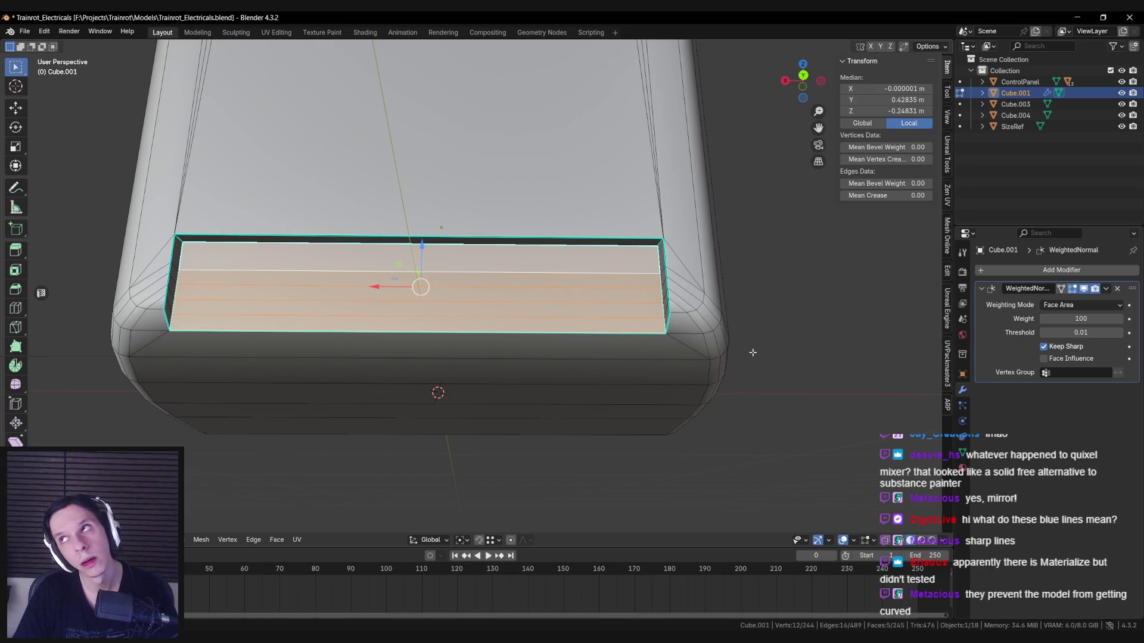
key(s)
key(x)
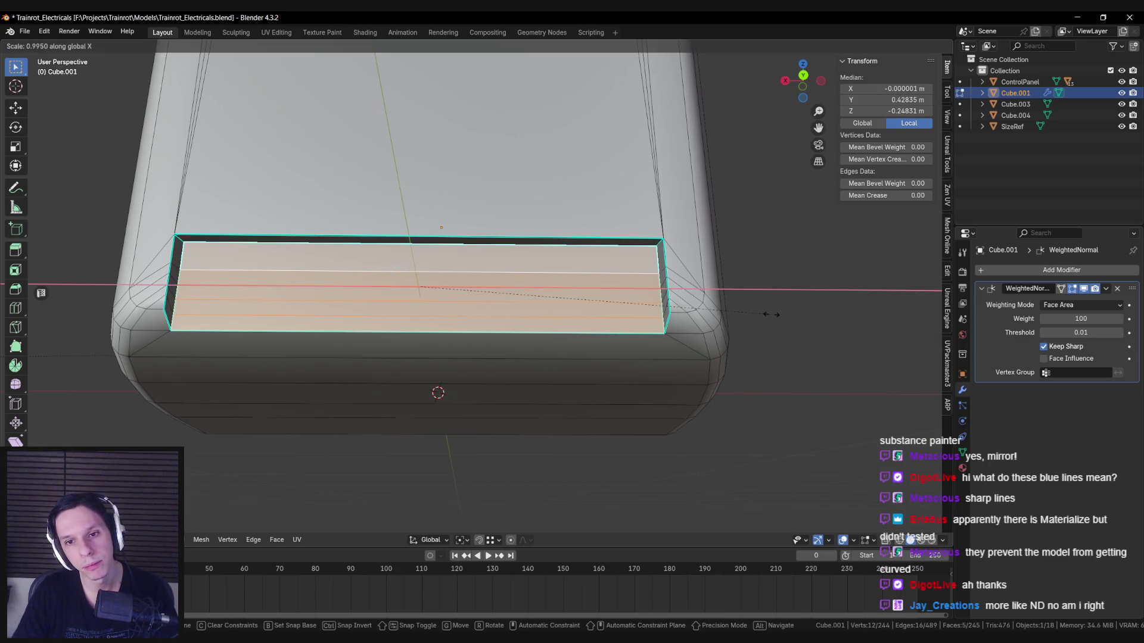
click(768, 314)
Step: Slide a horizontal strip edge slightly, then exit edit mode to view the front
click(664, 241)
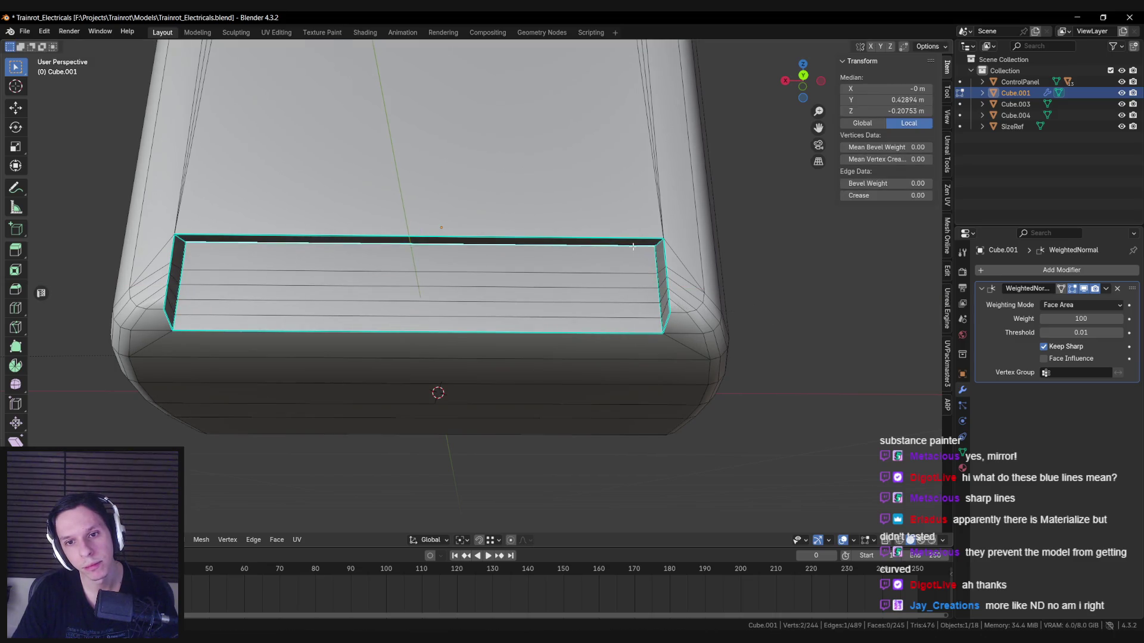
key(g)
key(g)
click(730, 261)
key(Tab)
scroll(613, 323, down, 10)
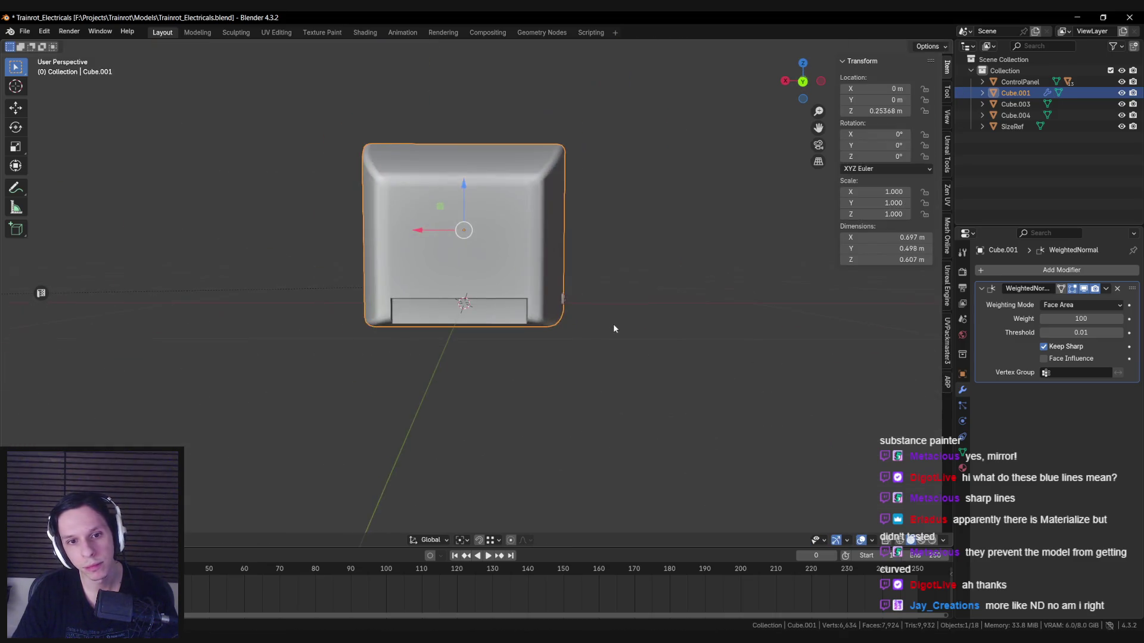
click(584, 293)
mouse_move(585, 292)
middle_down()
mouse_move(644, 298)
mouse_move(668, 289)
mouse_move(668, 265)
mouse_move(583, 274)
middle_up()
scroll(584, 274, up, 1)
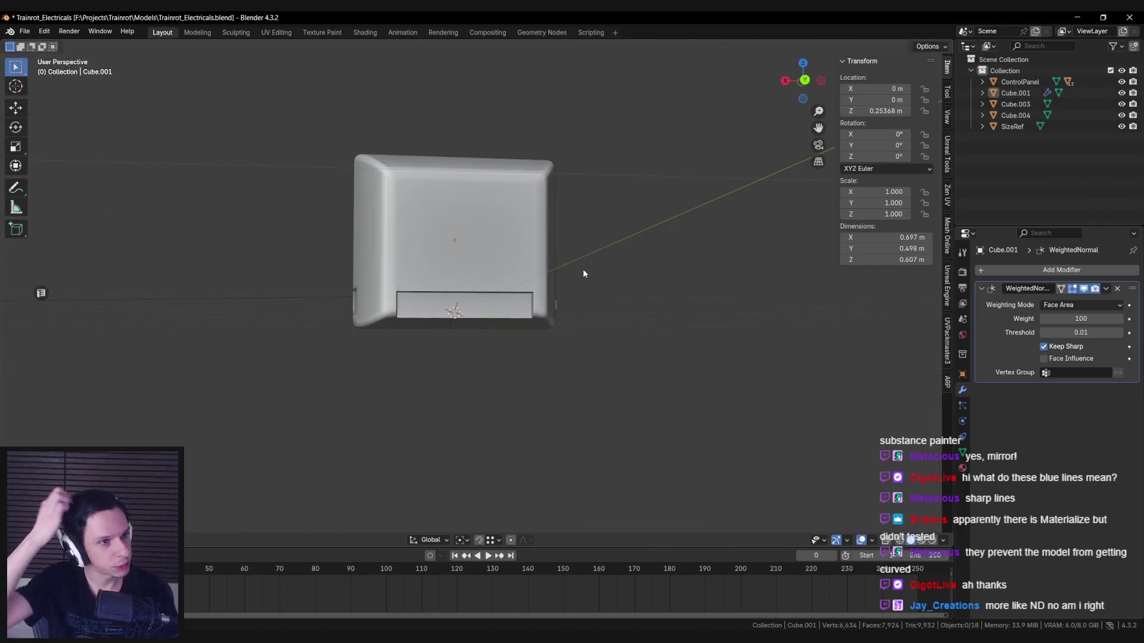
Step: Toggle between edit and object mode to compare the housing up close
key(Tab)
scroll(584, 274, up, 5)
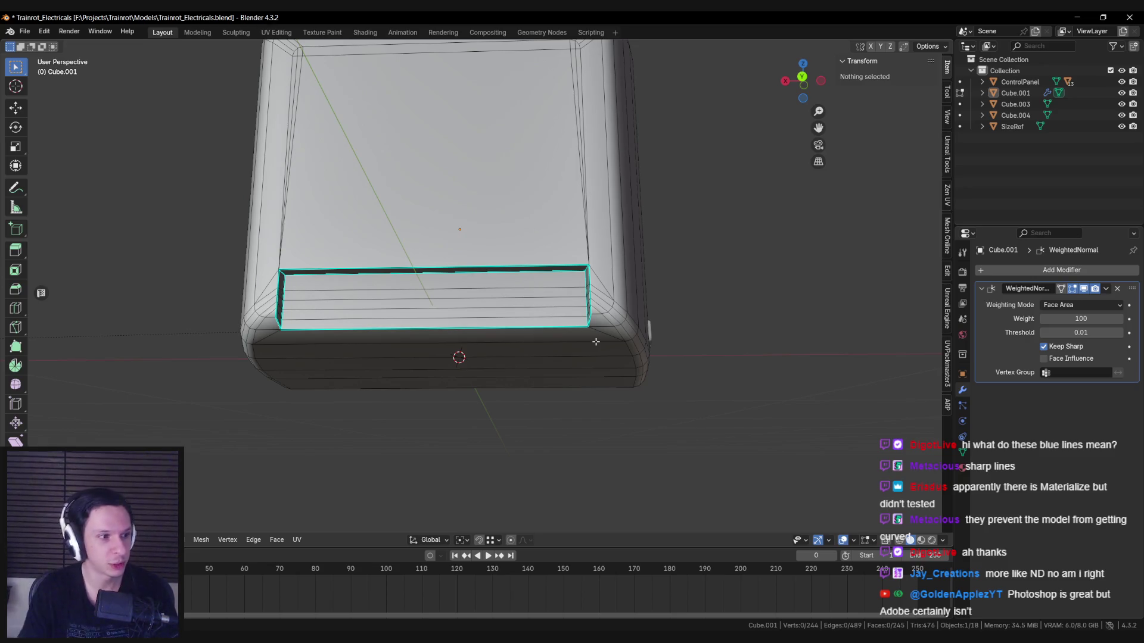
mouse_move(501, 269)
middle_down()
mouse_move(546, 248)
mouse_move(595, 283)
mouse_move(643, 274)
mouse_move(406, 266)
mouse_move(428, 321)
mouse_move(453, 310)
middle_up()
key(Tab)
scroll(608, 288, up, 3)
key(Tab)
scroll(626, 285, down, 5)
key(Tab)
Step: Circle-select the inset strip faces and push them slightly along Y
key(Tab)
key(c)
click(460, 263)
right_click(460, 264)
middle_drag(460, 264, 592, 260)
key(g)
key(y)
click(592, 261)
key(Tab)
mouse_move(592, 260)
middle_down()
mouse_move(448, 236)
mouse_move(312, 362)
mouse_move(380, 345)
middle_up()
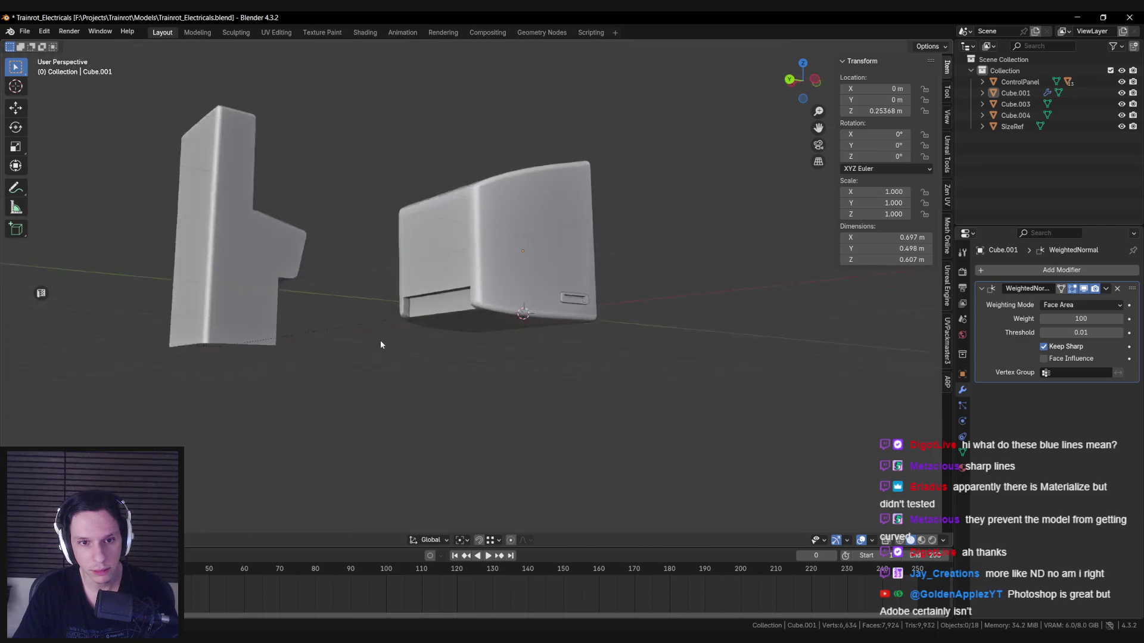
scroll(380, 345, up, 5)
Step: Raise the front strip's top edge slightly along Z
key(Tab)
click(463, 282)
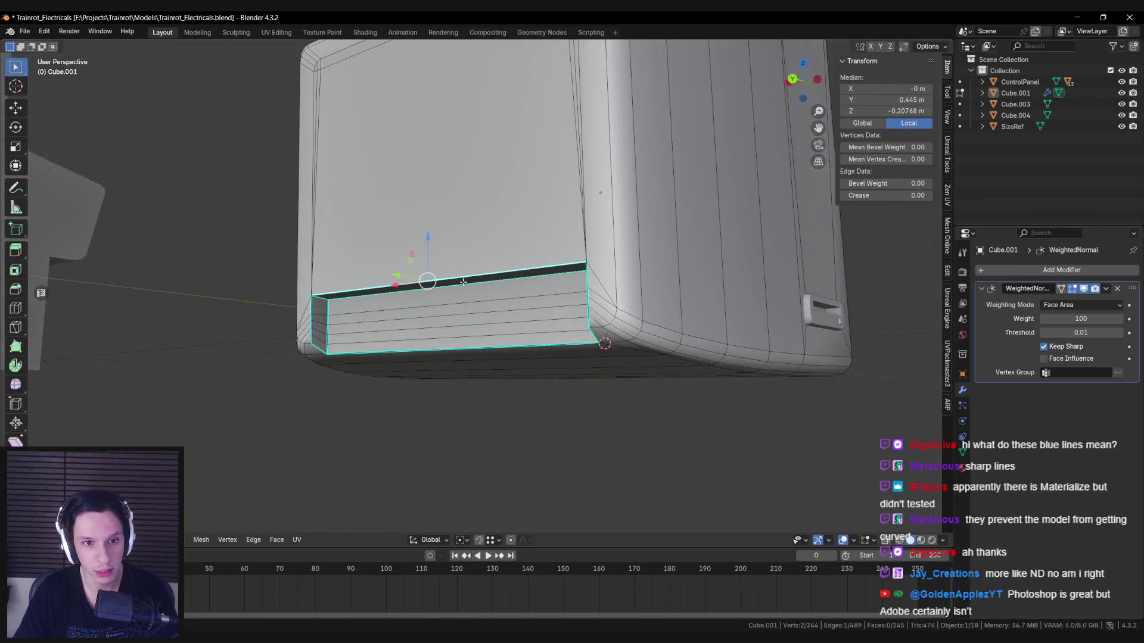
middle_drag(626, 314, 703, 325)
key(g)
key(z)
key(z)
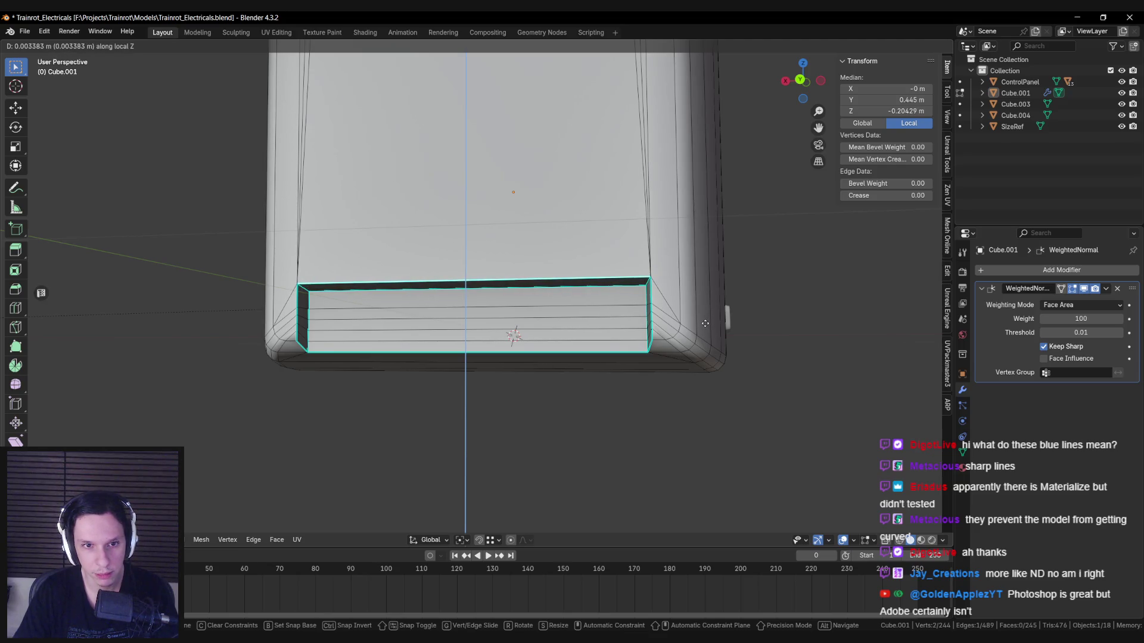
click(704, 324)
key(g)
key(z)
key(Escape)
key(alt+a)
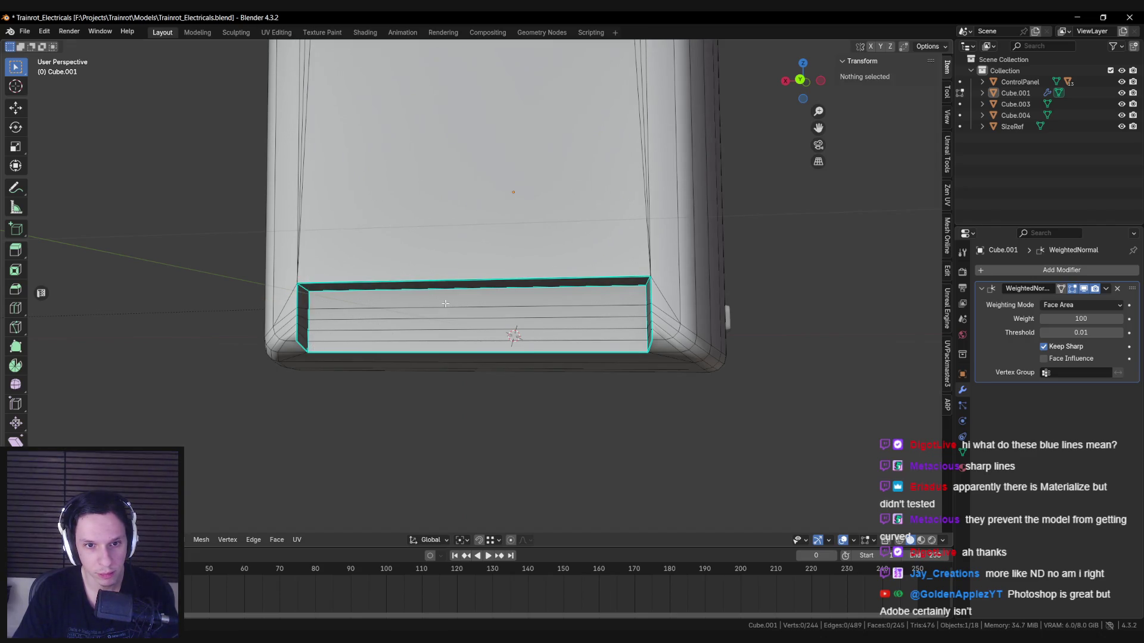
Step: Exit edit mode and inspect the smoothed monitor alongside nearby objects
click(445, 304)
middle_drag(476, 298, 488, 268)
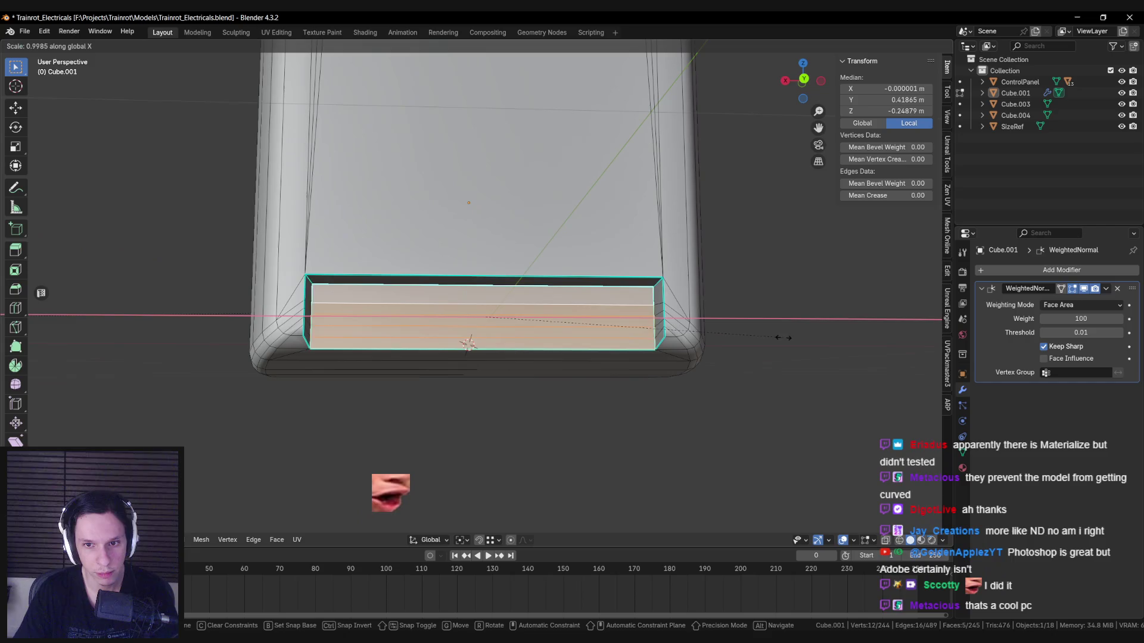
middle_drag(655, 310, 733, 320)
key(Tab)
scroll(509, 288, down, 5)
mouse_move(509, 288)
middle_down()
mouse_move(494, 335)
mouse_move(536, 322)
mouse_move(408, 357)
mouse_move(385, 358)
mouse_move(327, 305)
mouse_move(421, 319)
mouse_move(439, 365)
mouse_move(536, 341)
mouse_move(526, 350)
middle_up()
scroll(477, 340, down, 3)
scroll(536, 341, up, 2)
scroll(526, 350, up, 1)
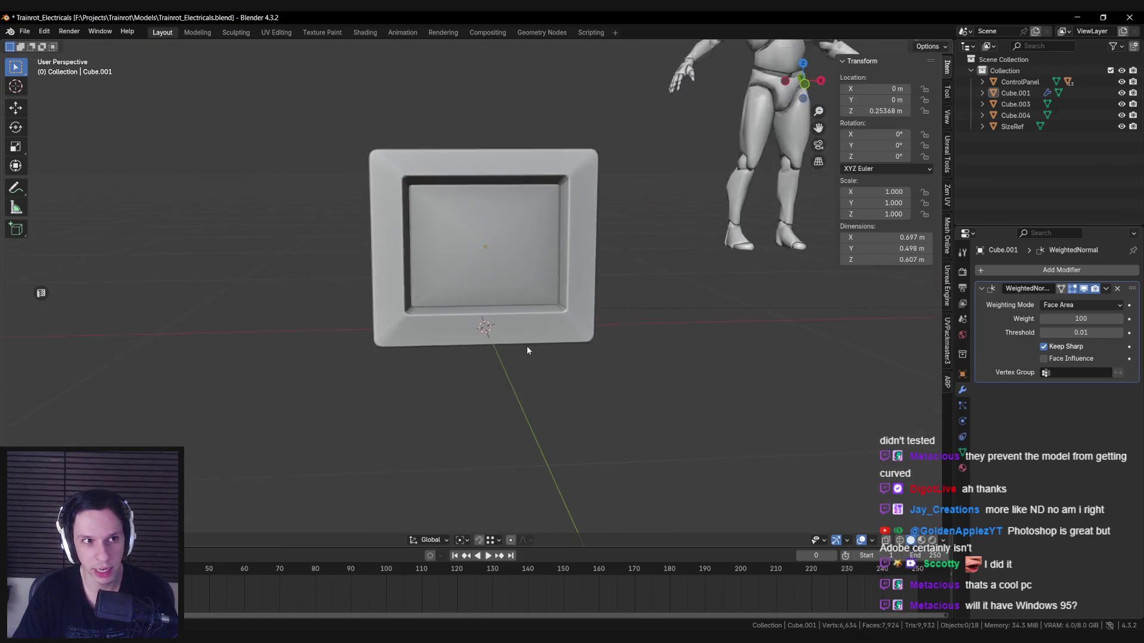
scroll(526, 350, up, 2)
key(alt+Tab)
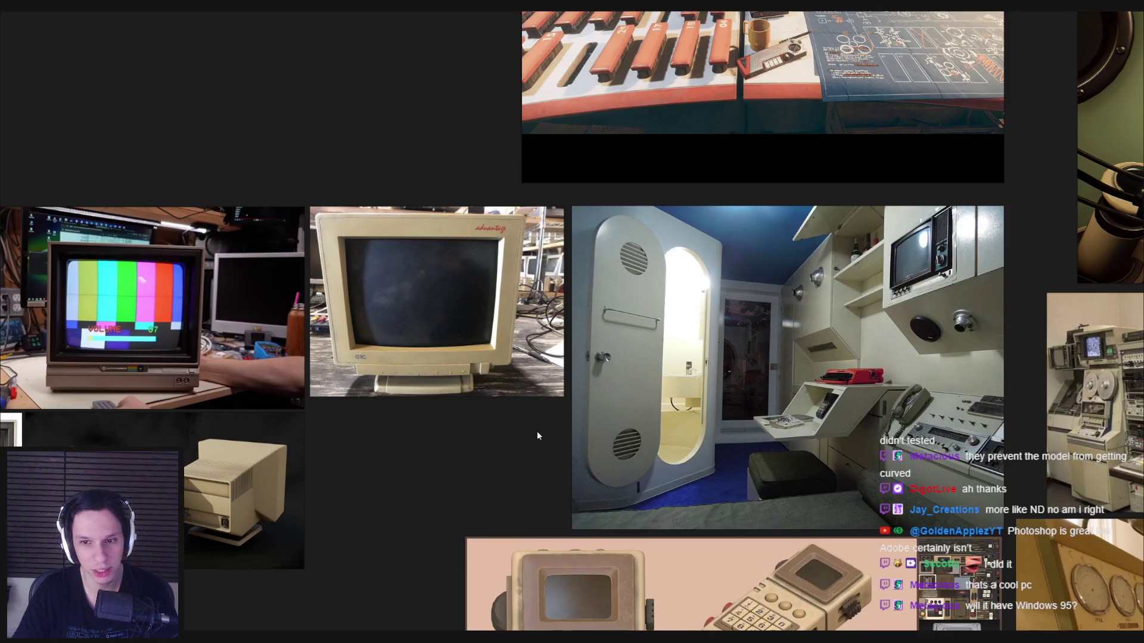
scroll(538, 430, down, 3)
scroll(498, 452, up, 5)
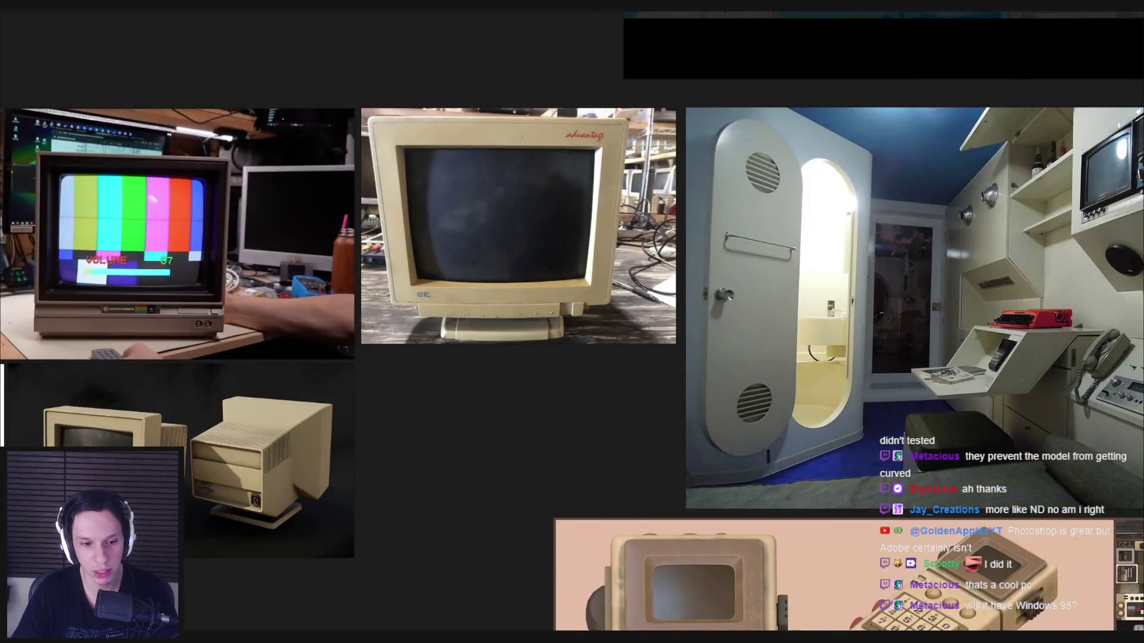
key(alt+Tab)
scroll(537, 301, down, 4)
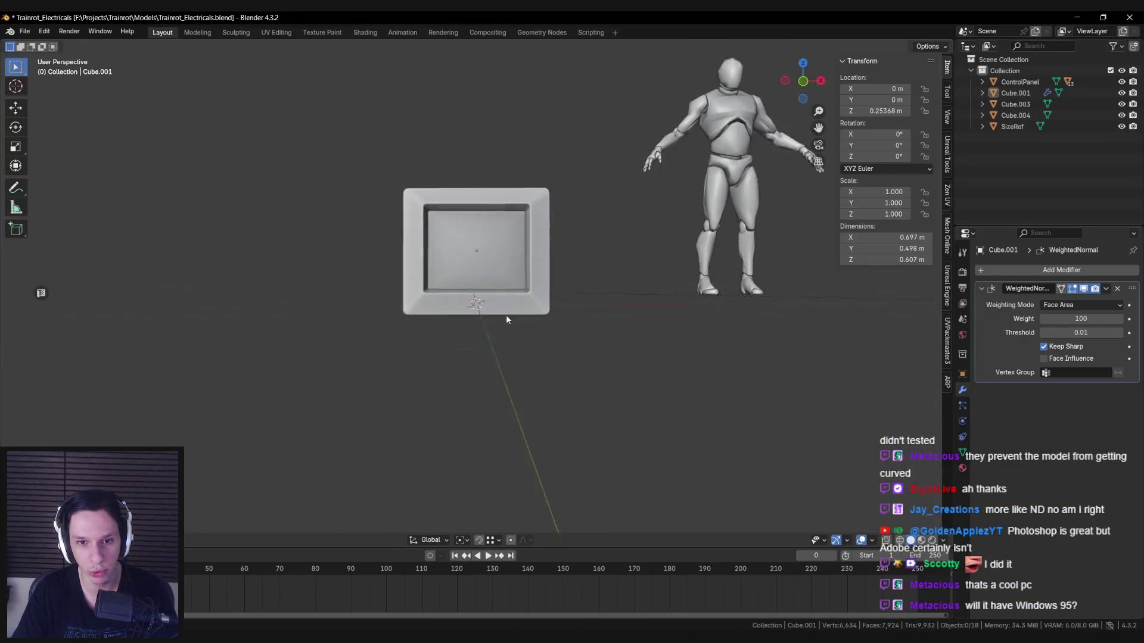
scroll(506, 317, up, 5)
mouse_move(494, 320)
middle_down()
mouse_move(429, 353)
mouse_move(417, 334)
mouse_move(436, 315)
mouse_move(570, 306)
mouse_move(335, 281)
mouse_move(605, 355)
mouse_move(587, 365)
mouse_move(613, 332)
mouse_move(498, 334)
mouse_move(505, 320)
mouse_move(537, 344)
mouse_move(468, 330)
mouse_move(507, 321)
mouse_move(418, 291)
middle_up()
scroll(436, 316, down, 3)
key(alt+a)
scroll(526, 316, up, 4)
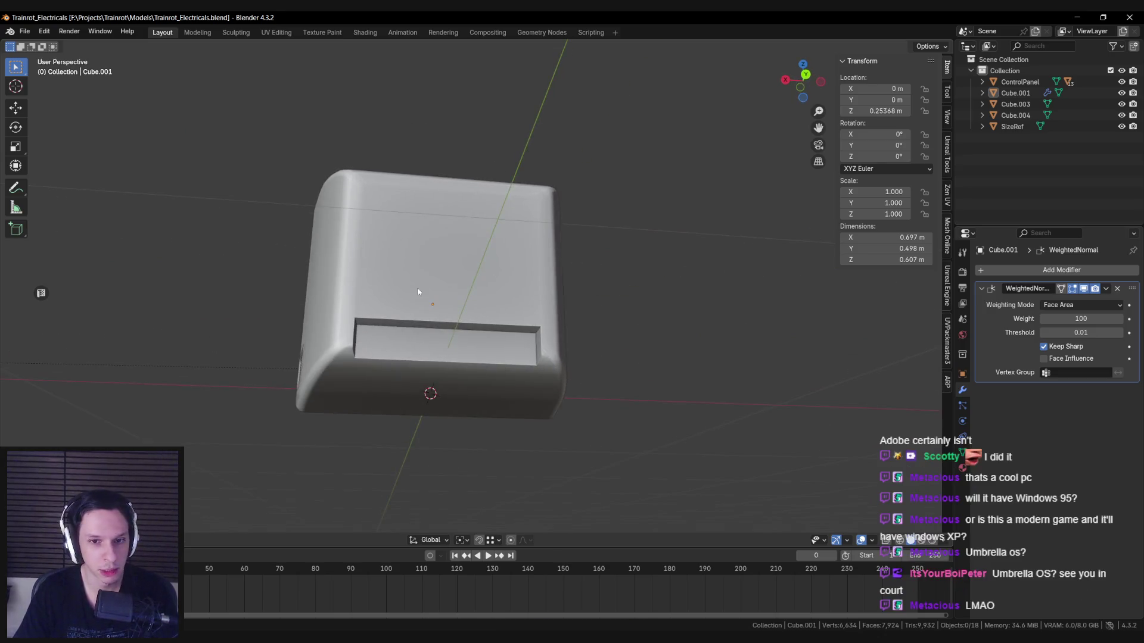
middle_drag(464, 342, 454, 321)
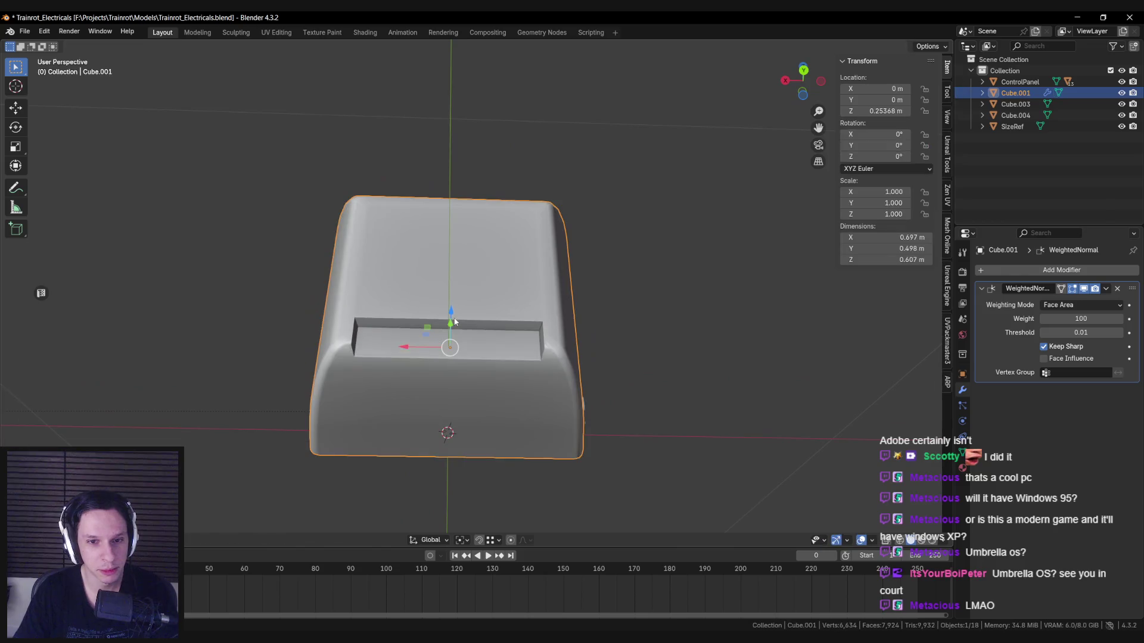
scroll(454, 322, up, 2)
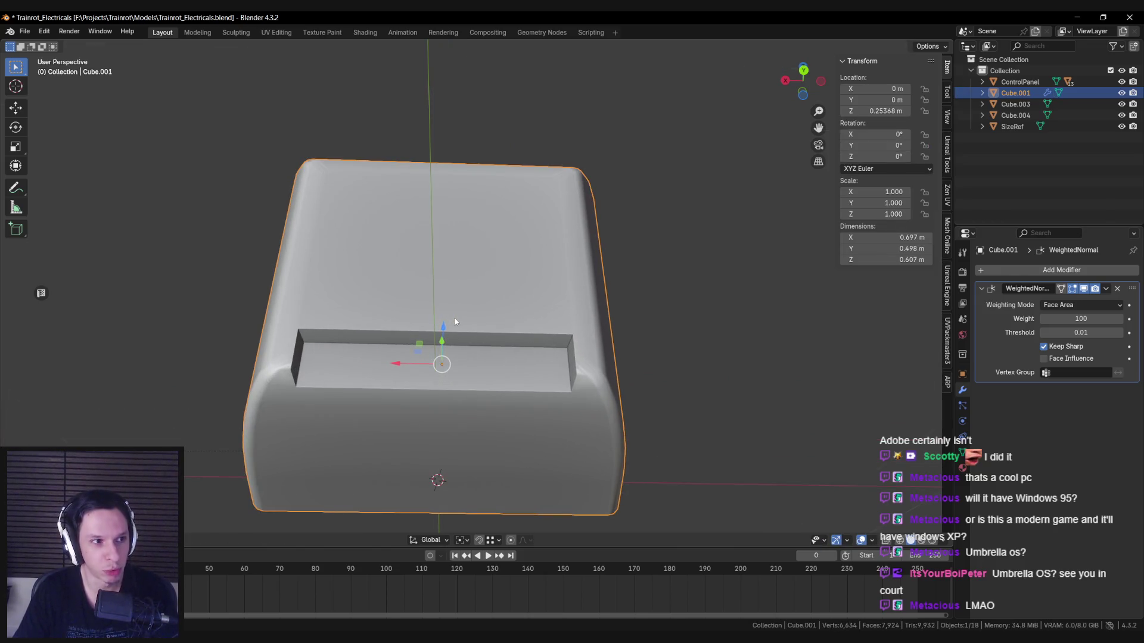
mouse_move(454, 320)
middle_down()
mouse_move(443, 348)
mouse_move(565, 376)
mouse_move(551, 409)
middle_up()
key(Tab)
key(Tab)
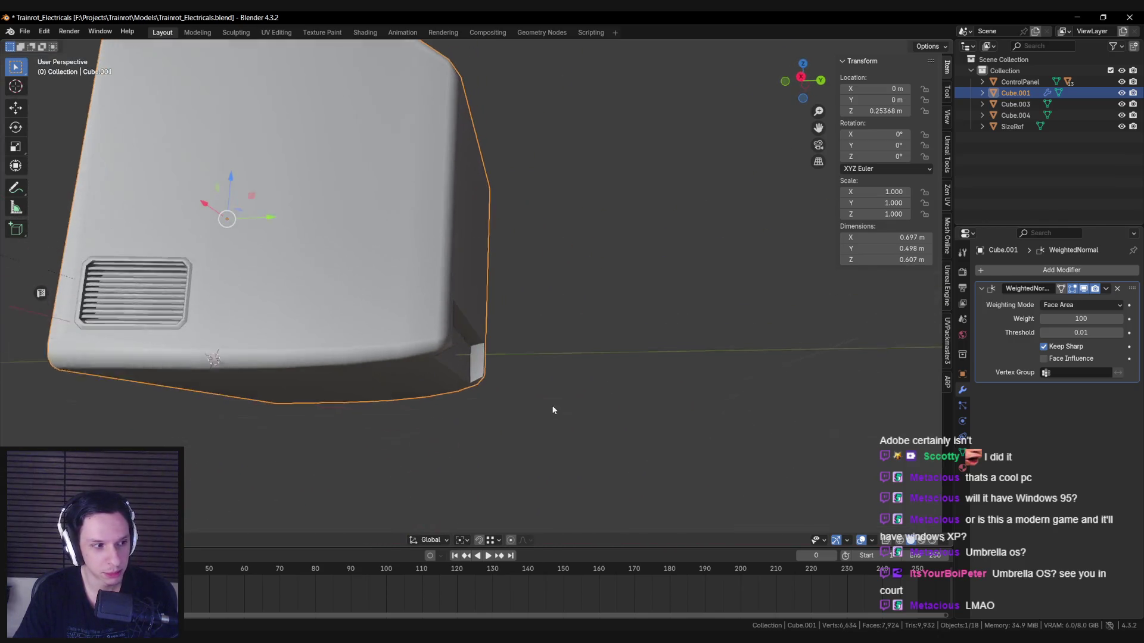
key(shift+z)
key(KP_1)
key(KP_3)
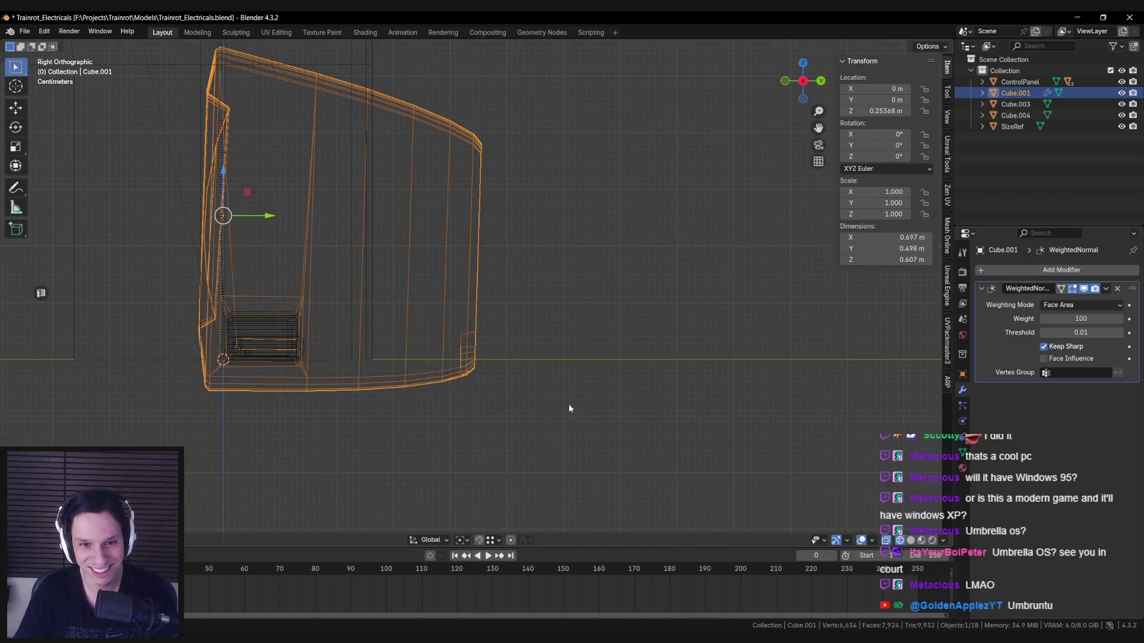
scroll(525, 404, up, 5)
key(shift+z)
mouse_move(525, 404)
middle_down()
mouse_move(570, 281)
mouse_move(445, 305)
mouse_move(638, 293)
mouse_move(554, 321)
mouse_move(420, 288)
mouse_move(476, 309)
mouse_move(394, 349)
mouse_move(518, 359)
middle_up()
key(Tab)
key(g)
key(Escape)
key(Tab)
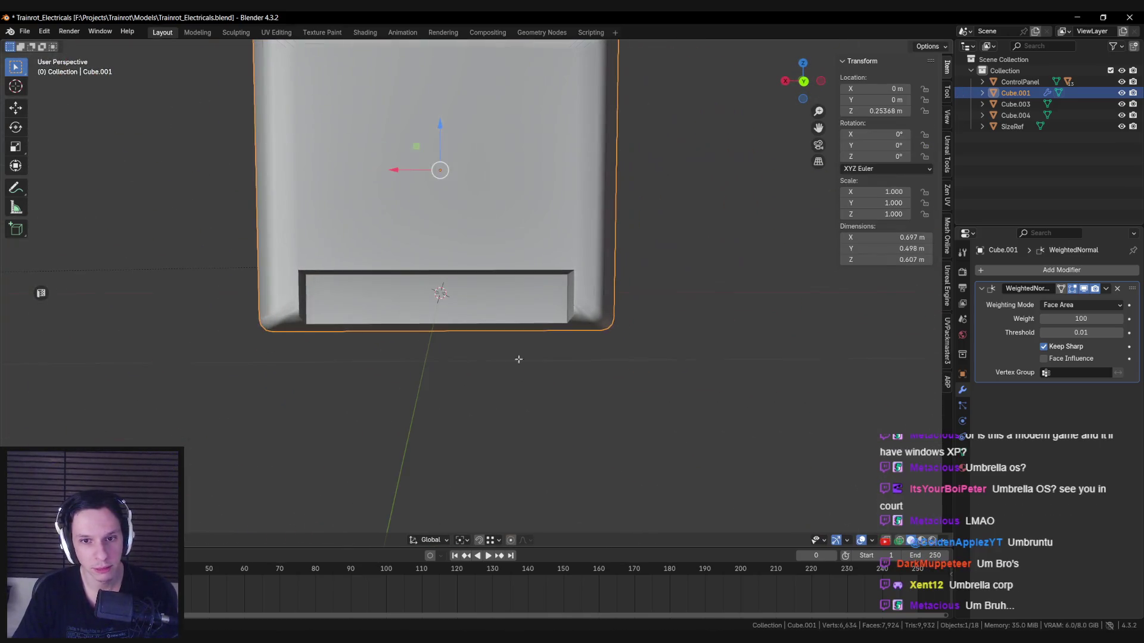
scroll(575, 359, down, 5)
scroll(549, 355, up, 3)
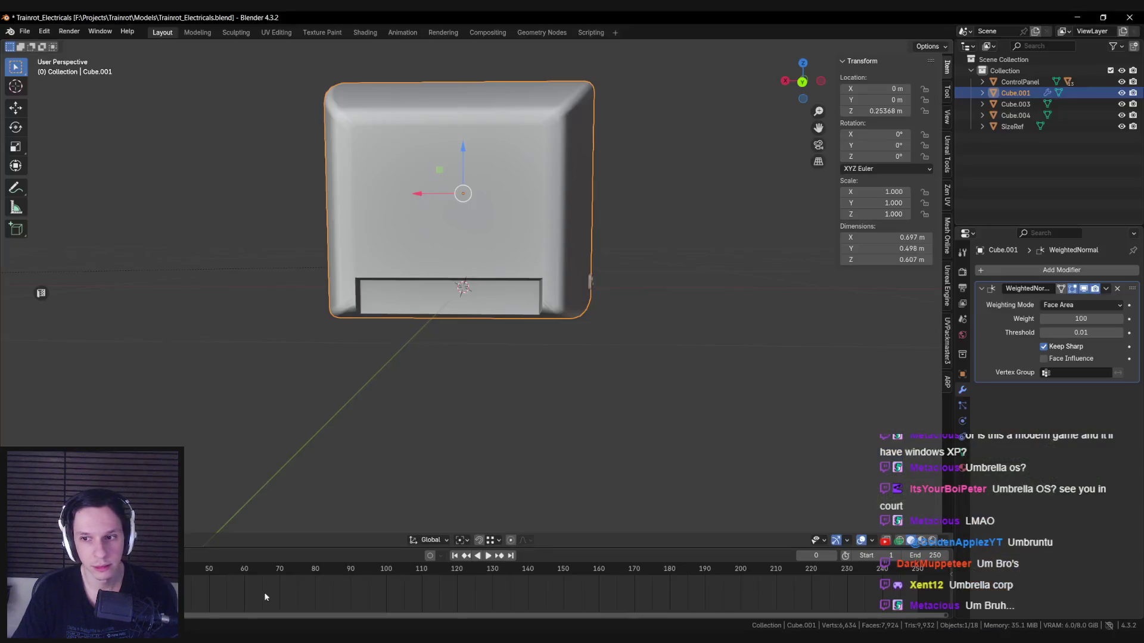
scroll(381, 384, down, 6)
mouse_move(535, 382)
middle_down()
mouse_move(495, 265)
mouse_move(502, 288)
middle_up()
scroll(505, 291, up, 8)
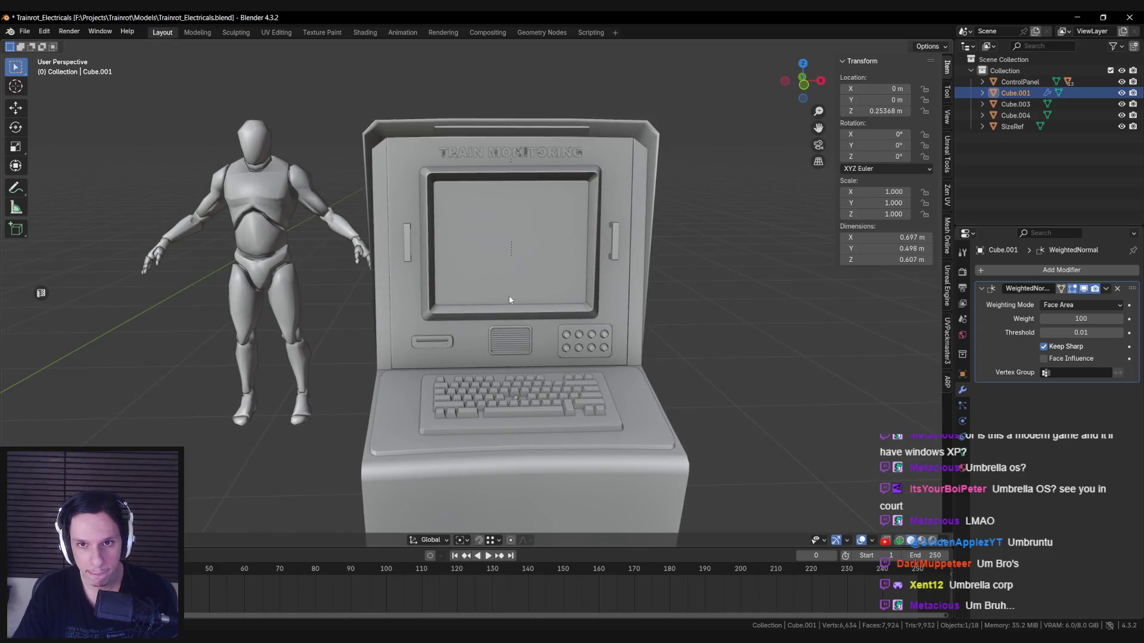
scroll(509, 296, down, 5)
mouse_move(509, 296)
middle_down()
mouse_move(530, 278)
mouse_move(623, 301)
mouse_move(585, 306)
middle_up()
scroll(584, 306, up, 8)
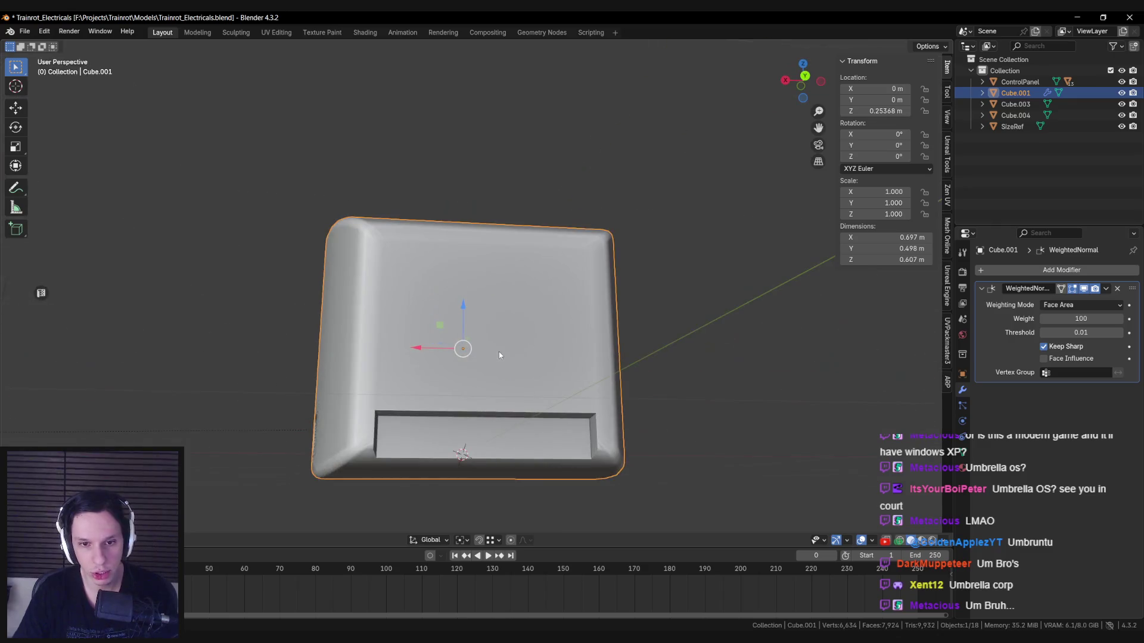
middle_drag(498, 352, 486, 371)
key(Tab)
scroll(486, 371, up, 5)
Step: Bevel the edges at the slot's corners with Ctrl+B
click(197, 409)
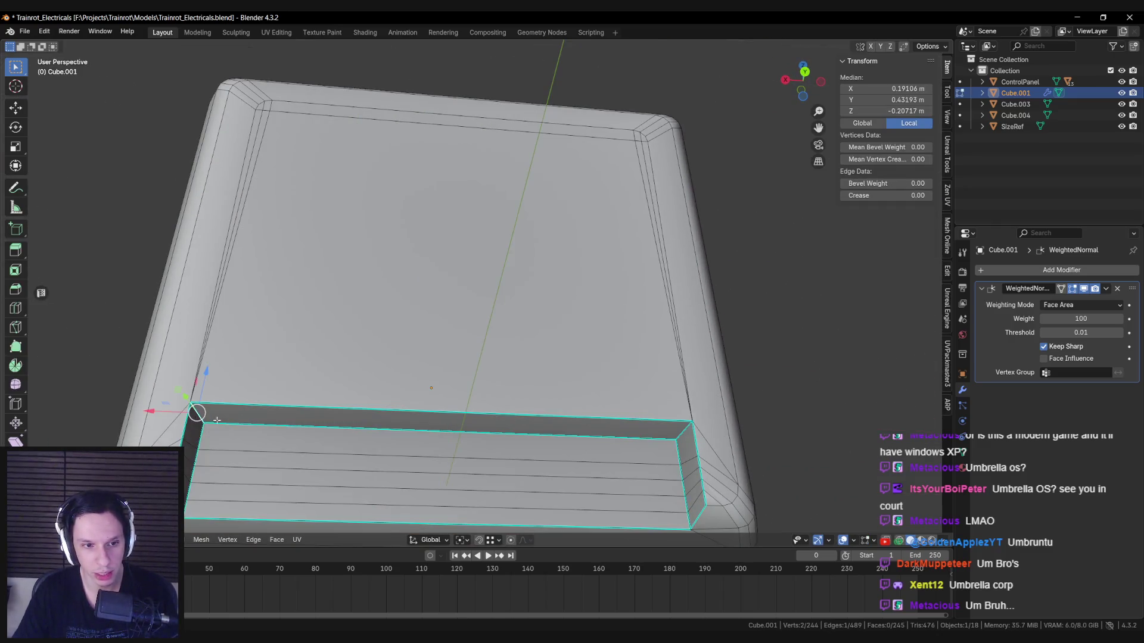
key(ctrl+b)
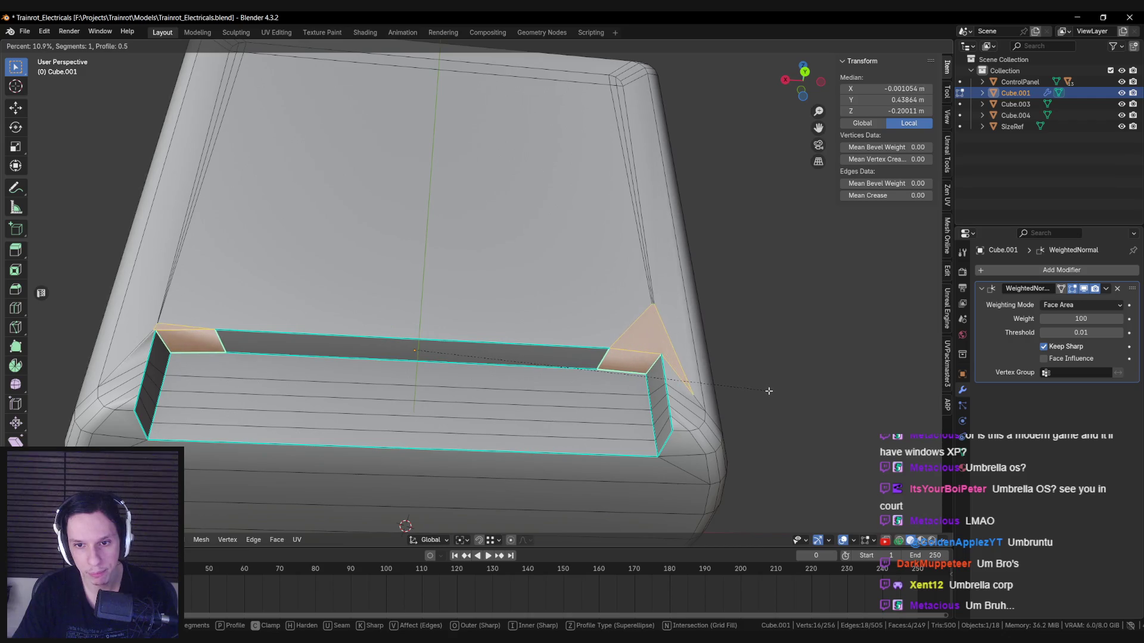
key(Escape)
key(Tab)
key(Tab)
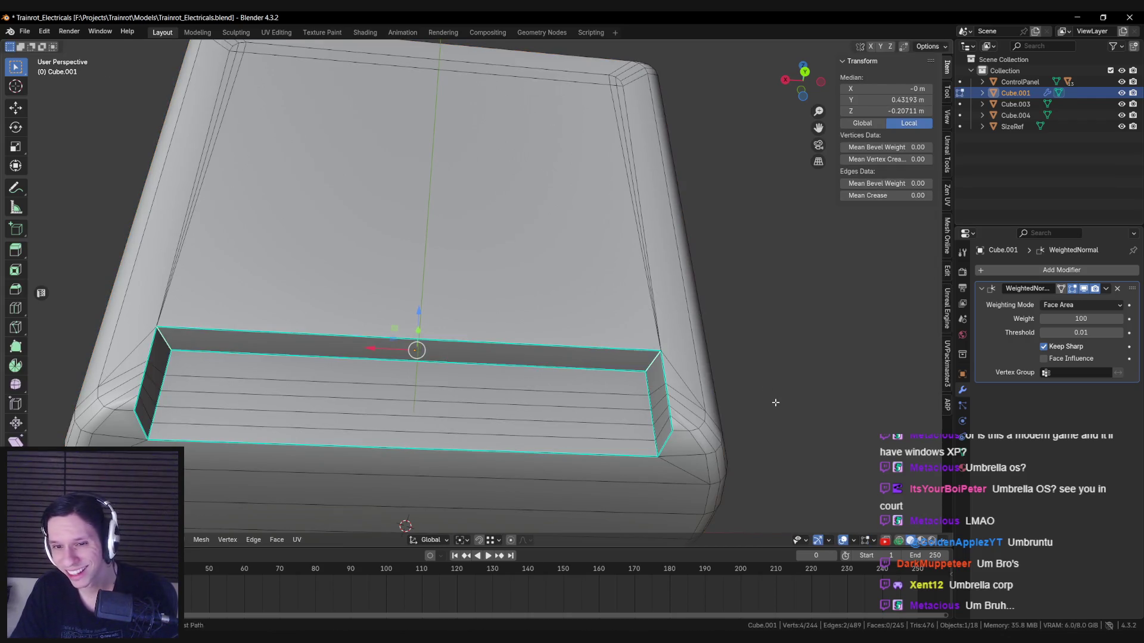
key(ctrl+b)
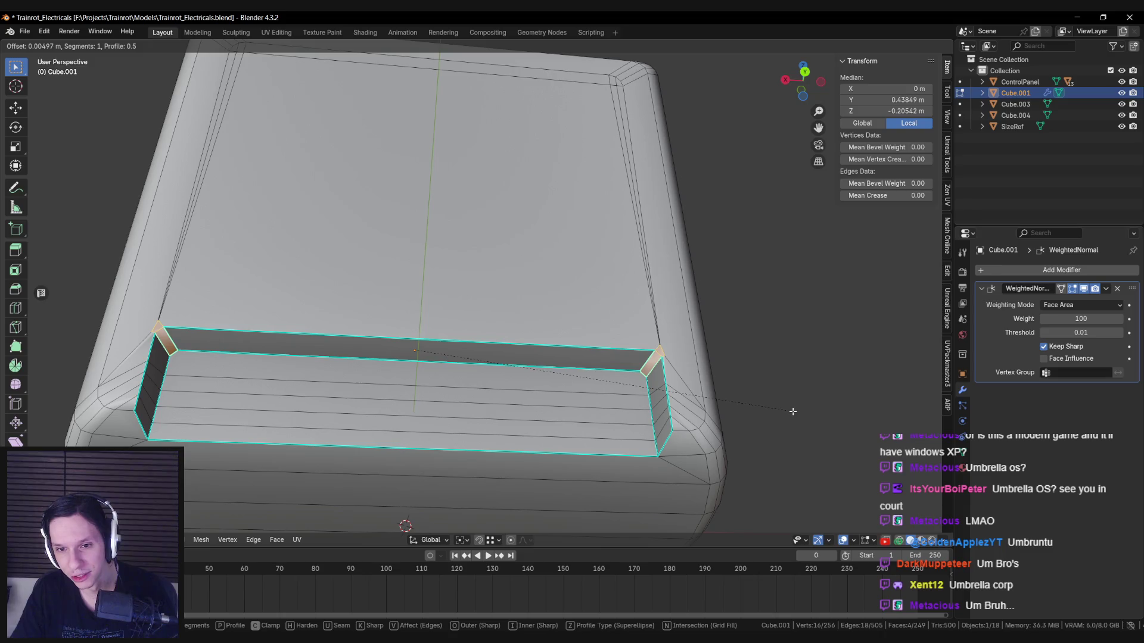
click(793, 410)
key(alt+a)
Step: Clear sharpness from the slot edges and mark a single slot edge sharp
right_click(657, 368)
click(647, 377)
key(alt+a)
right_click(168, 348)
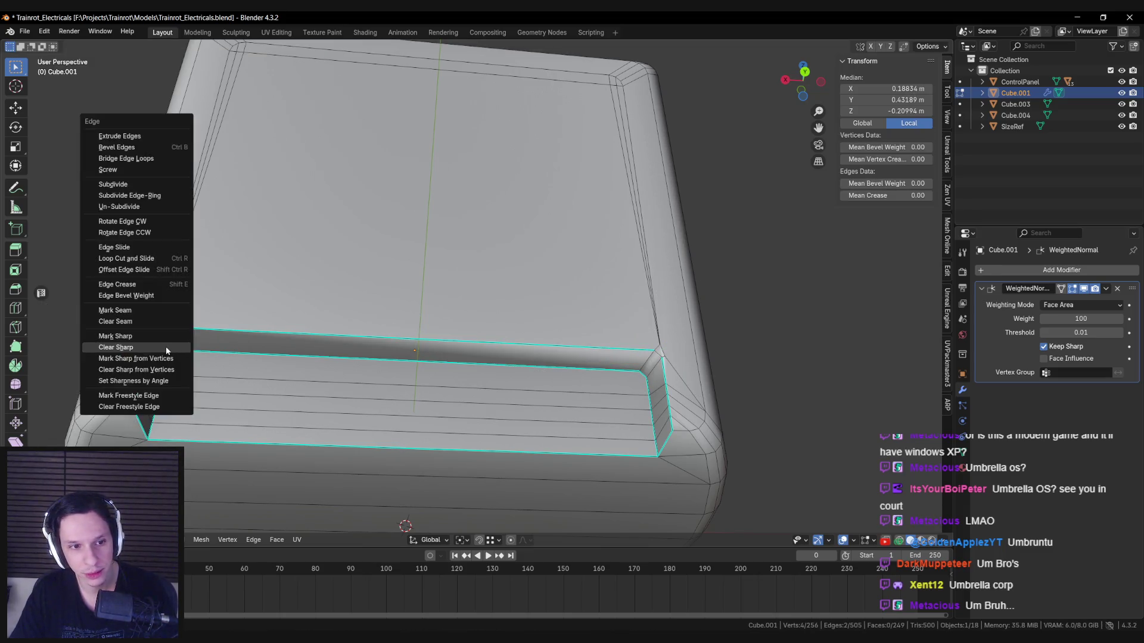
click(168, 348)
click(158, 330)
right_click(657, 357)
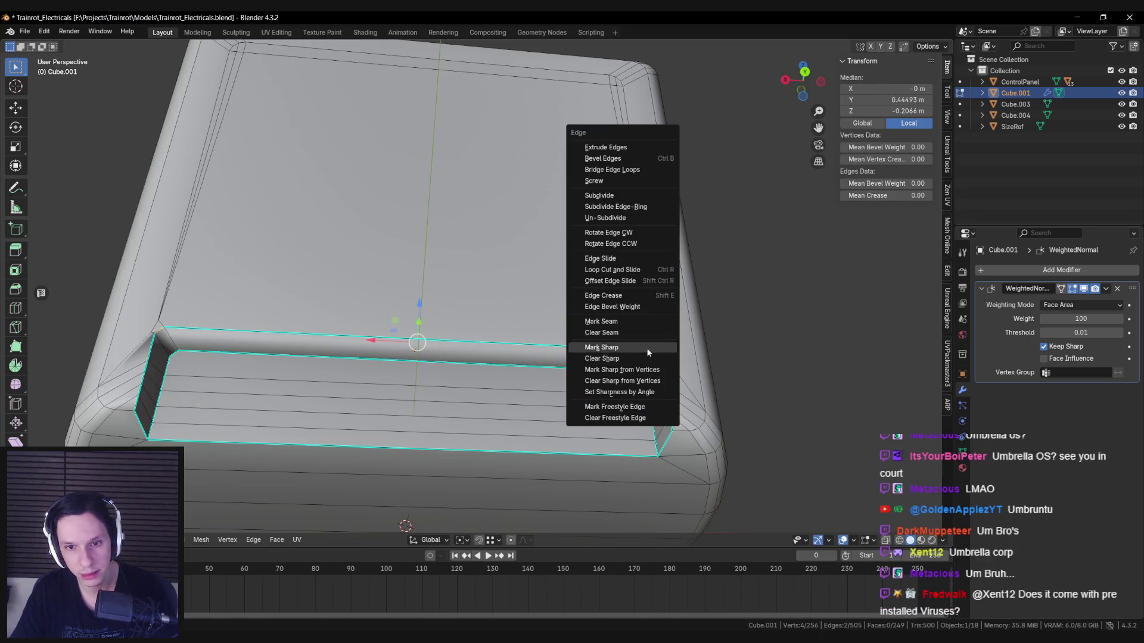
click(647, 350)
key(alt+a)
Step: Circle-select the extra vertices at the slot's right corner and merge them
scroll(649, 343, up, 5)
key(c)
click(787, 359)
key(m)
click(778, 381)
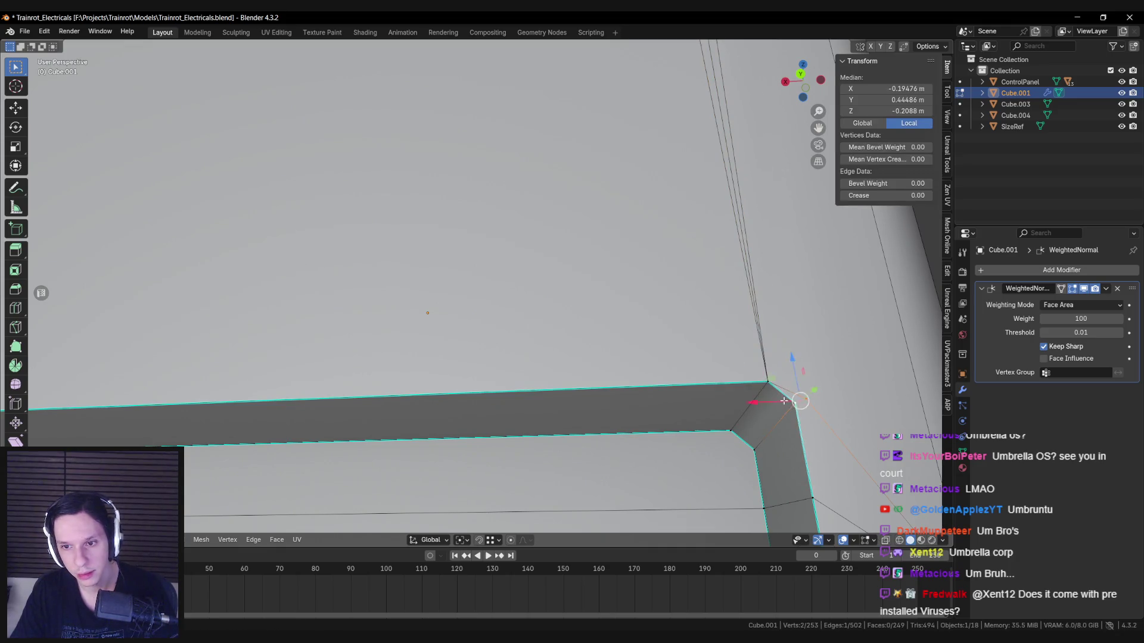
key(m)
click(784, 401)
key(alt+a)
scroll(563, 336, down, 5)
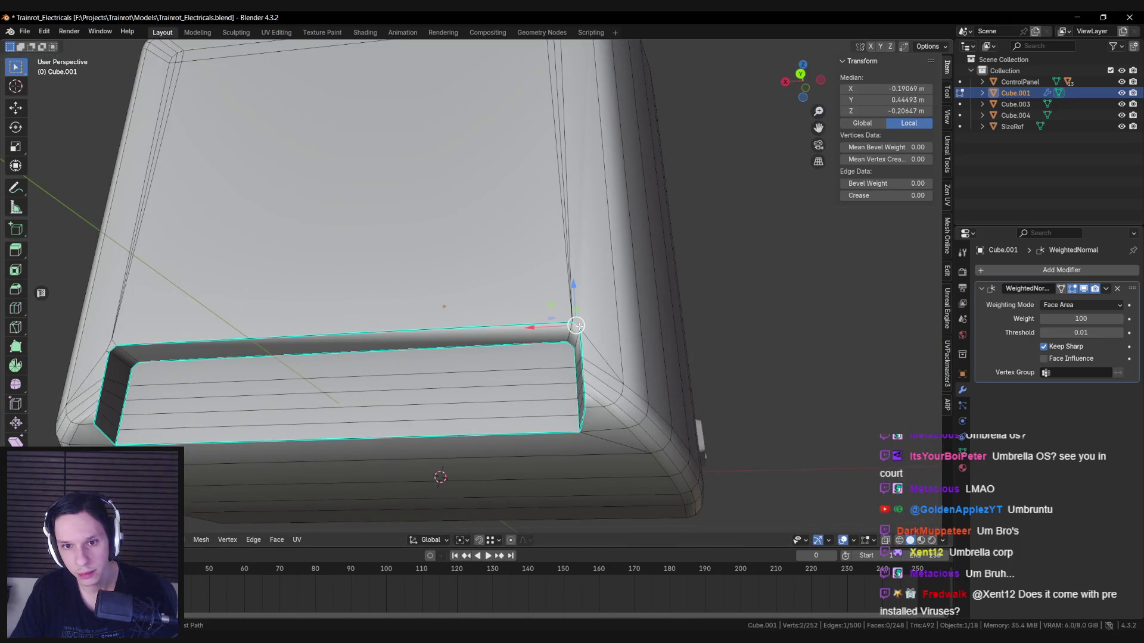
key(alt+a)
mouse_move(573, 327)
middle_down()
mouse_move(541, 358)
mouse_move(555, 355)
mouse_move(534, 322)
middle_up()
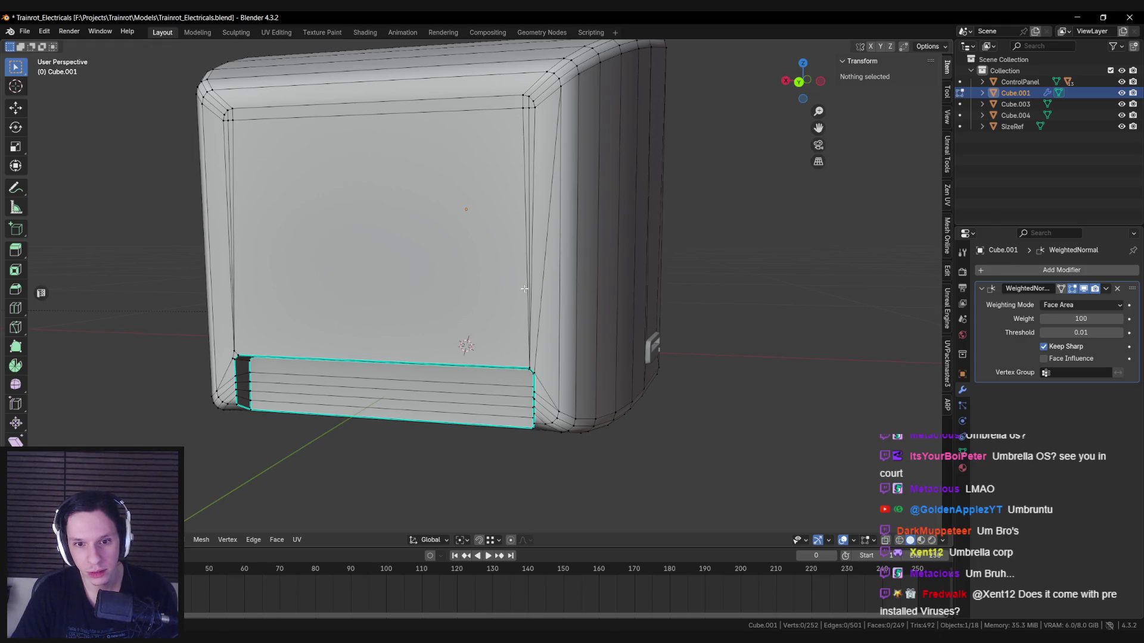
Step: Merge the two pairs of left slot corner vertices at the last selected vertex
scroll(564, 412, up, 2)
shift+middle_drag(190, 369, 471, 394)
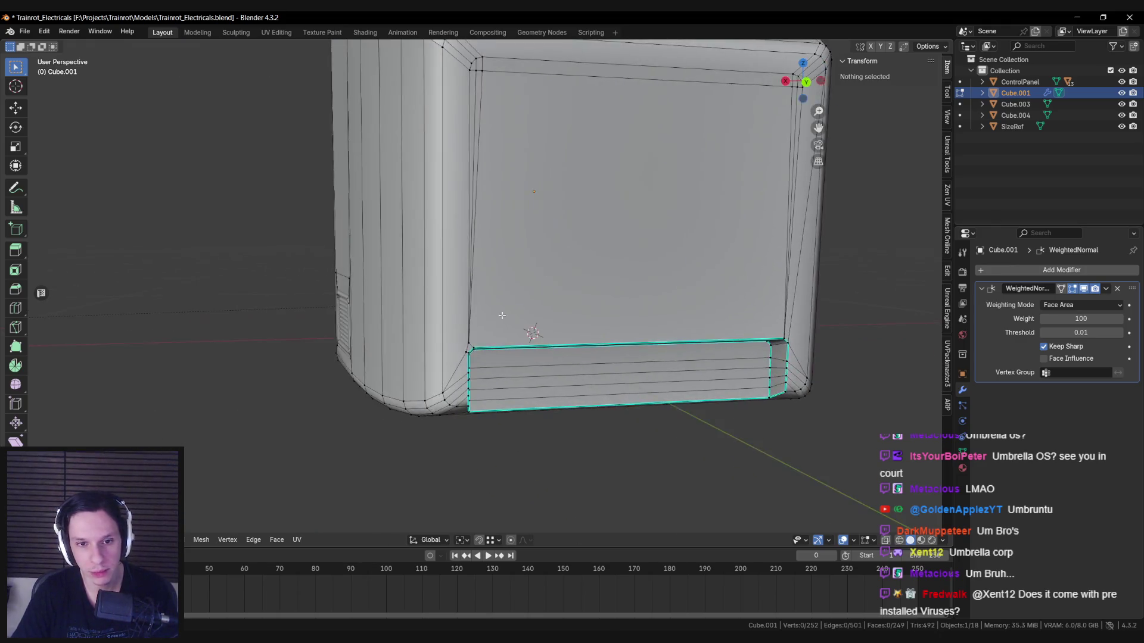
scroll(452, 363, up, 3)
click(446, 353)
shift+click(441, 373)
key(m)
click(454, 366)
shift+click(443, 374)
key(m)
click(393, 378)
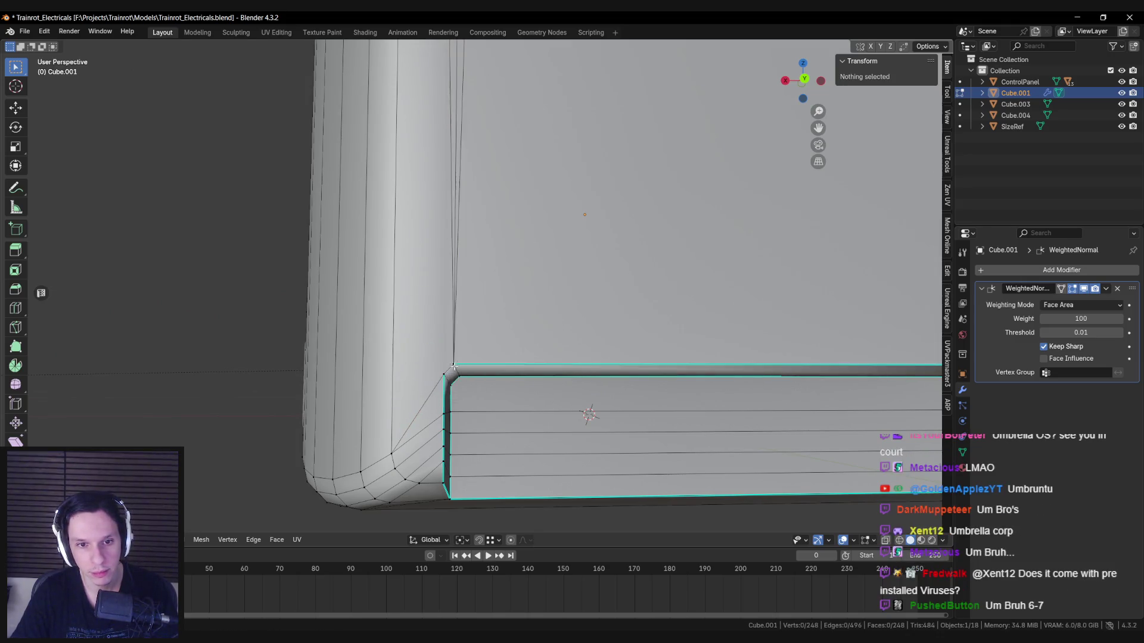
Step: Check the whole housing in Object Mode, then inspect the panel's upper-left corner vertices
scroll(414, 225, down, 2)
mouse_move(414, 226)
shift+middle_down()
mouse_move(403, 341)
mouse_move(429, 434)
shift+middle_up()
right_click(428, 434)
click(429, 433)
scroll(537, 435, down, 3)
key(Tab)
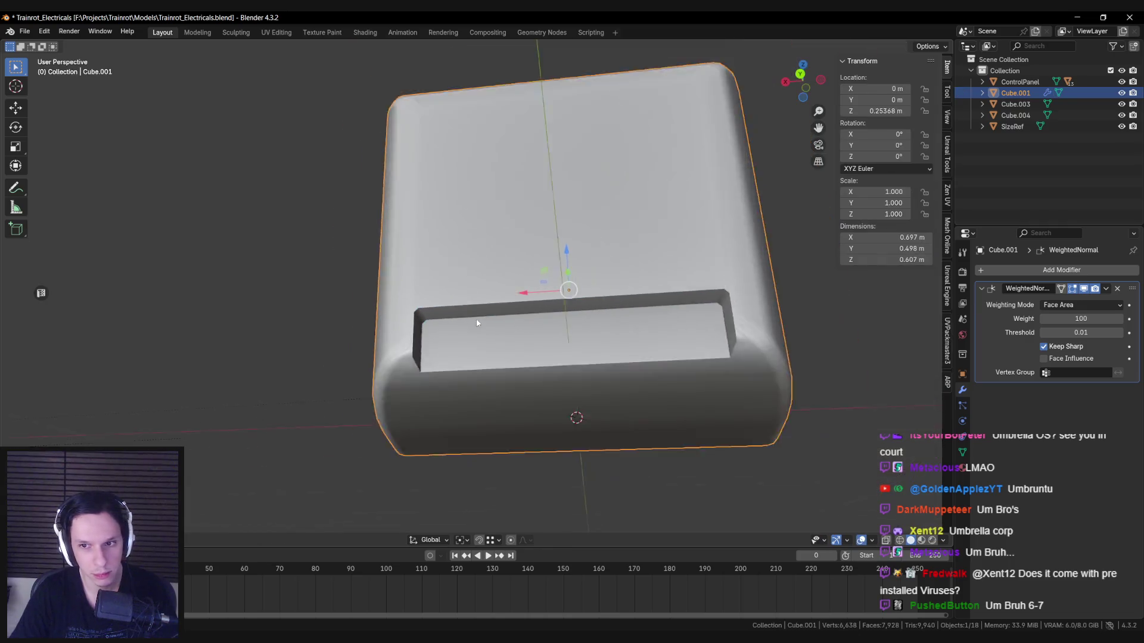
scroll(476, 318, down, 4)
key(Tab)
scroll(478, 359, up, 6)
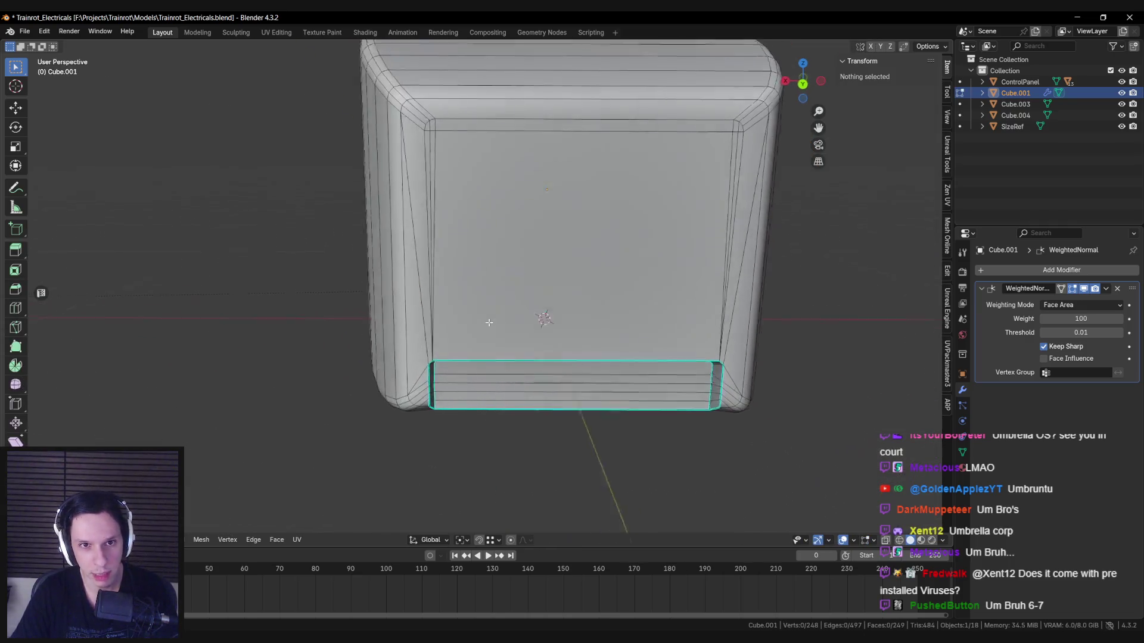
scroll(509, 360, down, 2)
scroll(508, 361, up, 5)
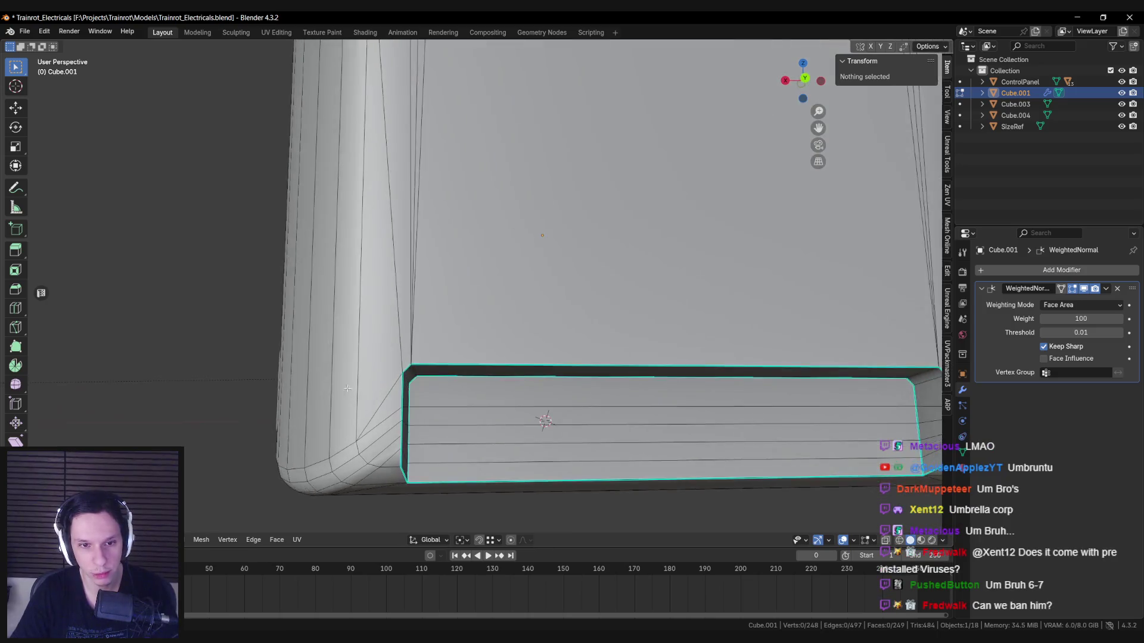
scroll(492, 287, down, 6)
scroll(451, 237, up, 4)
scroll(450, 237, down, 3)
scroll(426, 244, up, 3)
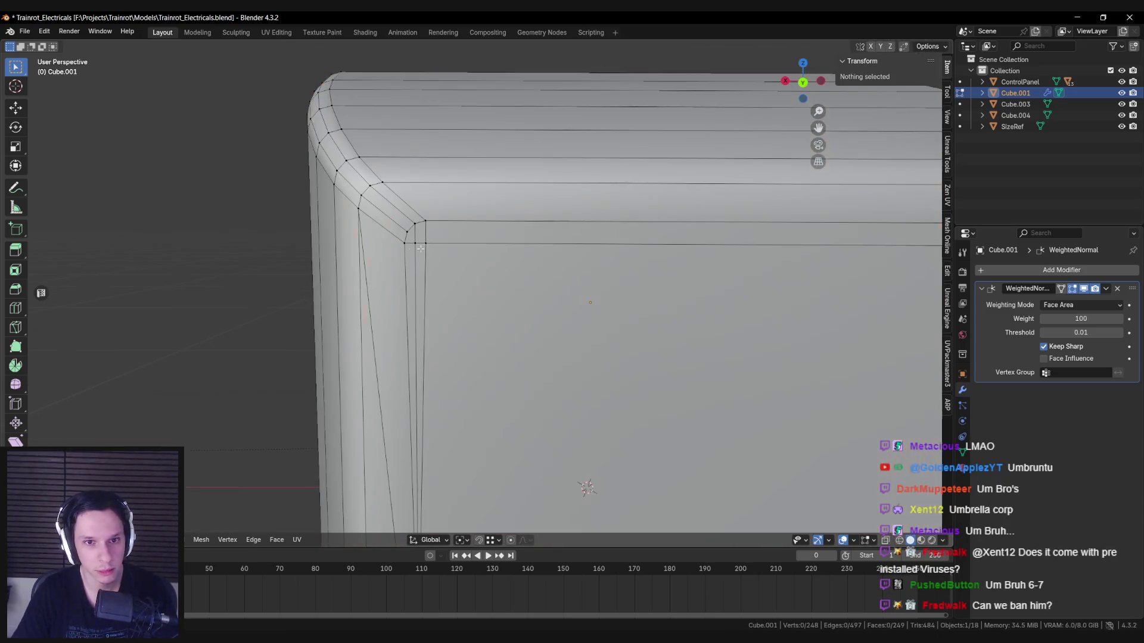
click(427, 245)
click(408, 238)
scroll(408, 237, down, 5)
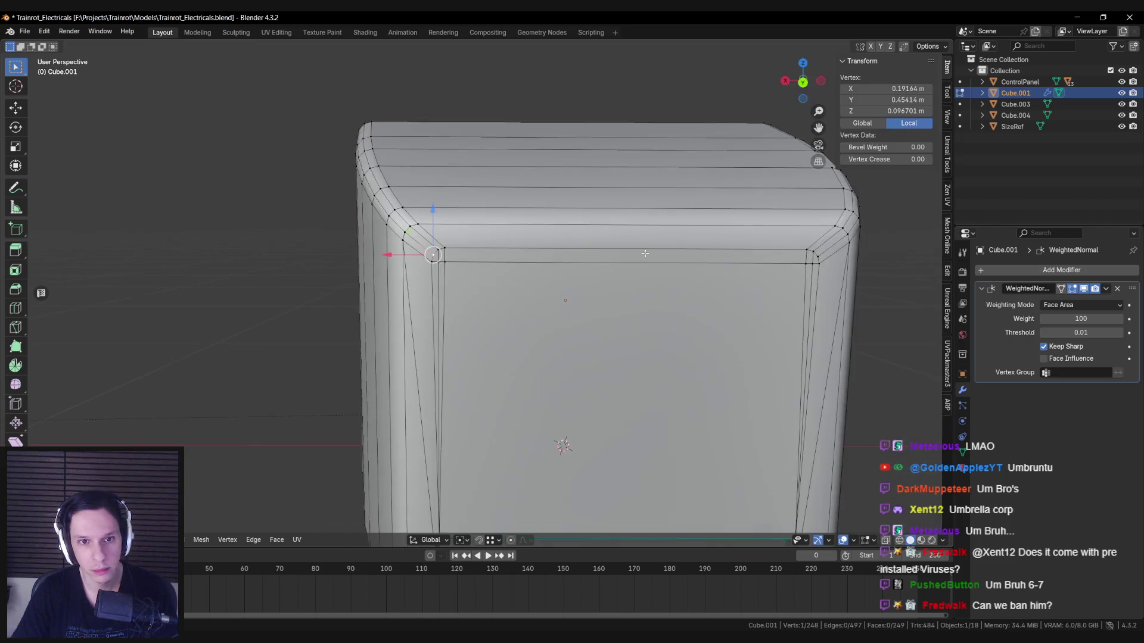
scroll(548, 246, up, 2)
scroll(532, 246, down, 4)
middle_drag(505, 296, 532, 256)
scroll(532, 256, up, 4)
scroll(532, 256, up, 1)
click(504, 246)
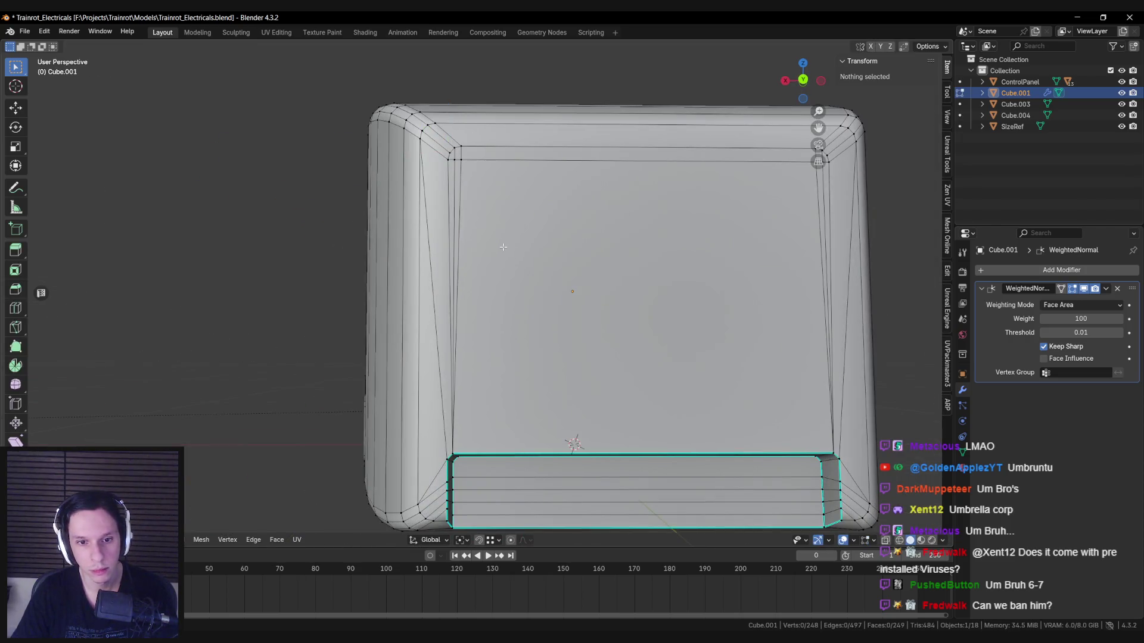
Step: Slide the front panel's top inner edge loop along the surface into place
alt+click(464, 160)
middle_drag(465, 159, 417, 173)
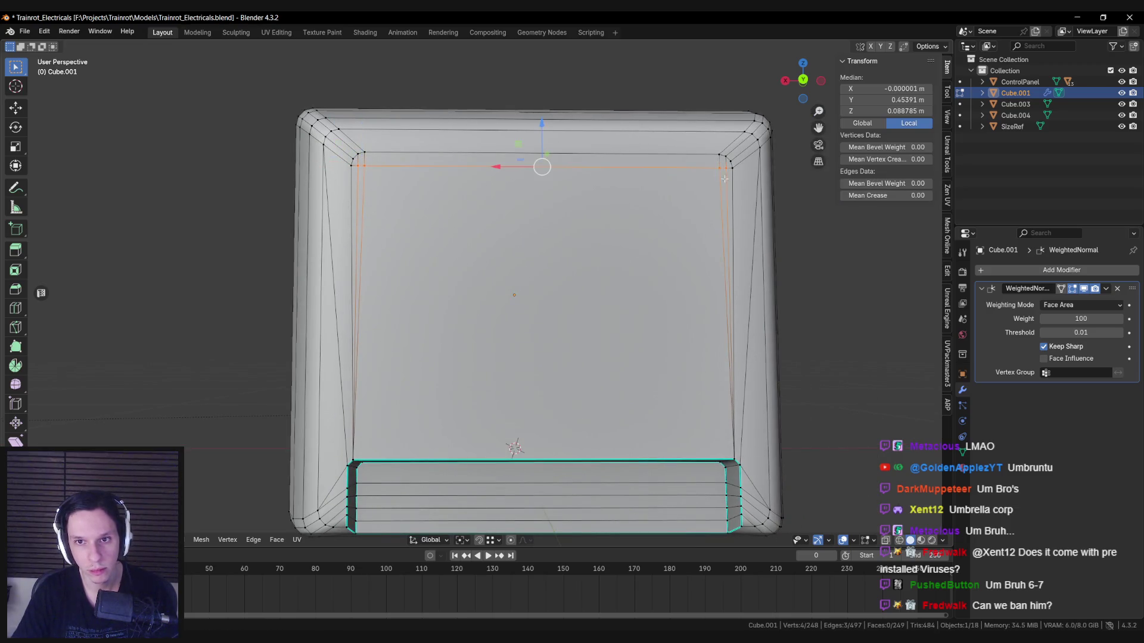
key(g)
key(g)
key(Return)
click(716, 168)
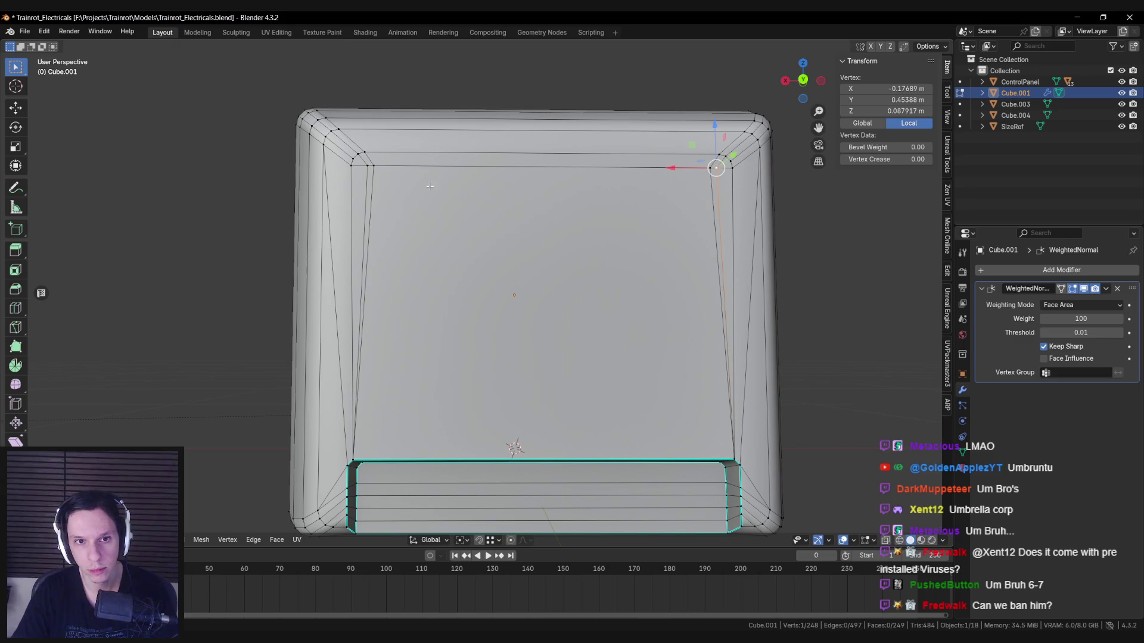
key(g)
key(x)
key(Escape)
Step: Return to Object Mode and save Trainrot_Electricals.blend
key(Tab)
scroll(621, 272, down, 4)
click(622, 271)
mouse_move(622, 271)
middle_down()
mouse_move(558, 267)
mouse_move(592, 291)
middle_up()
key(ctrl+s)
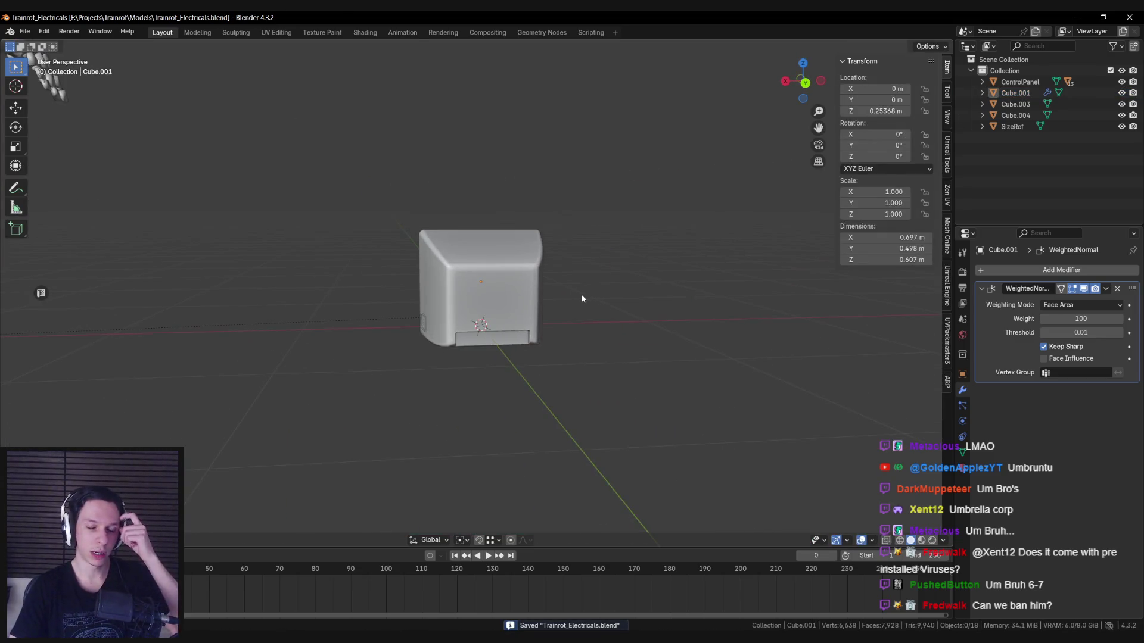
key(alt+Tab)
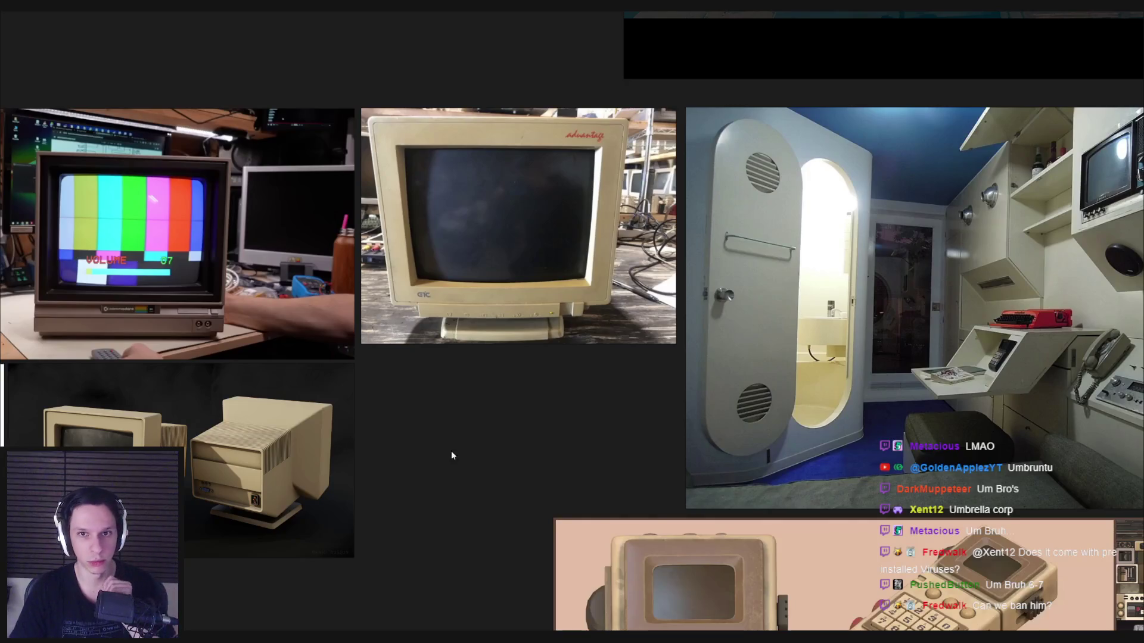
Step: Add a Commodore monitor rear photo to the PureRef board and save the board
scroll(505, 370, down, 4)
scroll(409, 310, up, 6)
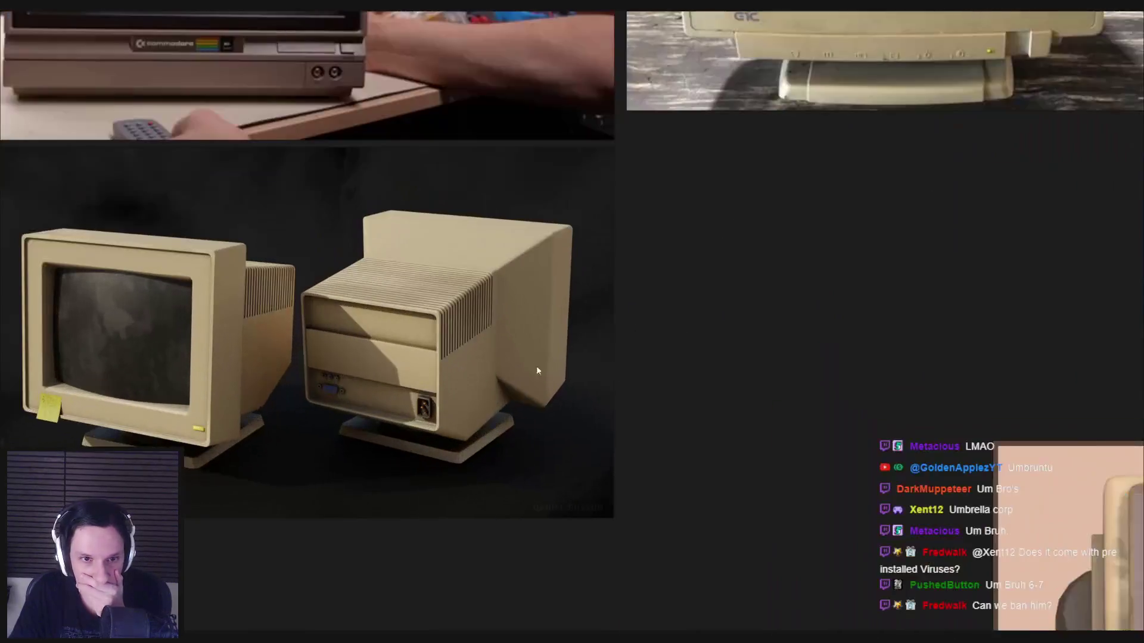
scroll(499, 367, down, 6)
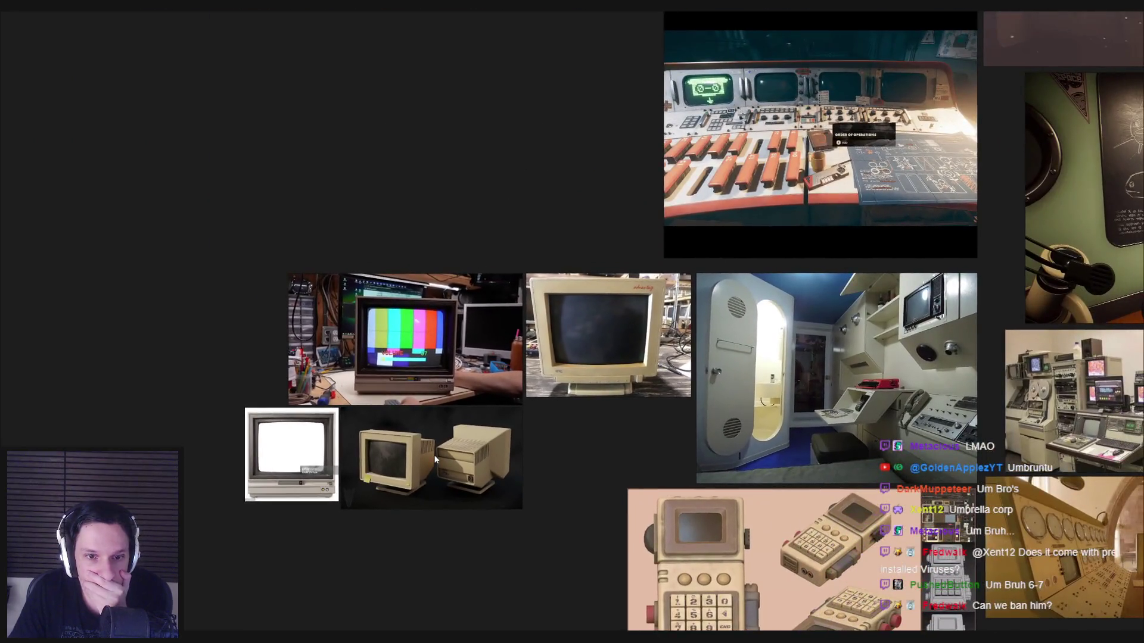
scroll(434, 455, up, 5)
middle_drag(275, 456, 308, 449)
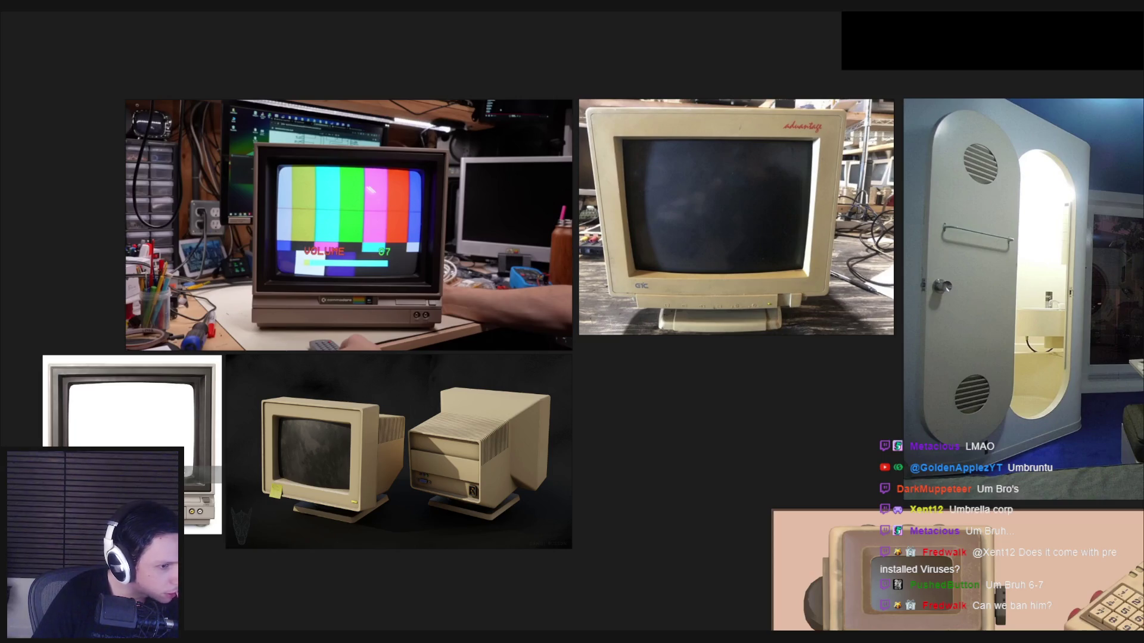
drag(536, 417, 688, 431)
scroll(726, 444, down, 5)
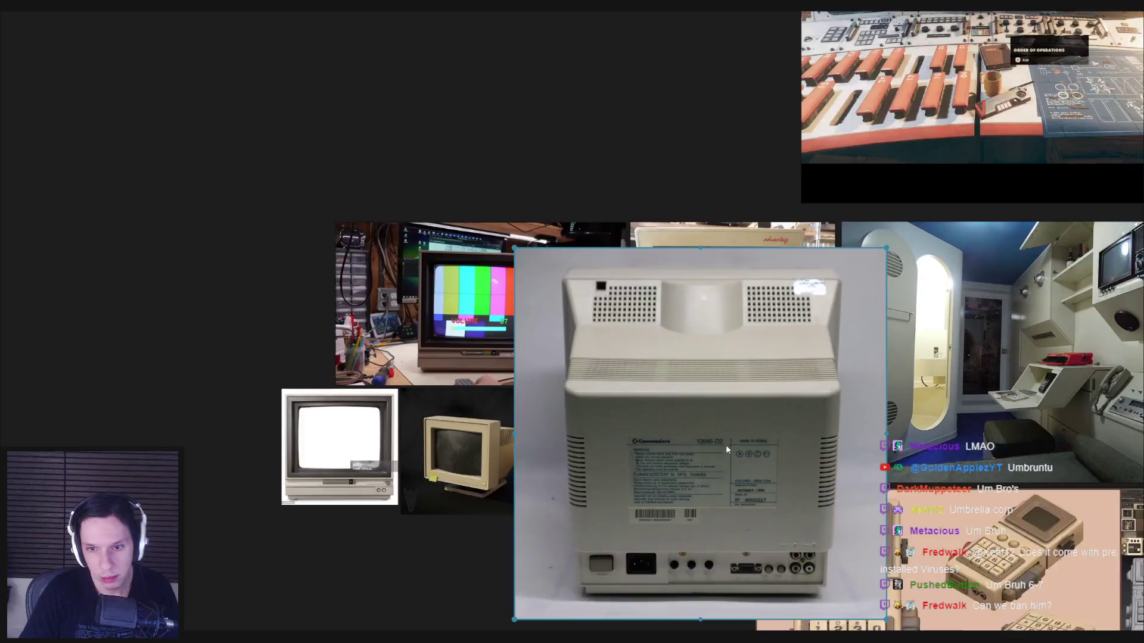
scroll(753, 470, up, 5)
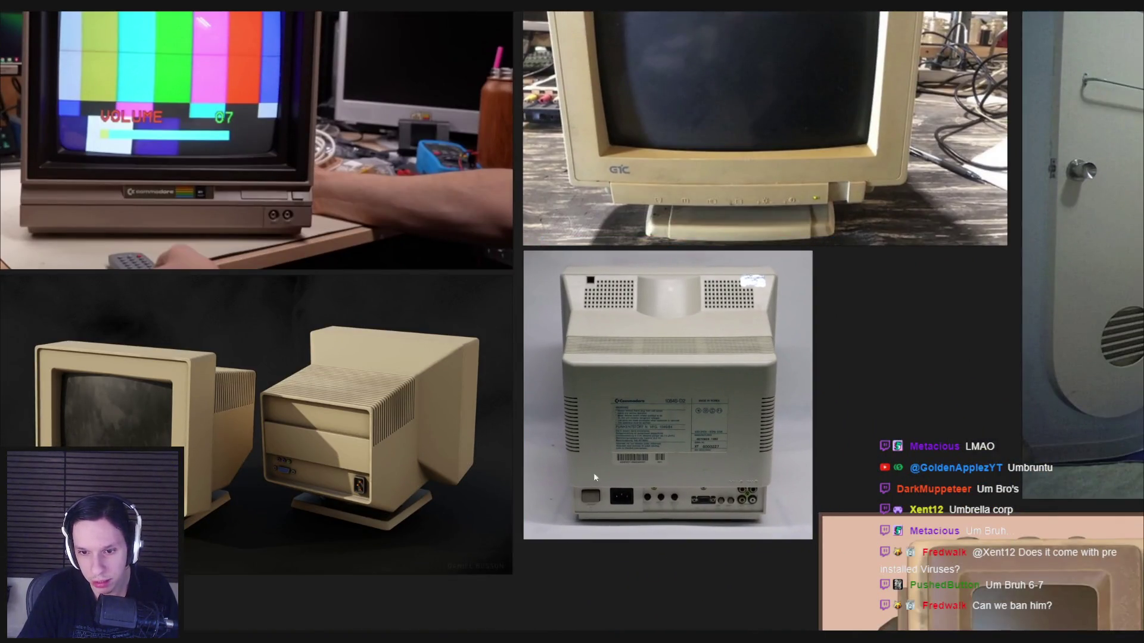
scroll(674, 384, down, 3)
key(ctrl+s)
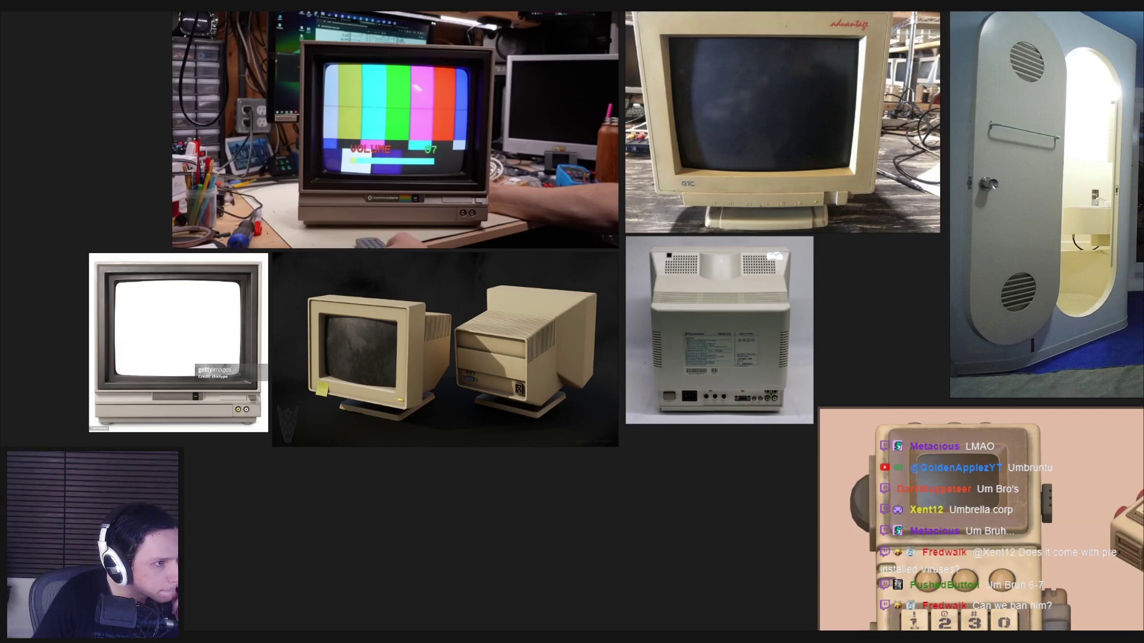
Step: Paste rear photos of the Commodore 1702 and 1084 monitors onto the board
scroll(357, 531, down, 3)
key(ctrl+v)
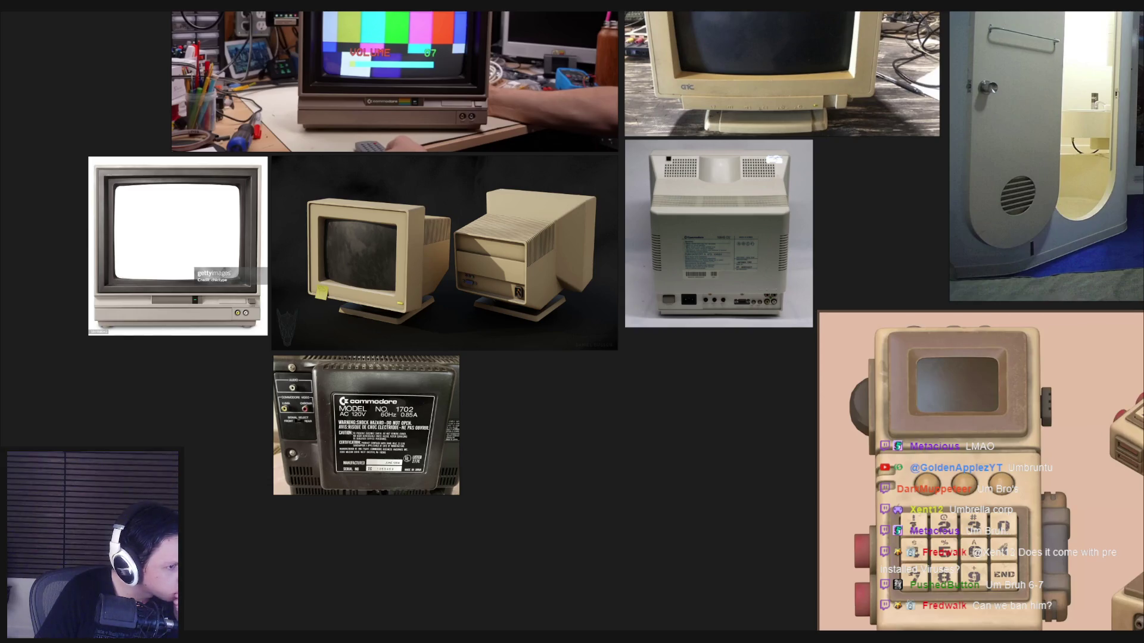
key(ctrl+v)
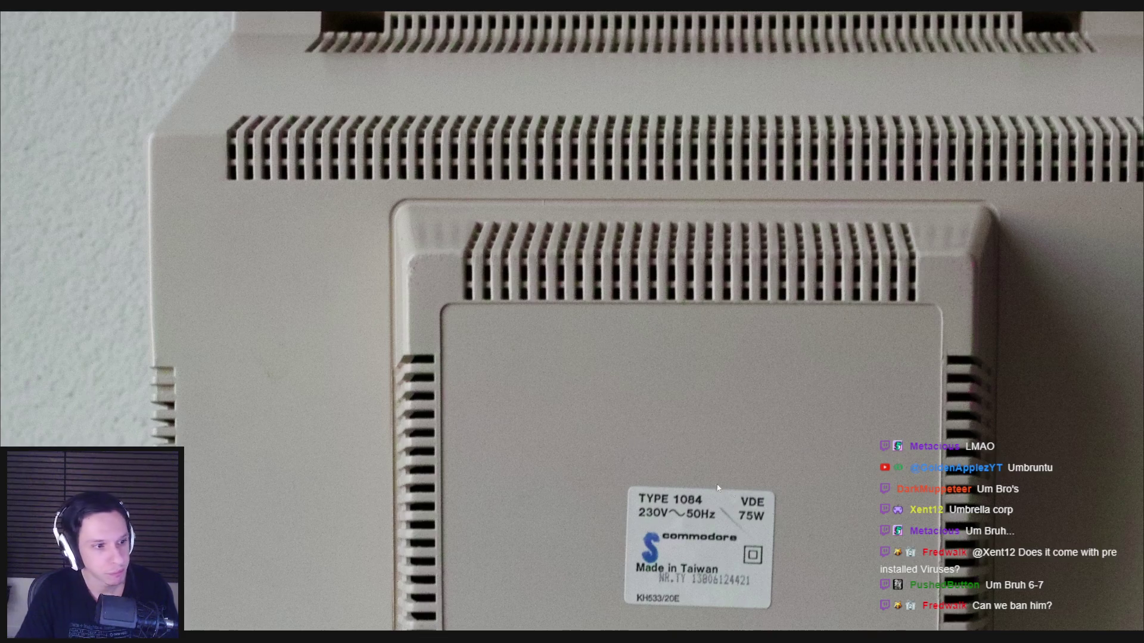
ctrl+scroll(595, 428, down, 10)
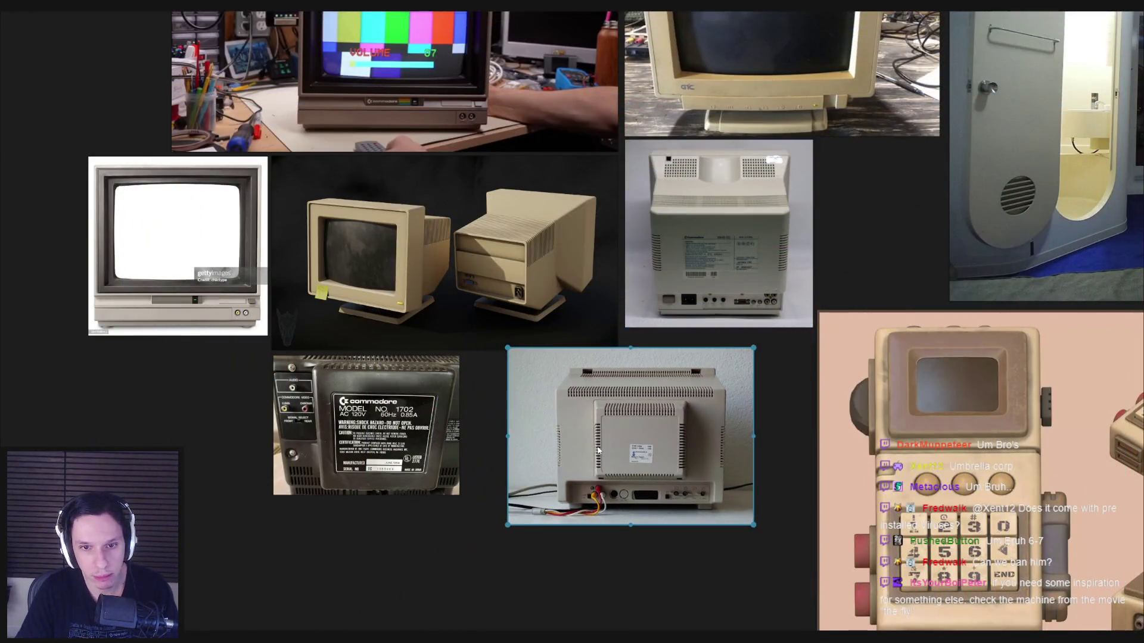
scroll(596, 387, up, 4)
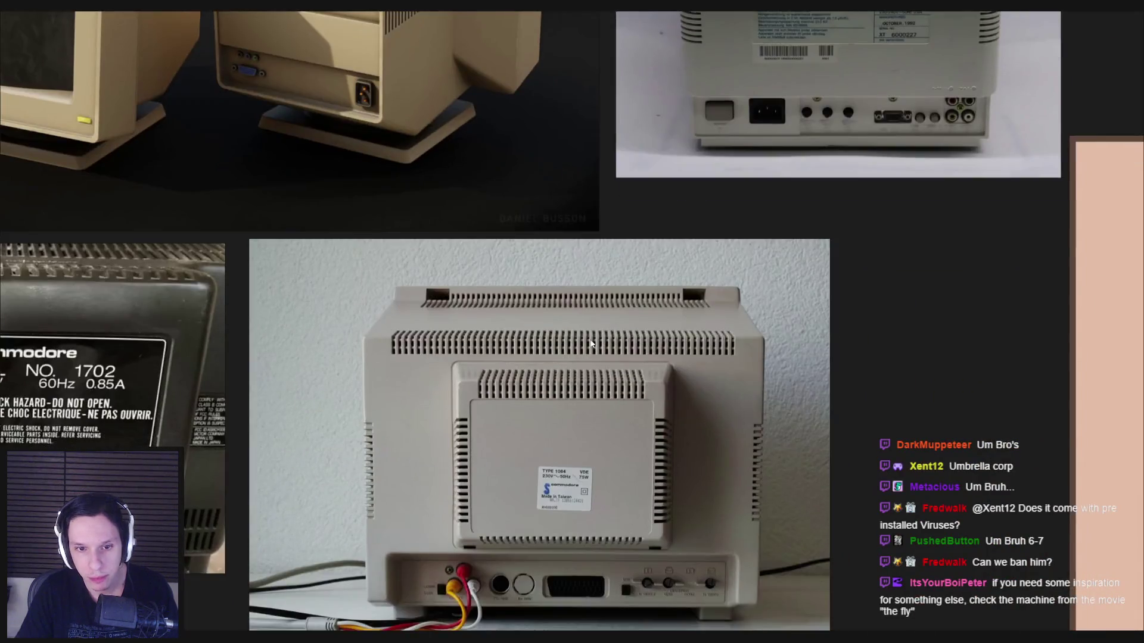
scroll(591, 344, down, 1)
Step: Back in Blender, view the monitor from the front and select its screen face
key(alt+Tab)
mouse_move(532, 352)
middle_down()
mouse_move(504, 306)
mouse_move(731, 349)
middle_up()
scroll(505, 306, up, 5)
click(518, 305)
Step: Narrow the screen inset by scaling its edge along X
click(733, 350)
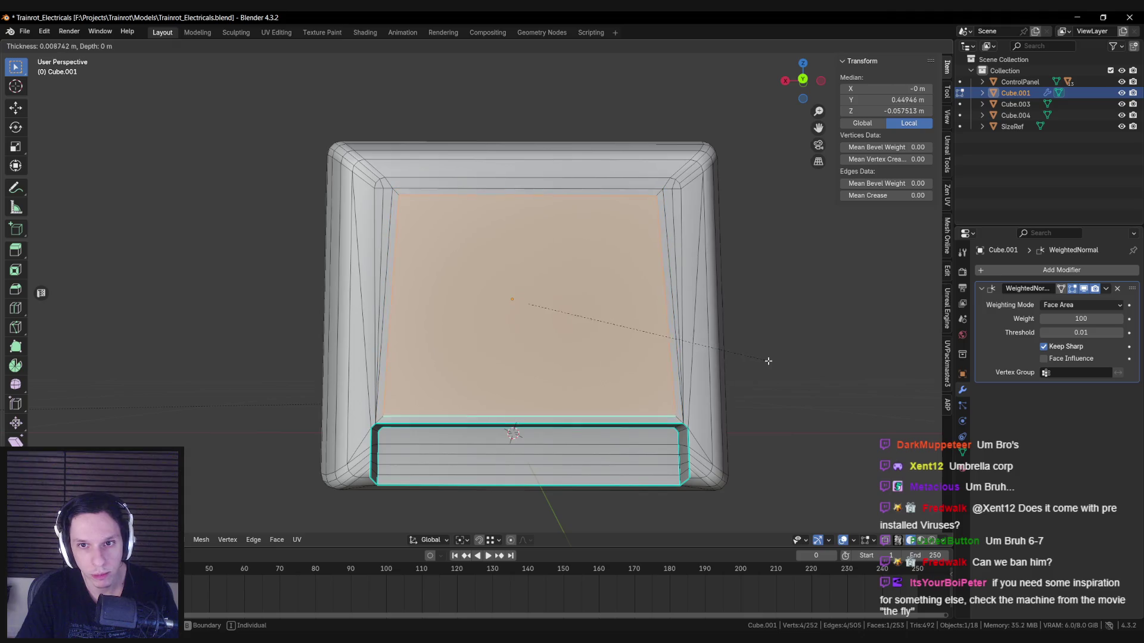
click(397, 300)
key(s)
key(x)
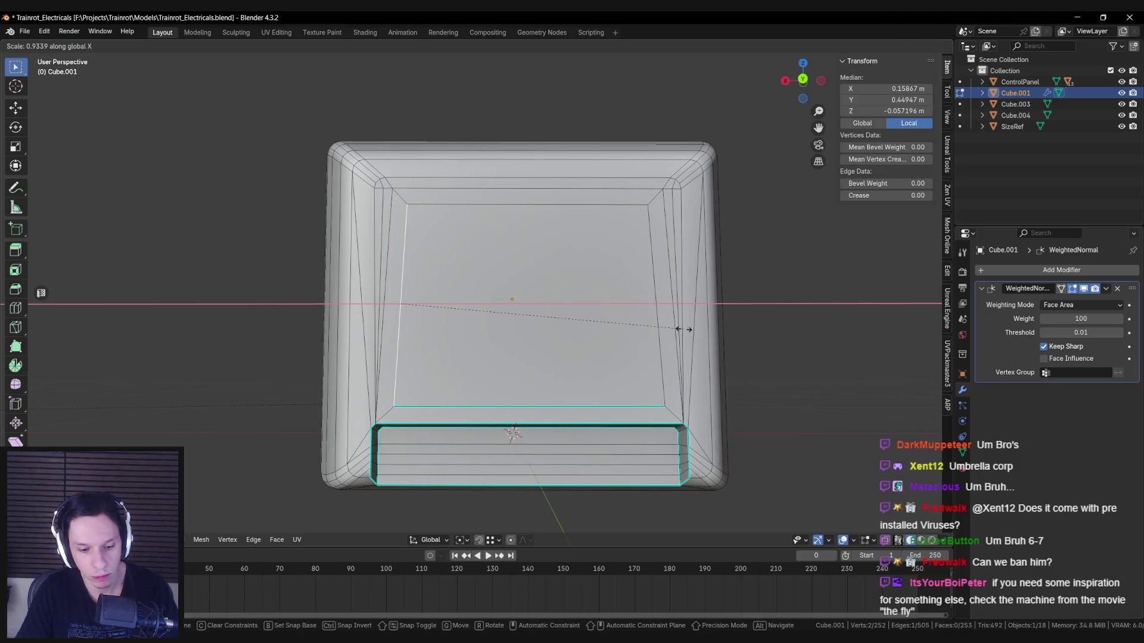
click(656, 309)
Step: Extrude the screen's inner face, shrink it, and move it along its depth
click(649, 306)
mouse_move(650, 307)
middle_down()
mouse_move(667, 322)
mouse_move(645, 319)
middle_up()
key(e)
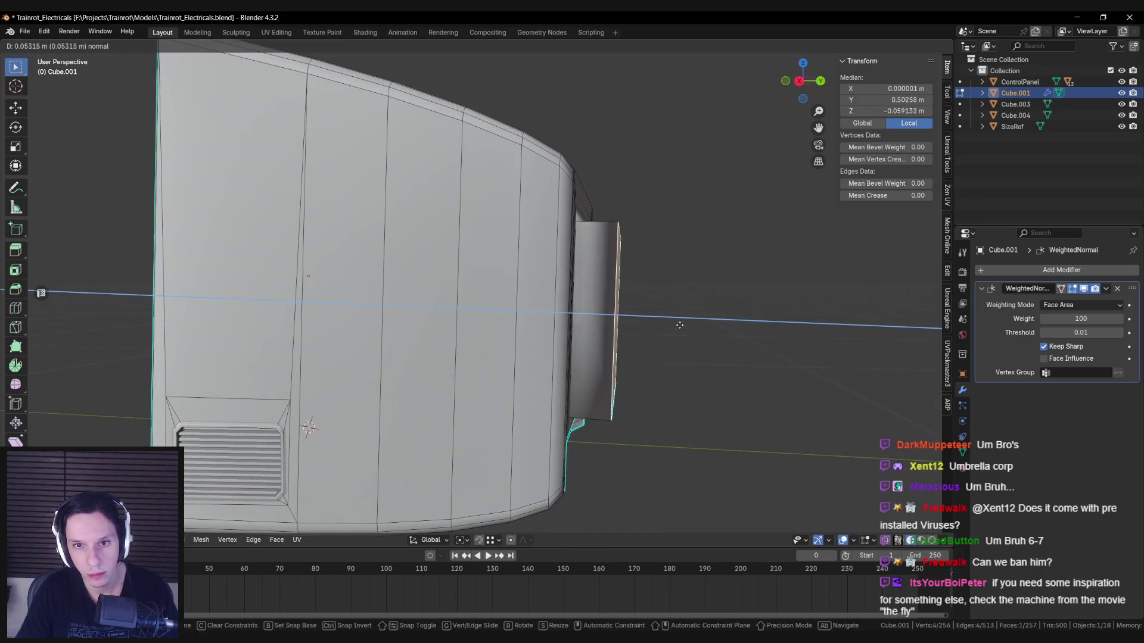
click(677, 324)
key(s)
click(694, 351)
mouse_move(694, 351)
middle_down()
mouse_move(589, 321)
mouse_move(576, 330)
middle_up()
key(g)
click(588, 320)
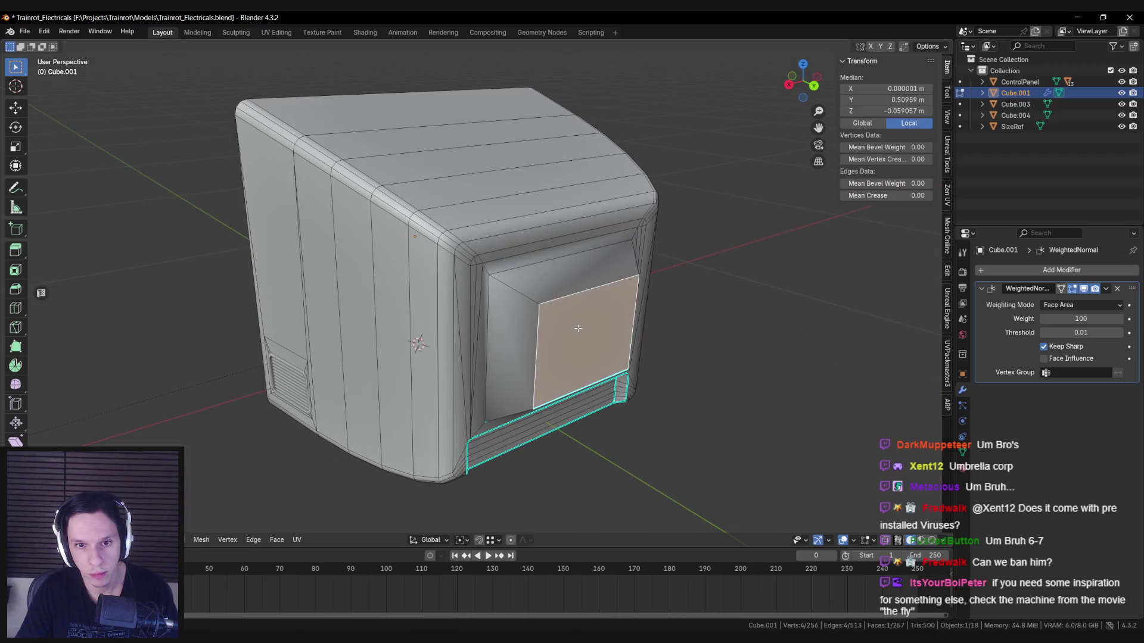
Step: Grow the selection to the surrounding bezel walls and mark their edges sharp
key(ctrl+KP_Add)
key(ctrl+e)
click(577, 327)
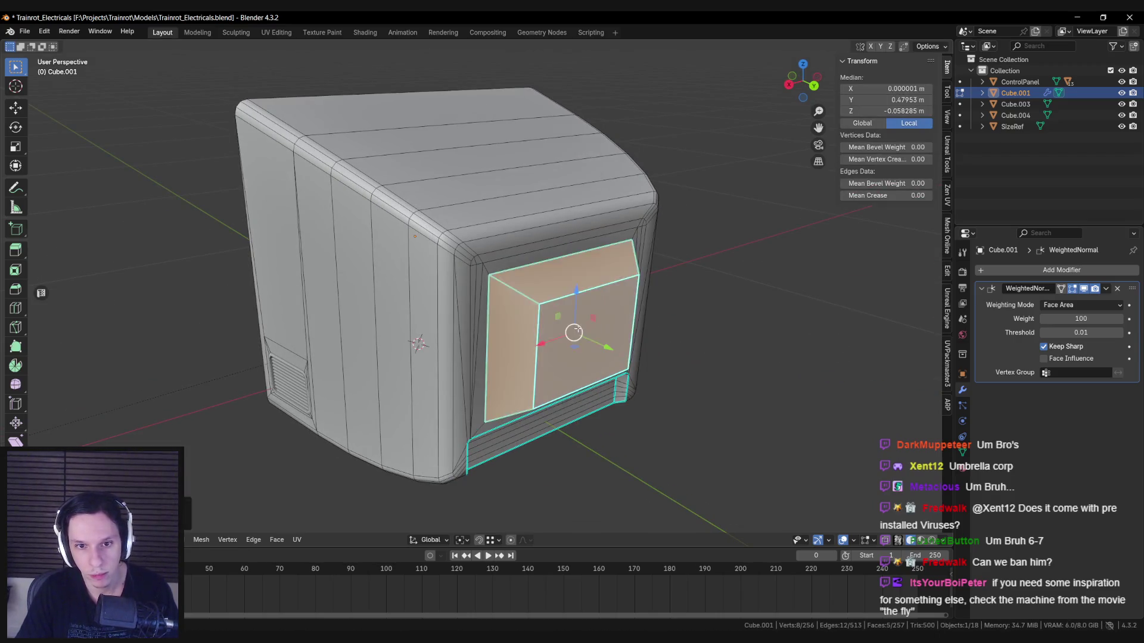
key(Tab)
scroll(577, 327, down, 4)
key(Tab)
scroll(516, 300, up, 3)
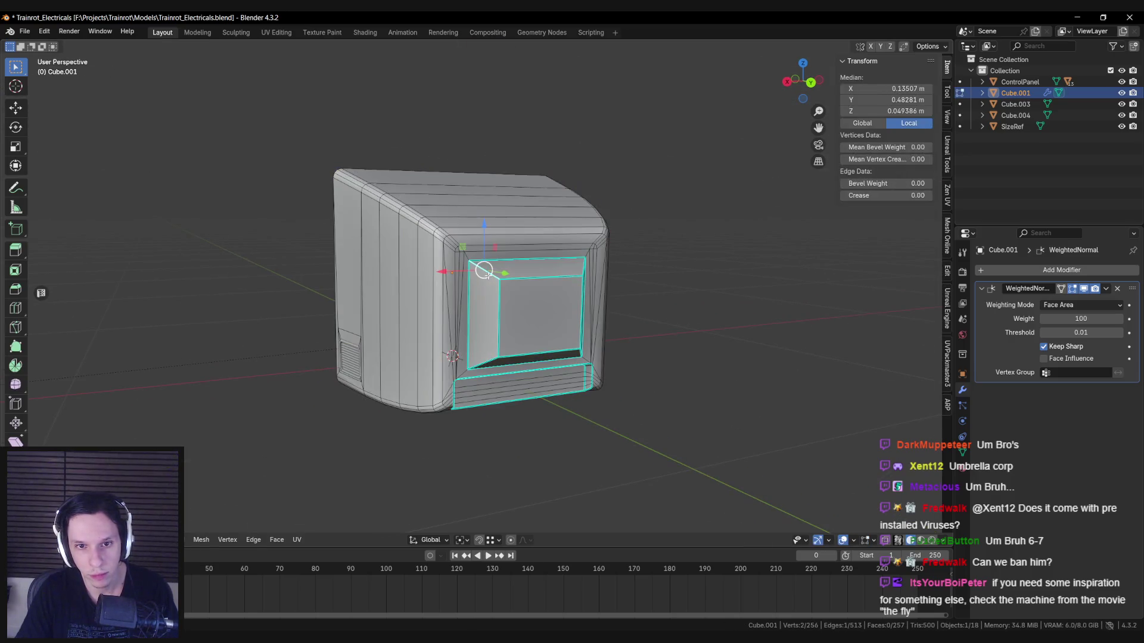
Step: Apply another edge setting to the bezel selection and check the shading in Object Mode
key(ctrl+e)
click(492, 274)
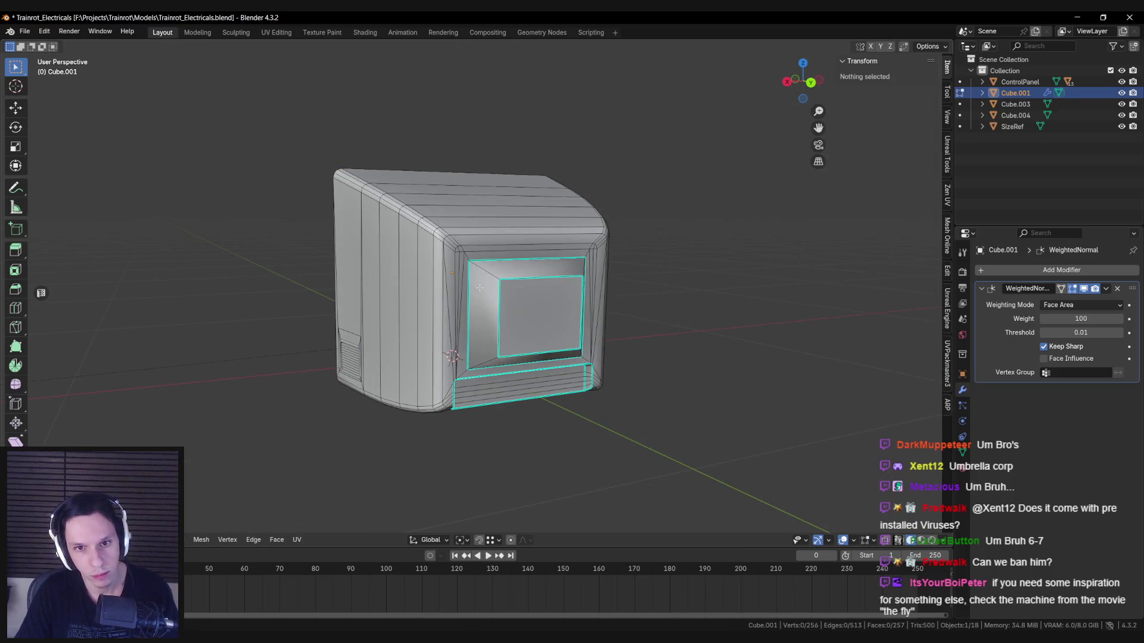
key(Tab)
scroll(477, 292, down, 5)
scroll(455, 308, up, 5)
key(Tab)
scroll(454, 307, up, 3)
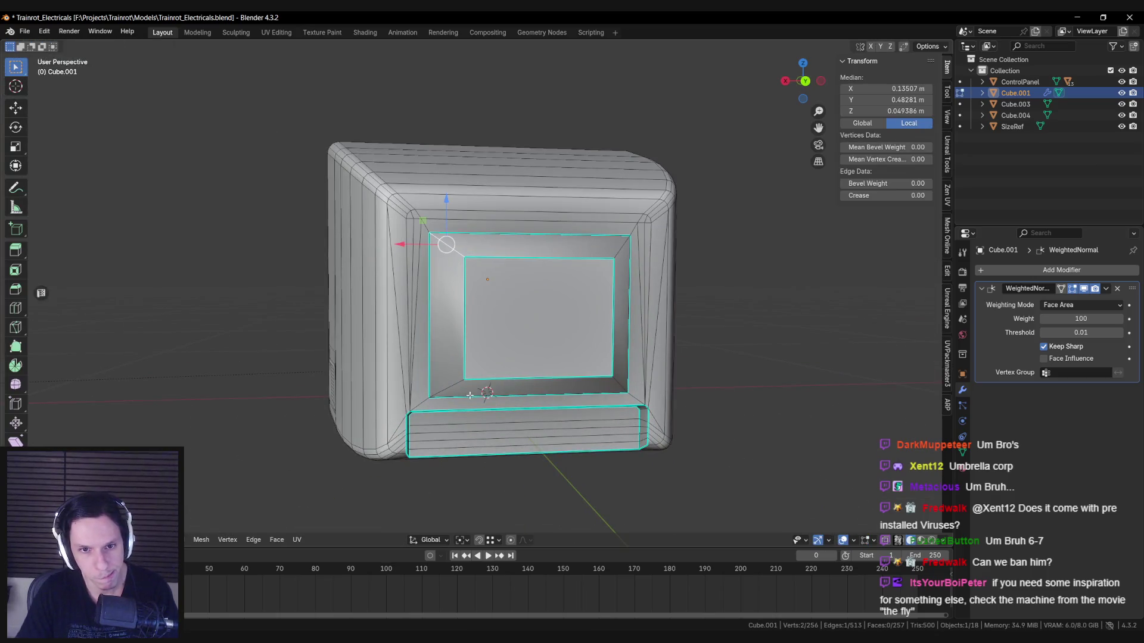
Step: Bevel the bezel's inner corner edges and apply an edge setting to a bezel loop
key(ctrl+b)
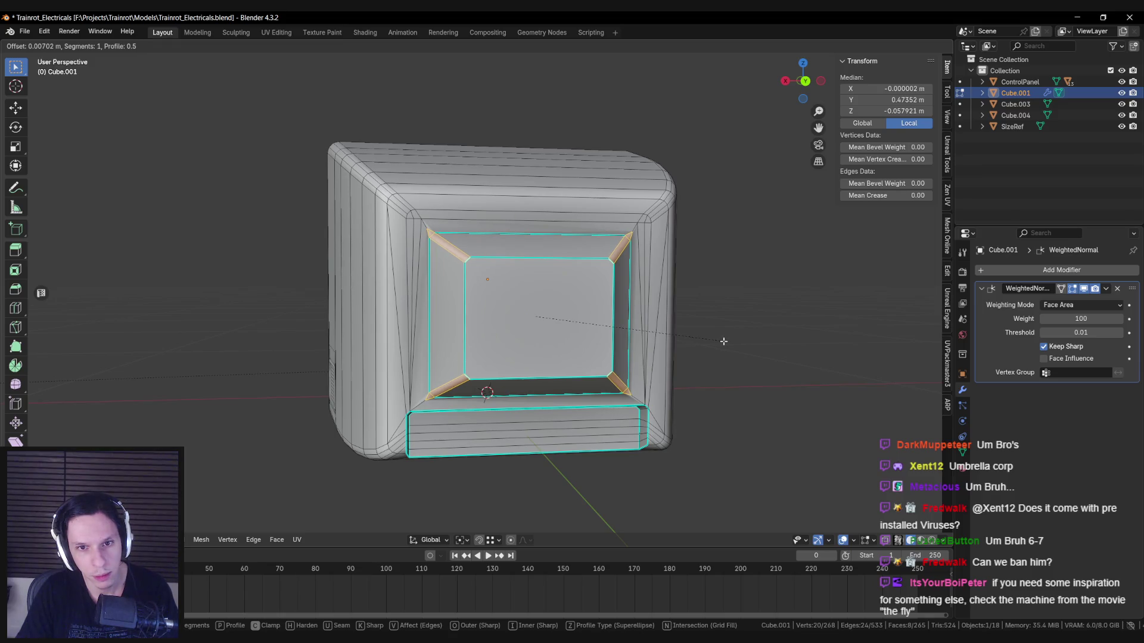
key(Escape)
key(alt+a)
alt+click(436, 238)
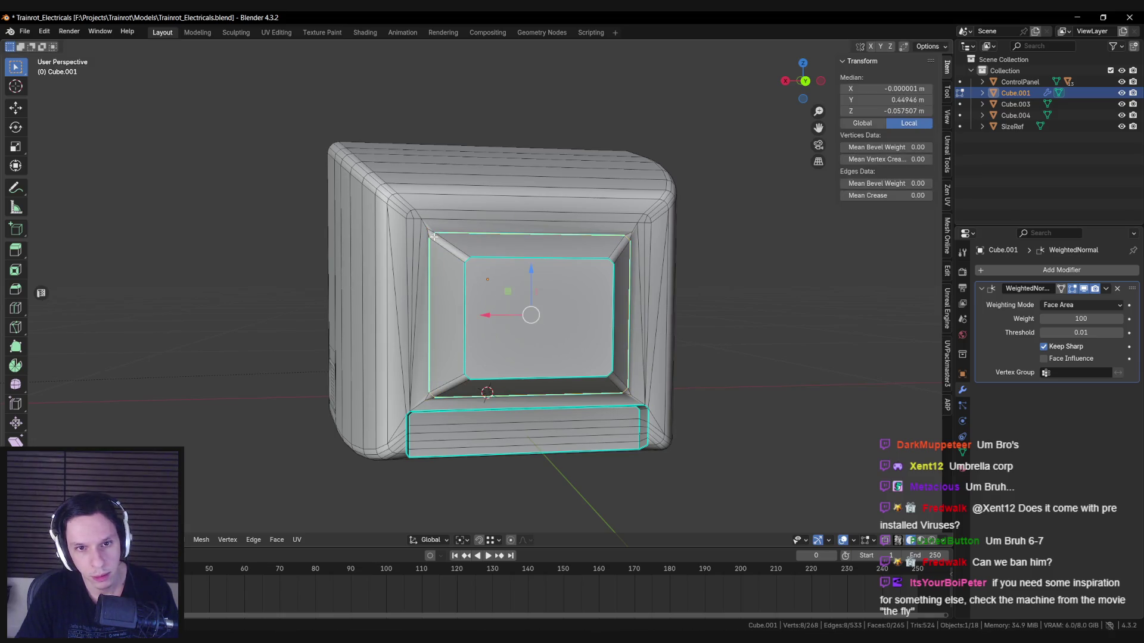
key(ctrl+e)
click(476, 291)
key(alt+a)
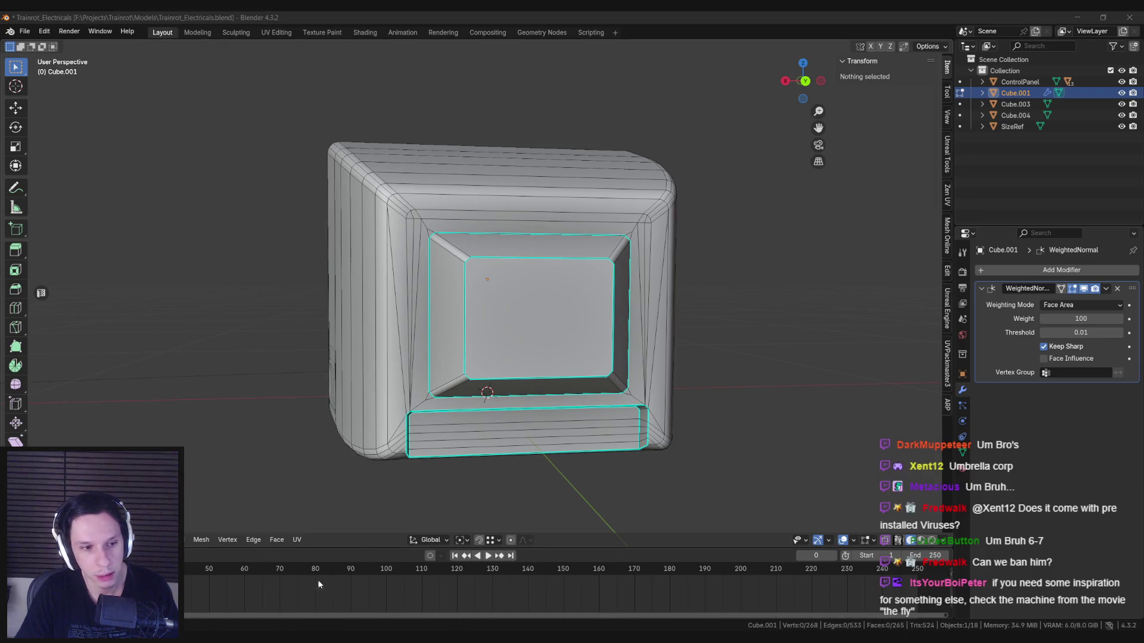
middle_drag(405, 369, 441, 356)
scroll(356, 271, up, 2)
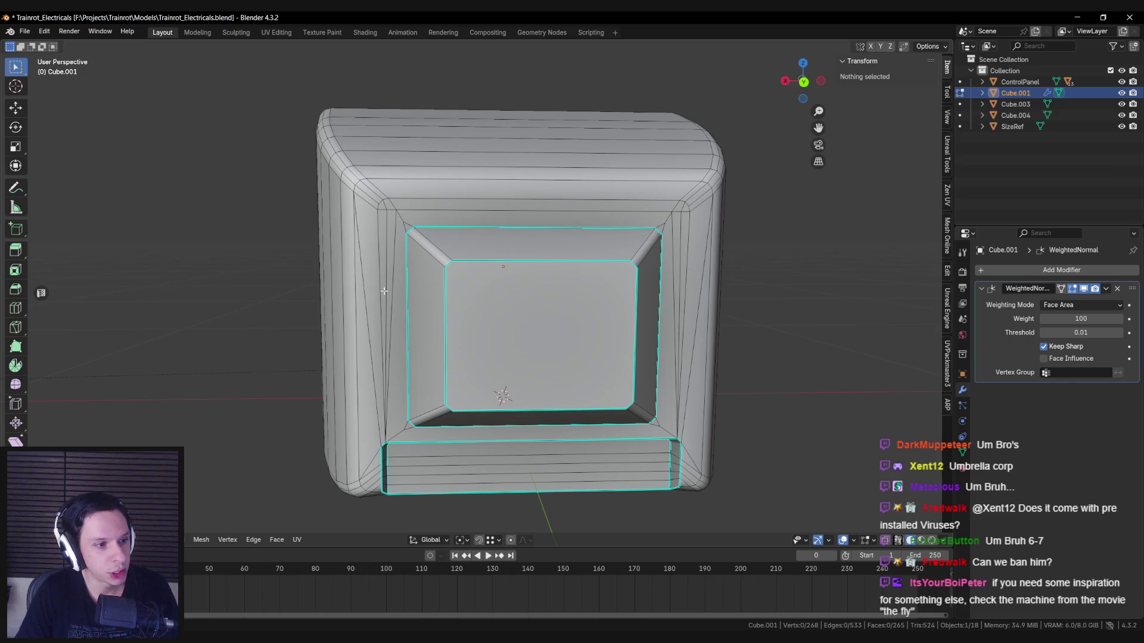
scroll(346, 332, up, 2)
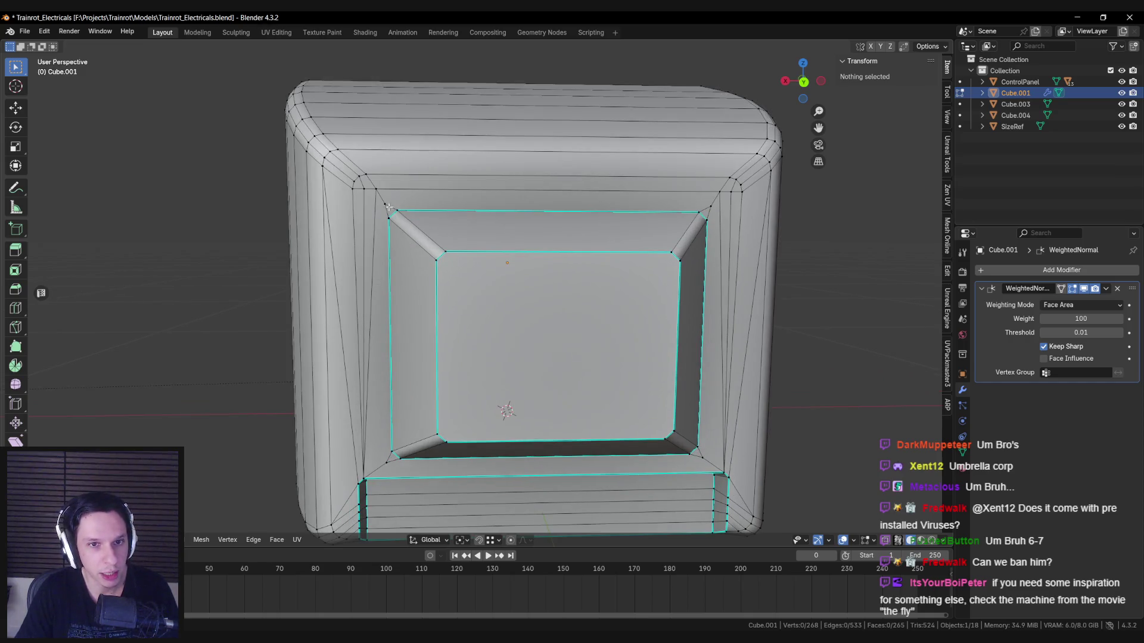
Step: Merge the stray vertices at the upper bezel corners at the last selected vertex
click(383, 198)
key(m)
click(379, 190)
key(alt+a)
click(710, 206)
key(m)
click(707, 198)
key(alt+a)
Step: Merge the remaining corner vertex pairs at the lower bezel corners
shift+middle_drag(714, 298, 548, 179)
click(555, 317)
shift+click(542, 311)
key(m)
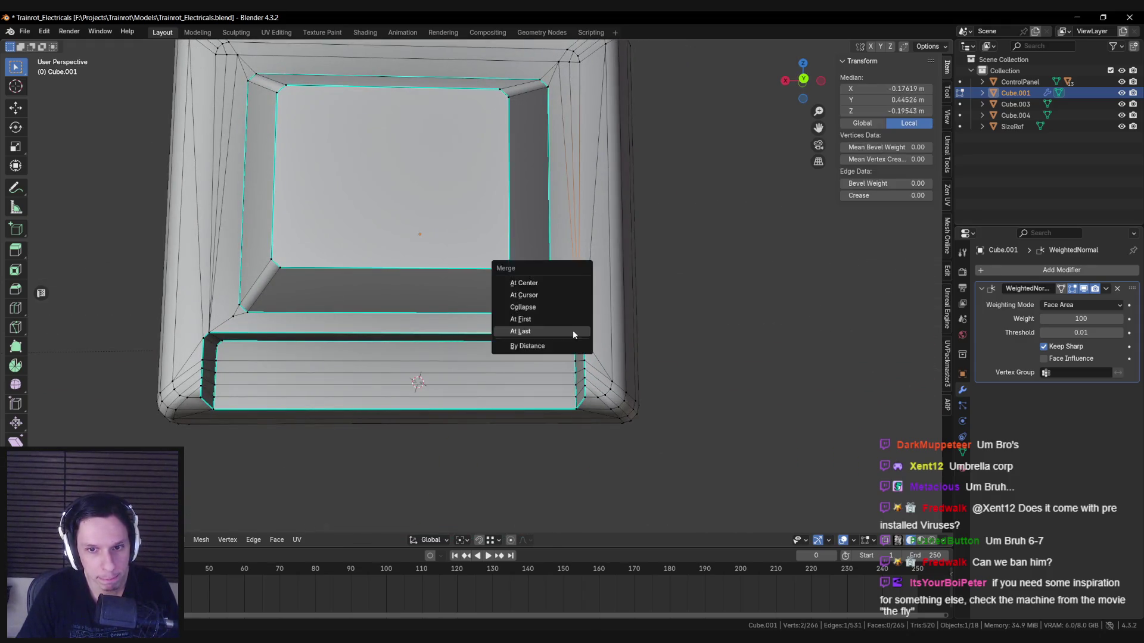
click(524, 331)
key(alt+a)
shift+middle_drag(524, 332, 685, 280)
scroll(536, 286, up, 2)
click(553, 271)
shift+click(515, 304)
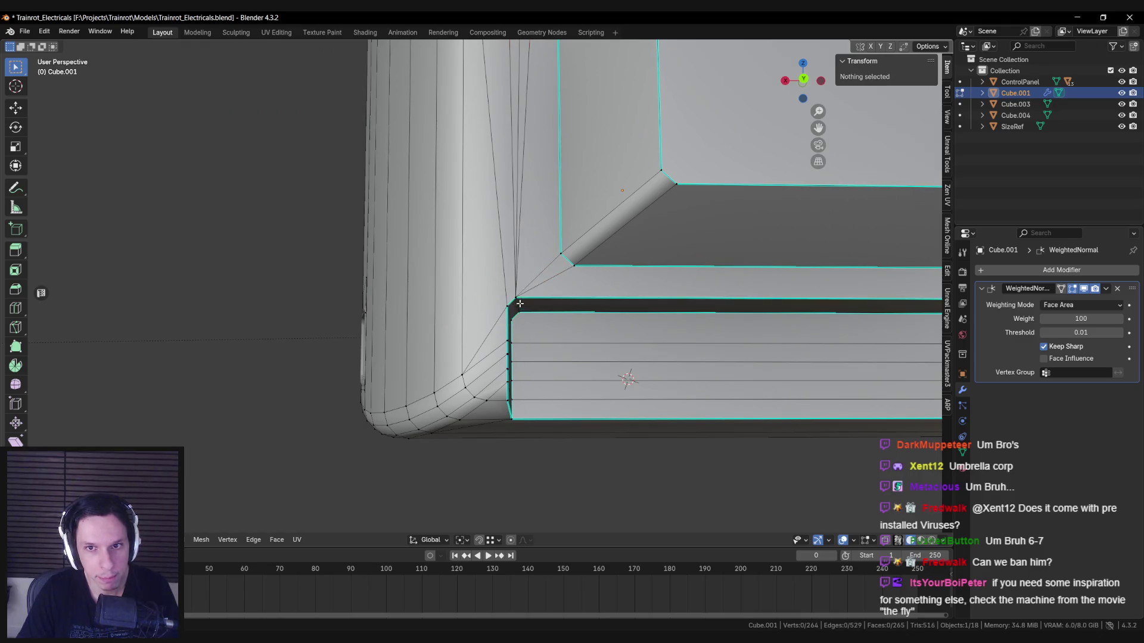
Step: Check the monitor beside the mannequin in Object Mode, then resume editing its mesh
key(Tab)
scroll(516, 304, down, 5)
mouse_move(516, 304)
middle_down()
mouse_move(617, 323)
mouse_move(419, 317)
middle_up()
key(alt+a)
click(419, 316)
key(Tab)
scroll(419, 297, up, 4)
Step: Raise the front screen face about 0.02 m along Z and review it beside the mannequin
click(426, 258)
key(g)
key(z)
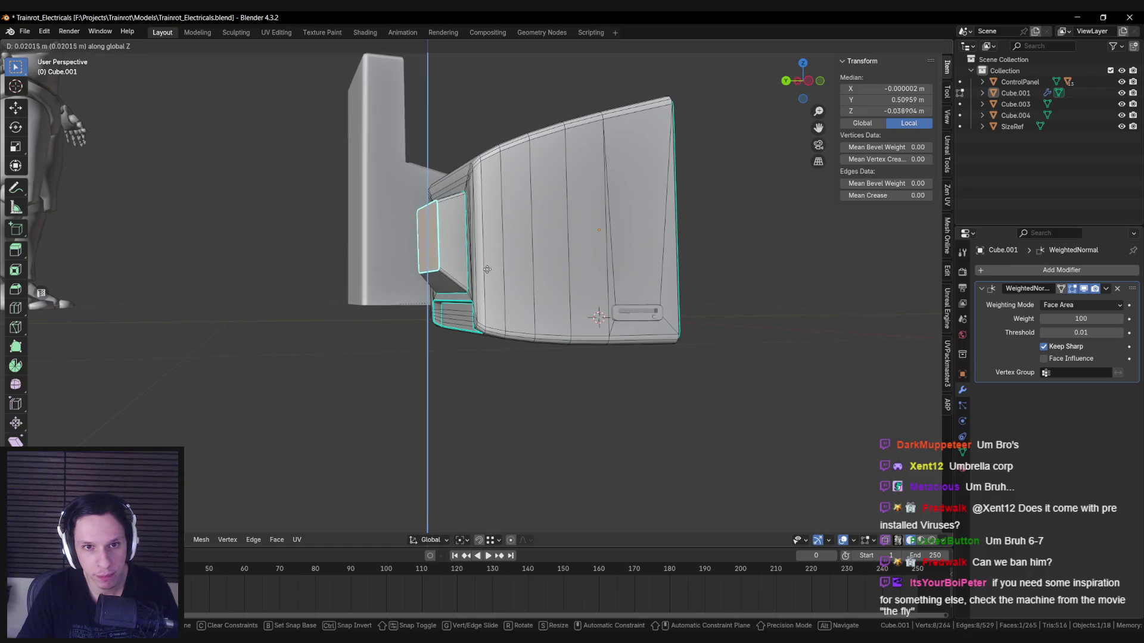
click(488, 283)
key(Tab)
scroll(489, 283, down, 3)
mouse_move(488, 283)
middle_down()
mouse_move(470, 291)
mouse_move(529, 292)
mouse_move(442, 280)
mouse_move(441, 299)
mouse_move(544, 355)
mouse_move(609, 317)
mouse_move(732, 296)
mouse_move(561, 288)
mouse_move(564, 351)
mouse_move(518, 363)
middle_up()
key(Tab)
key(Tab)
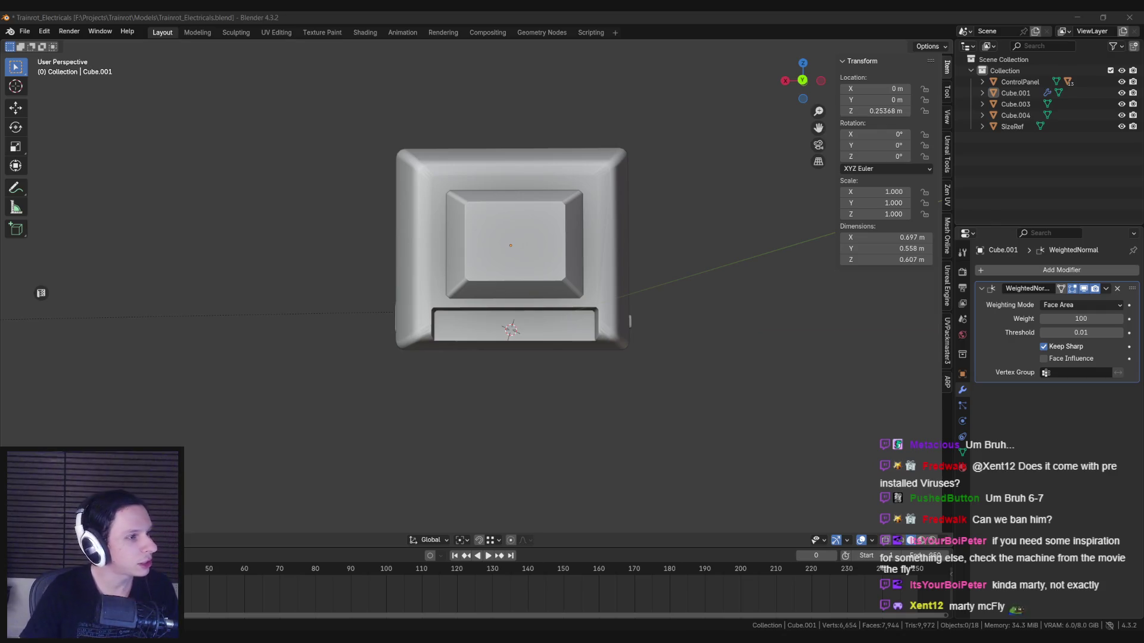
Step: Switch to the browser showing the gym fly machine reference photo
key(alt+Tab)
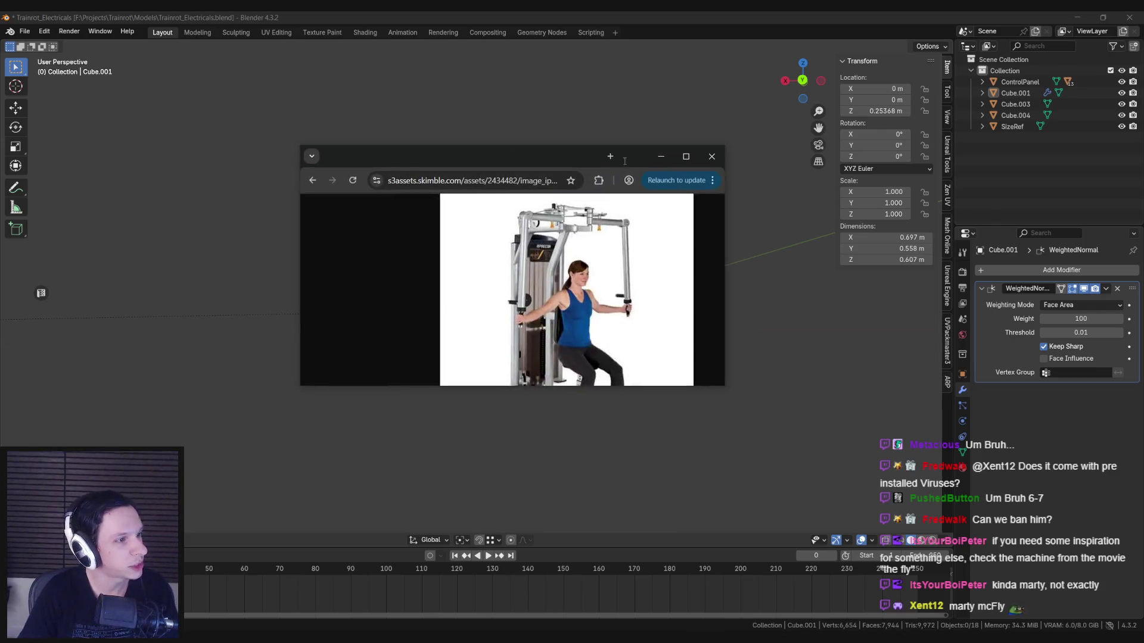
Step: Maximize Chrome and load the pasted image address in the current tab
double_click(613, 162)
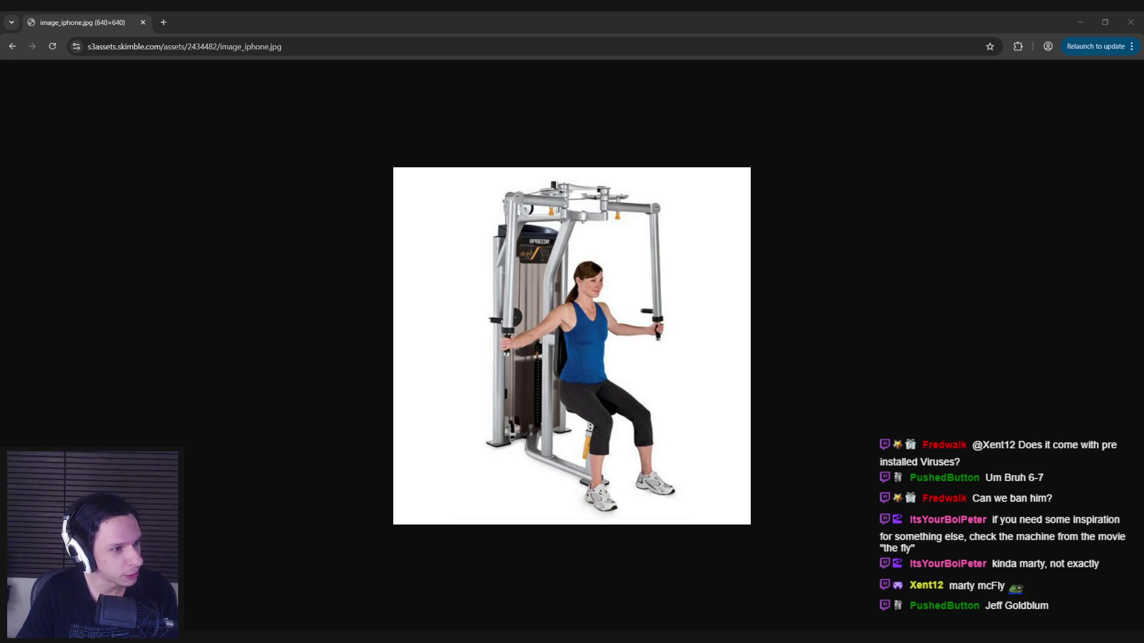
click(256, 50)
text(https://i.pinimg.com/736x/14/f3/68/14f368338c8b6da7dfea637a64fea0c4.jpg)
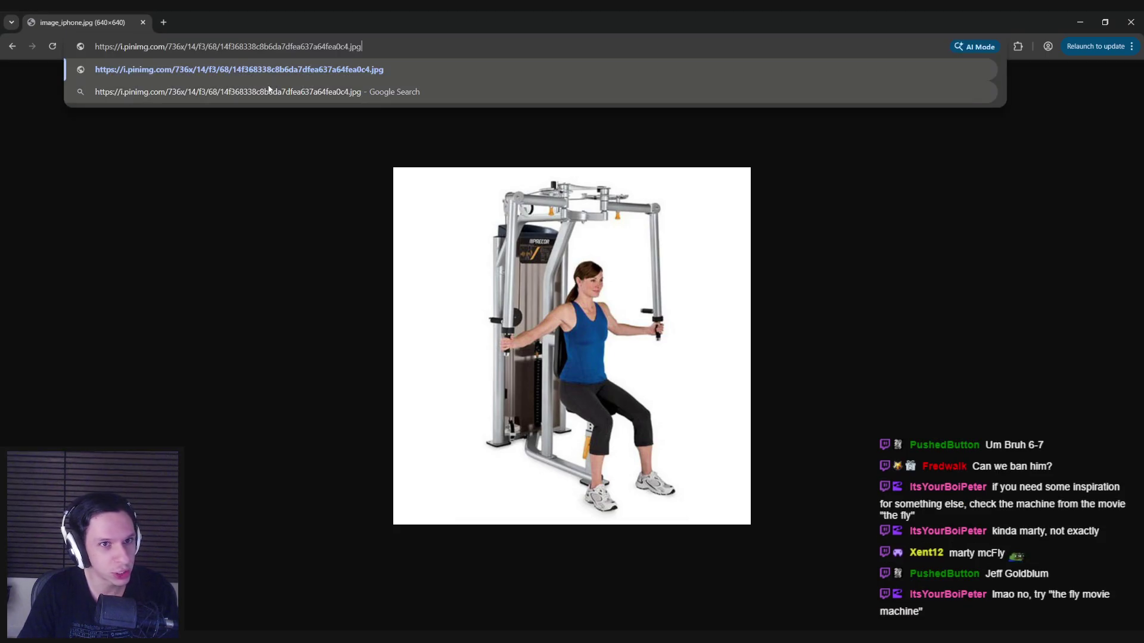
key(Return)
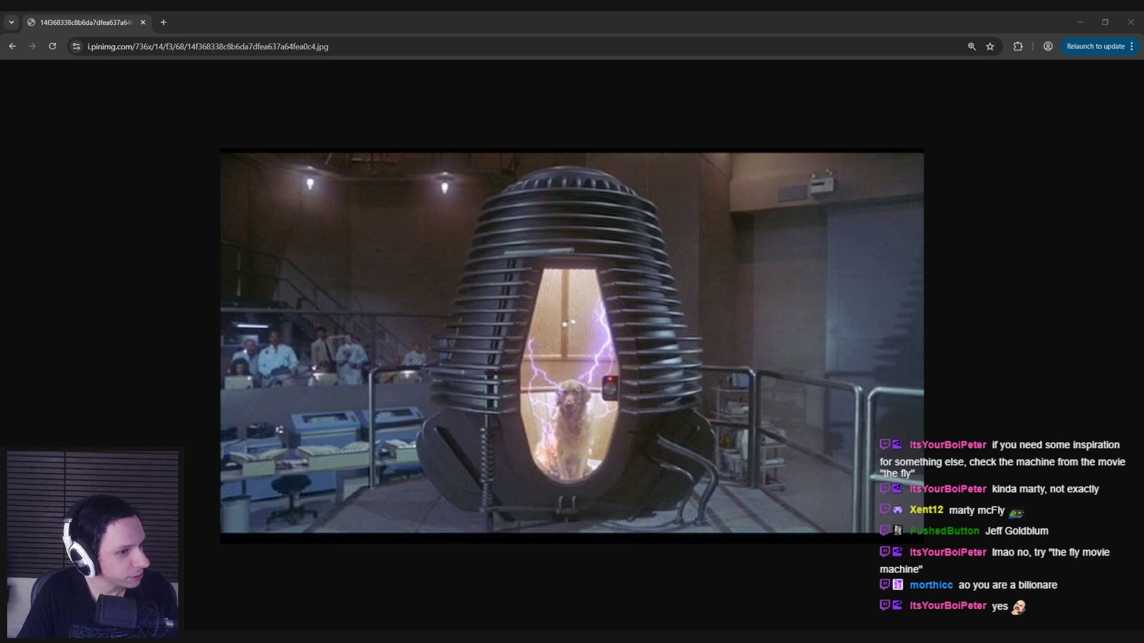
Step: Load the copied fly1.png image address in a new second tab
click(163, 22)
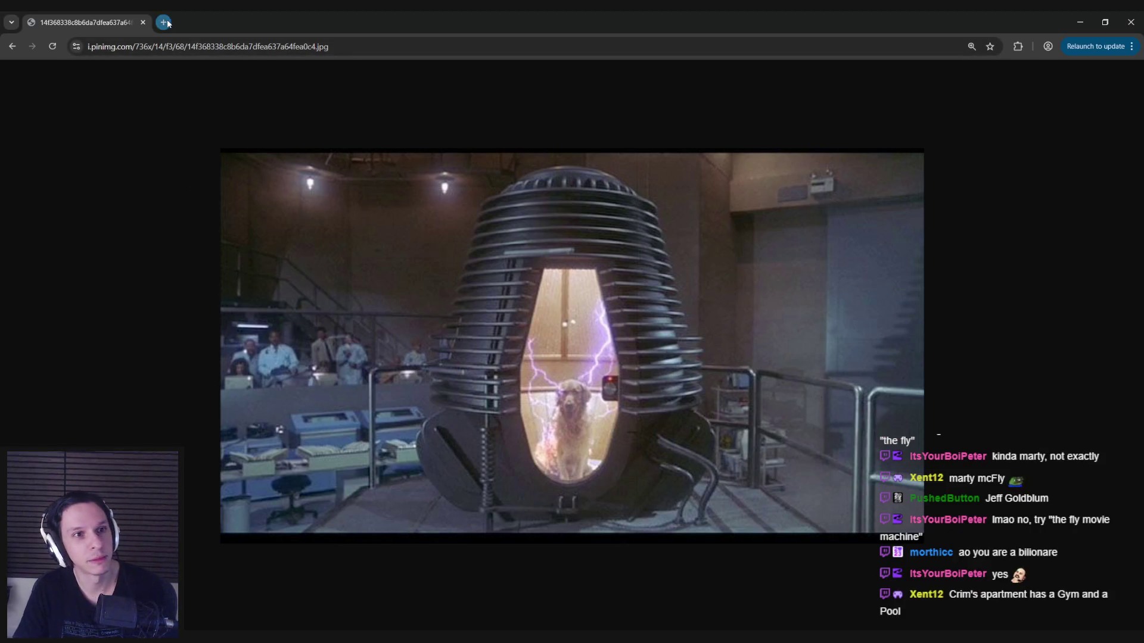
key(ctrl+v)
key(Return)
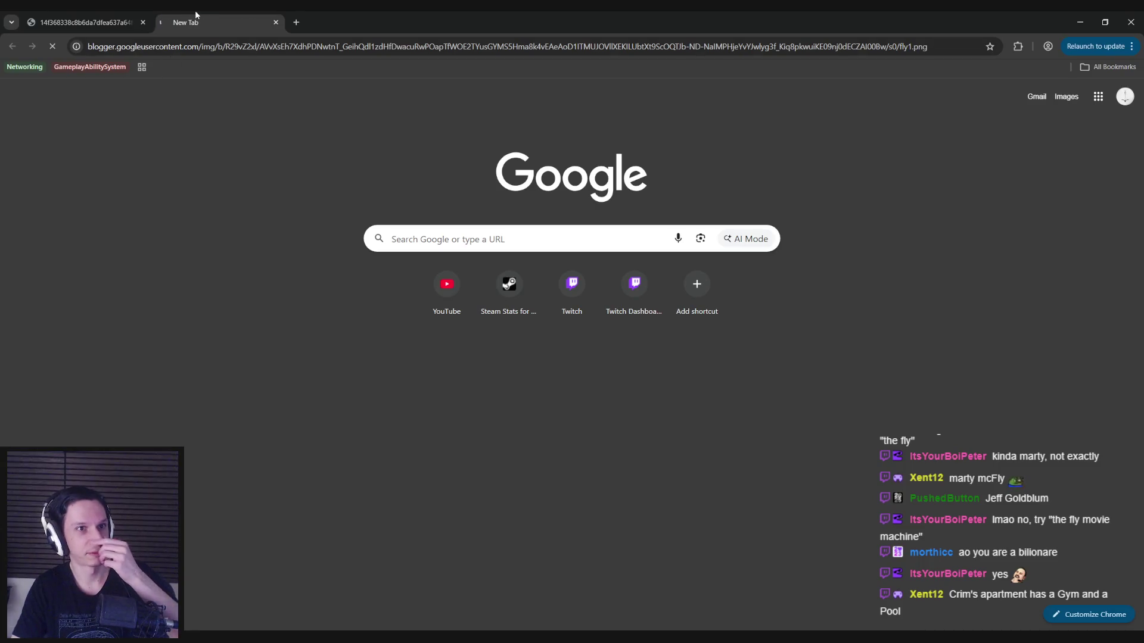
Step: Zoom the fly1.png page to 80% and load the Amazon robot-vacuum image in a third tab
key(ctrl+minus)
key(ctrl+minus)
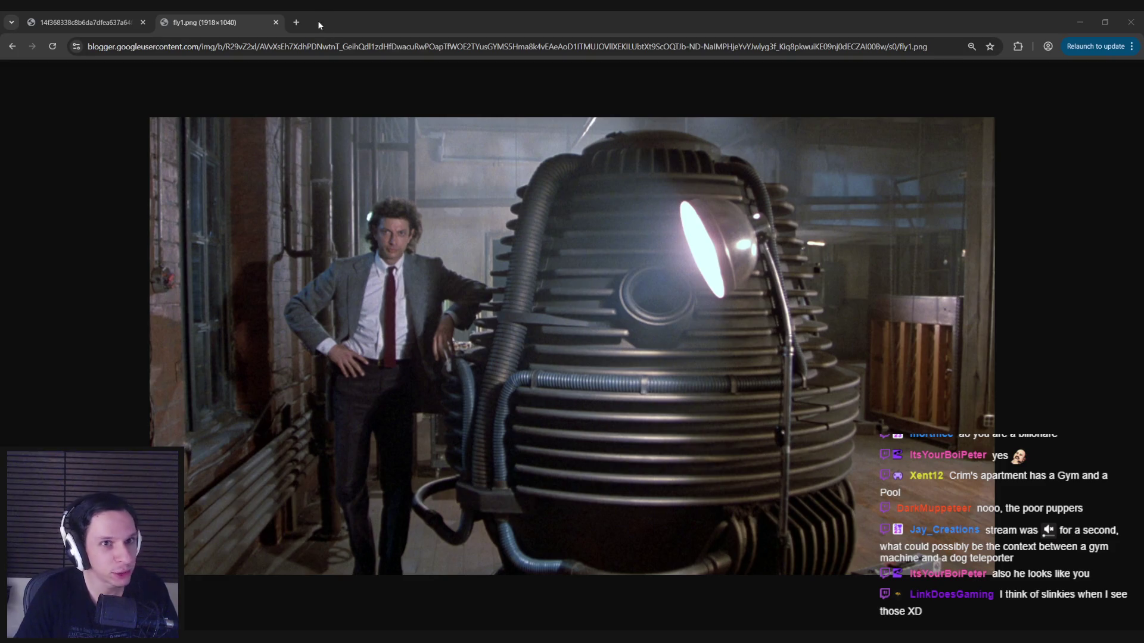
key(ctrl+t)
text(https://m.media-amazon.com/images/M/MV5BYjM0NWI4YzUtYjJmNS00NzhhLTg3YTMtNDkyZDljZDFhYjgwXkEyXkFqcGc@._V1_.jpg)
key(Return)
ctrl+scroll(583, 300, up, 4)
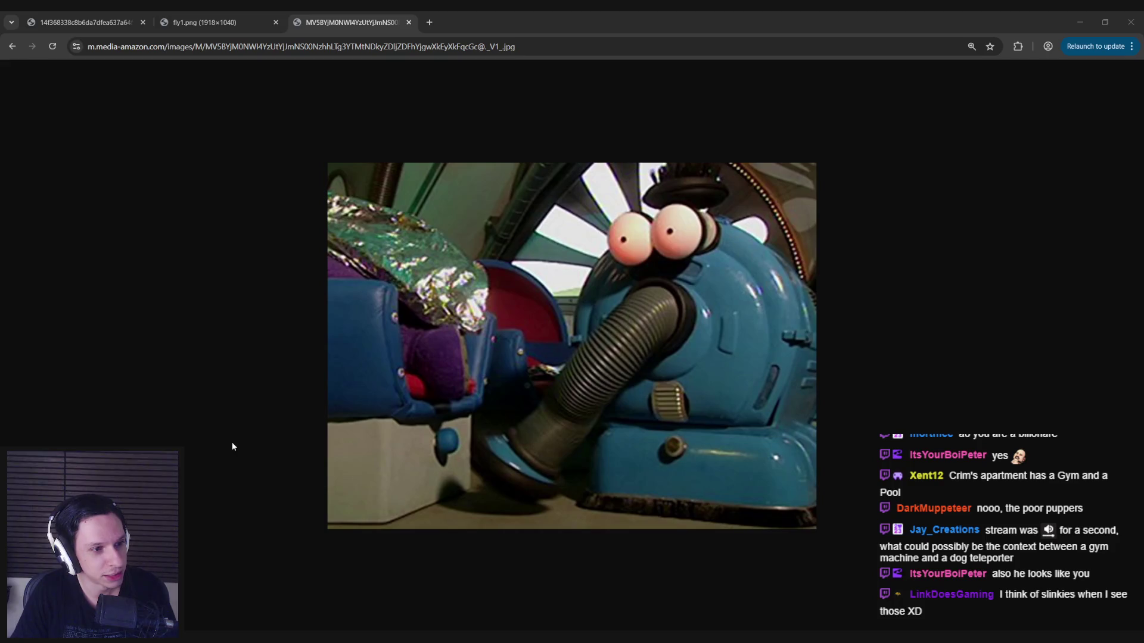
Step: Close the robot-vacuum and fly1.png tabs, keeping only the original fly-machine tab
click(210, 16)
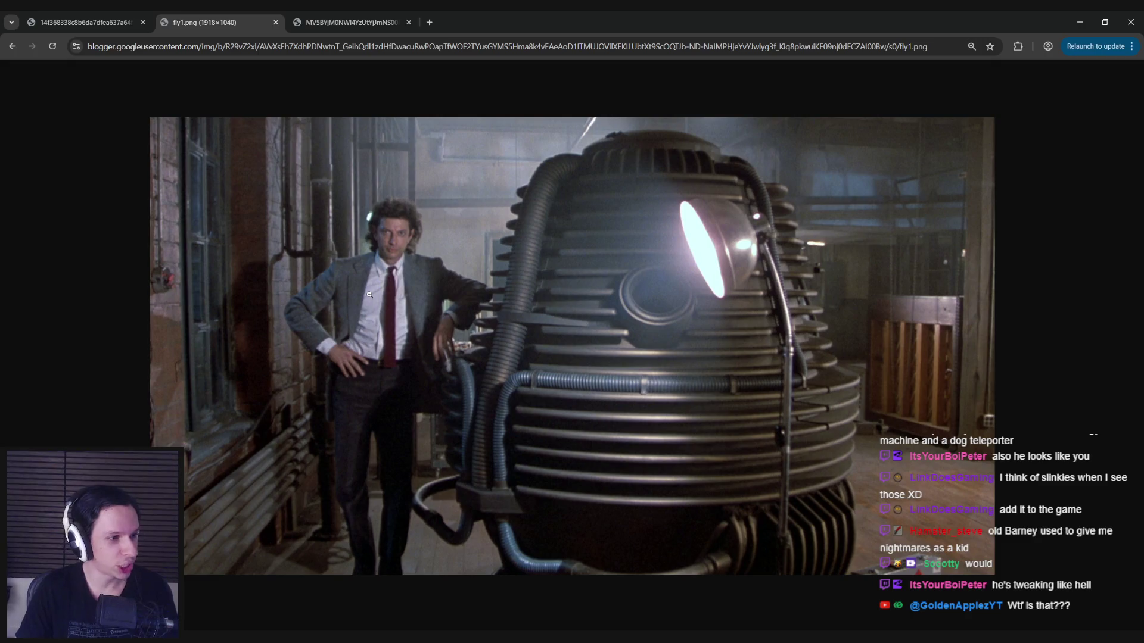
mouse_move(349, 17)
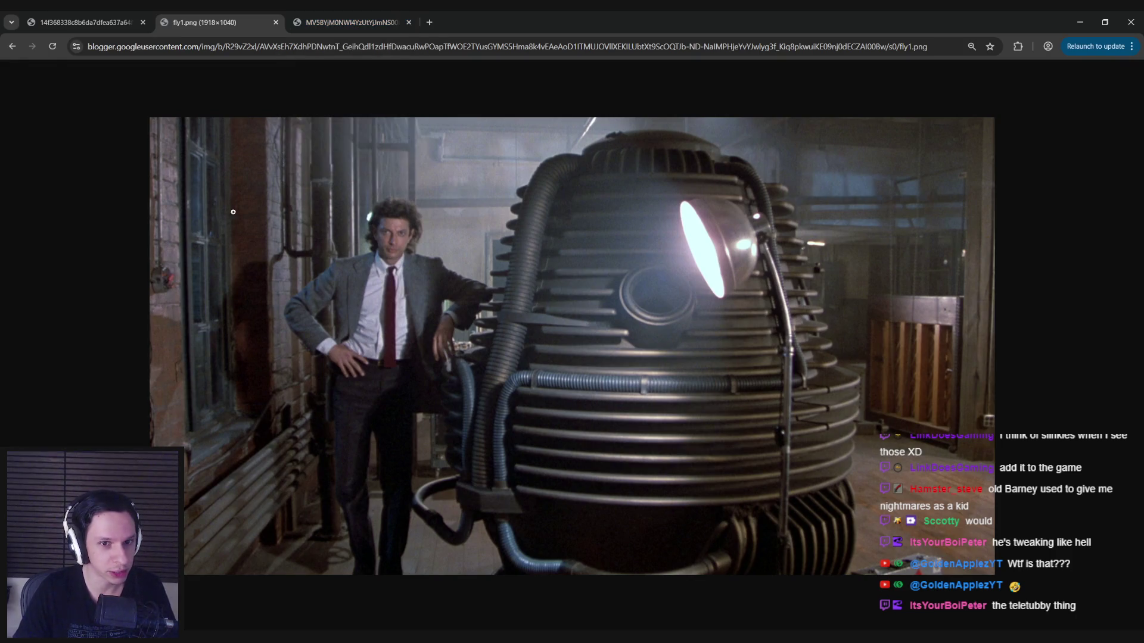
click(355, 17)
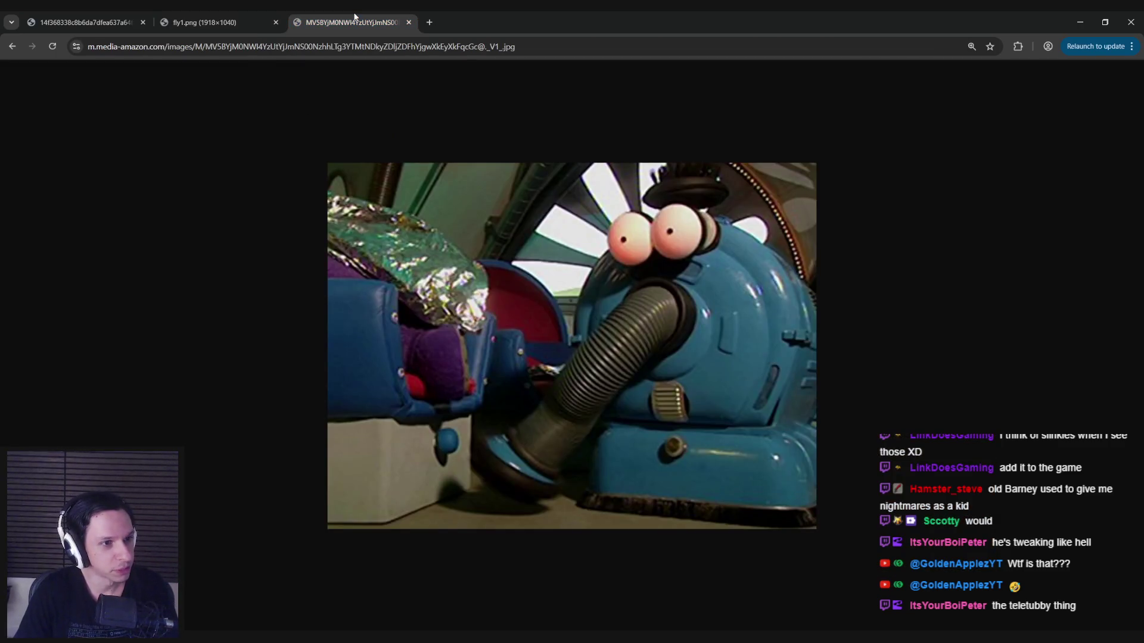
middle_click(355, 16)
middle_click(195, 10)
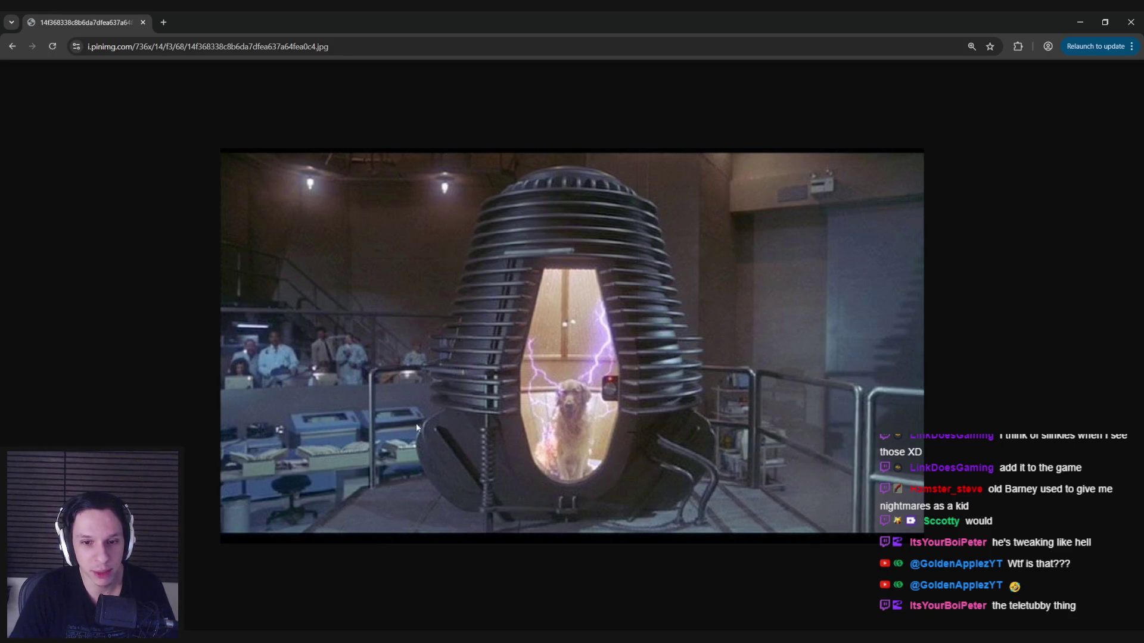
Step: Back in Blender, save Trainrot_Electricals.blend and select the monitor housing Cube.001
key(alt+Tab)
mouse_move(370, 328)
middle_down()
mouse_move(348, 349)
mouse_move(611, 328)
mouse_move(512, 286)
mouse_move(635, 275)
mouse_move(628, 266)
mouse_move(506, 226)
middle_up()
key(ctrl+s)
click(524, 292)
Step: Split the inner screen face with two vertex-connect edges using J
key(Tab)
scroll(409, 180, up, 3)
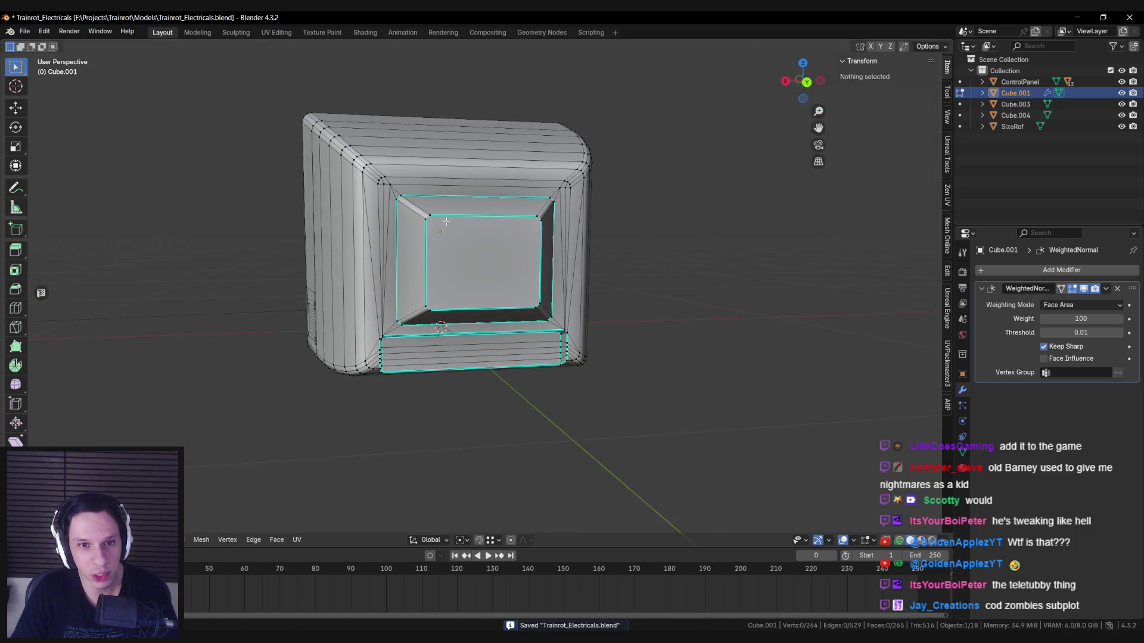
click(400, 163)
shift+click(399, 321)
key(j)
key(alt+a)
click(572, 315)
shift+click(575, 169)
key(j)
key(alt+a)
key(Tab)
Step: Inspect the housing and bezel from several angles, trying and cancelling a loop cut
scroll(548, 221, down, 3)
mouse_move(498, 243)
middle_down()
mouse_move(409, 273)
mouse_move(624, 289)
middle_up()
scroll(409, 272, down, 5)
key(Tab)
scroll(420, 310, up, 5)
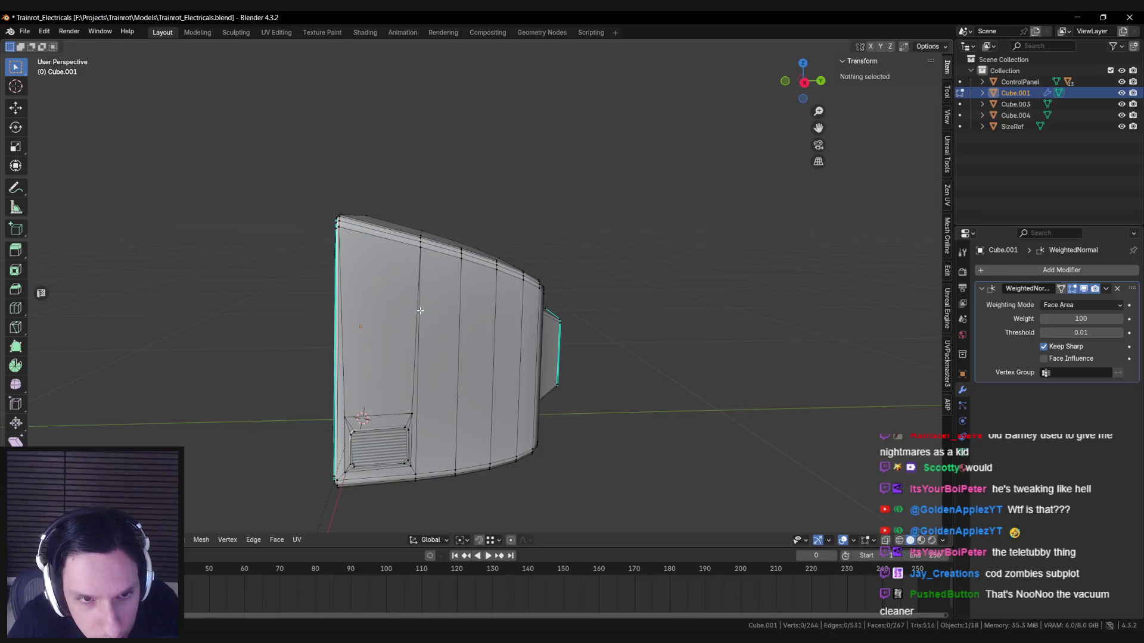
middle_drag(374, 284, 383, 285)
scroll(383, 285, up, 2)
scroll(361, 298, down, 3)
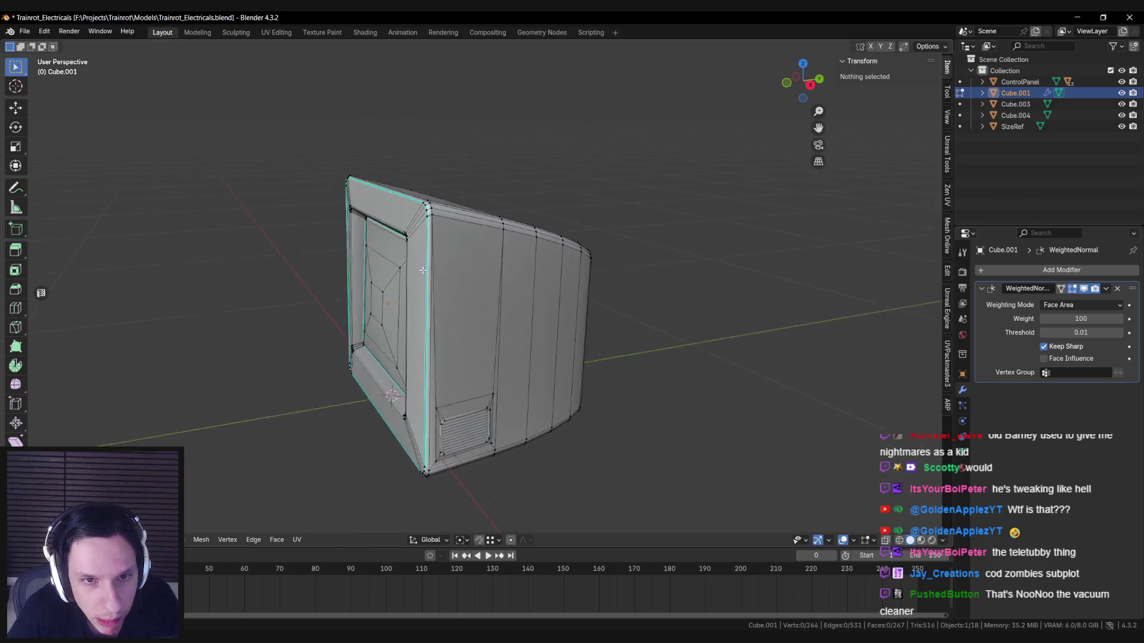
key(ctrl+r)
key(Escape)
mouse_move(432, 212)
middle_down()
mouse_move(499, 266)
mouse_move(512, 331)
mouse_move(548, 349)
middle_up()
Step: Compare the monitor's shading by toggling the WeightedNormal modifier off and on twice
key(Tab)
key(Tab)
key(Tab)
key(Tab)
scroll(606, 211, up, 4)
key(Tab)
mouse_move(629, 184)
middle_down()
mouse_move(662, 198)
mouse_move(654, 175)
middle_up()
scroll(556, 288, up, 6)
scroll(537, 311, down, 8)
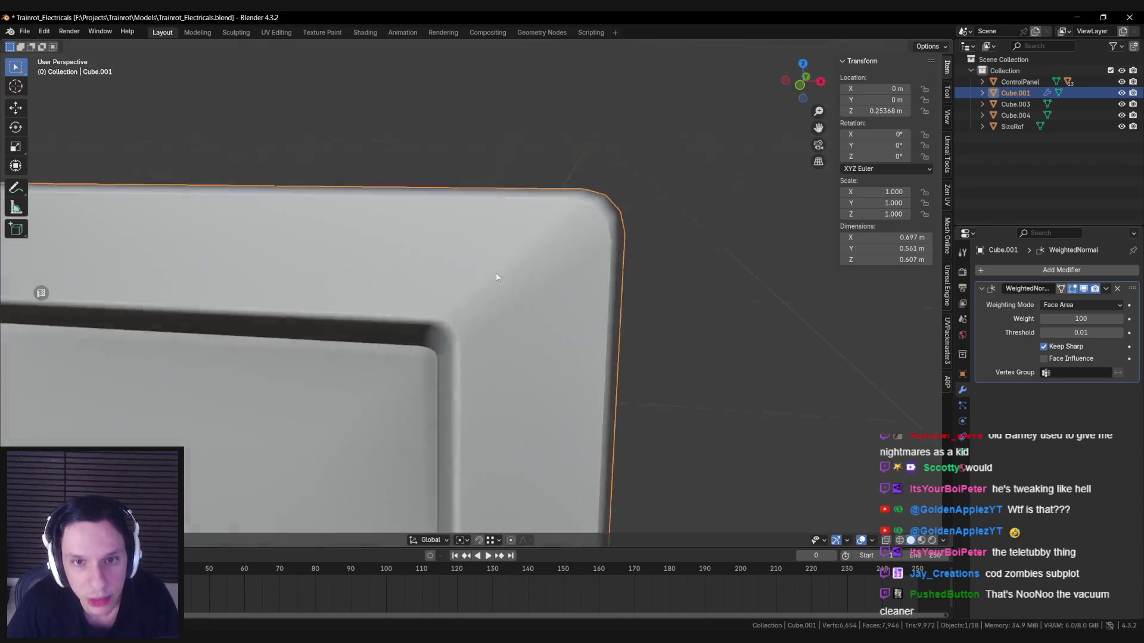
middle_drag(463, 310, 536, 309)
click(1084, 289)
click(1084, 289)
click(1084, 289)
click(1084, 289)
Step: Mark the bezel corner bevel edges as sharp and check the shading
key(Tab)
mouse_move(662, 277)
middle_down()
mouse_move(470, 360)
mouse_move(499, 297)
middle_up()
key(ctrl+e)
click(468, 364)
key(Tab)
scroll(467, 364, down, 5)
key(Tab)
scroll(499, 297, up, 5)
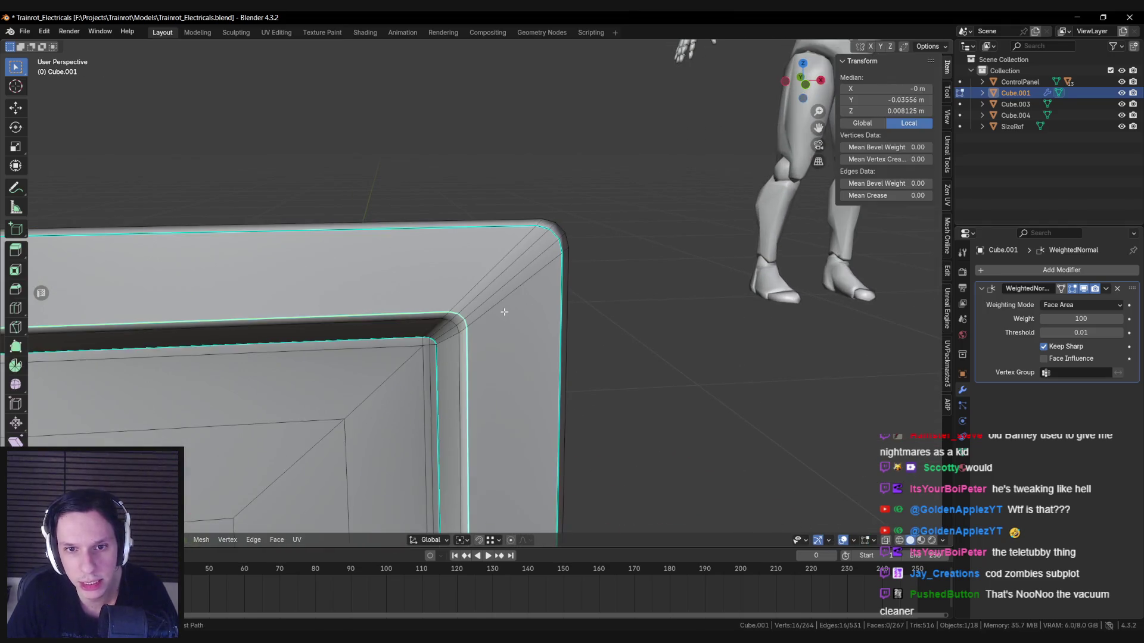
Step: Select the face loop around the bevel strip and apply a LoopTools operation to it
key(a)
scroll(533, 262, up, 2)
mouse_move(533, 263)
middle_down()
mouse_move(470, 266)
mouse_move(535, 274)
mouse_move(570, 311)
mouse_move(456, 360)
middle_up()
key(Tab)
key(Tab)
key(alt+a)
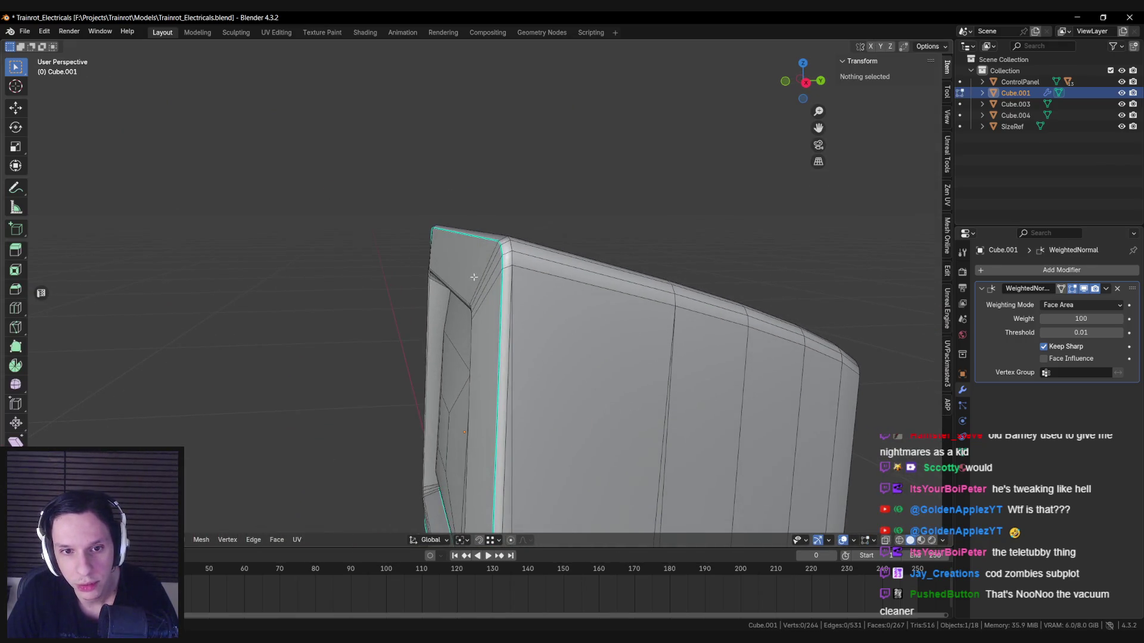
alt+click(455, 360)
right_click(471, 294)
mouse_move(474, 293)
click(535, 326)
Step: Review the whole TV, then select the inner edge loop of the screen frame
key(Tab)
mouse_move(535, 325)
middle_down()
mouse_move(586, 342)
mouse_move(510, 352)
mouse_move(507, 335)
mouse_move(736, 337)
mouse_move(587, 359)
mouse_move(562, 388)
mouse_move(532, 349)
mouse_move(593, 321)
mouse_move(612, 364)
mouse_move(504, 334)
mouse_move(506, 345)
mouse_move(509, 330)
mouse_move(627, 367)
middle_up()
scroll(605, 342, down, 5)
scroll(510, 327, up, 2)
key(Tab)
key(Tab)
key(Tab)
scroll(508, 330, up, 3)
scroll(627, 367, up, 3)
click(627, 367)
alt+click(507, 280)
Step: Push the inner frame loop back along the Y axis to a new depth
middle_drag(536, 298, 631, 287)
mouse_move(451, 323)
middle_down()
mouse_move(457, 311)
mouse_move(441, 331)
mouse_move(399, 324)
mouse_move(382, 364)
mouse_move(361, 351)
mouse_move(542, 368)
middle_up()
key(g)
key(y)
click(396, 314)
scroll(399, 324, down, 3)
scroll(382, 364, up, 5)
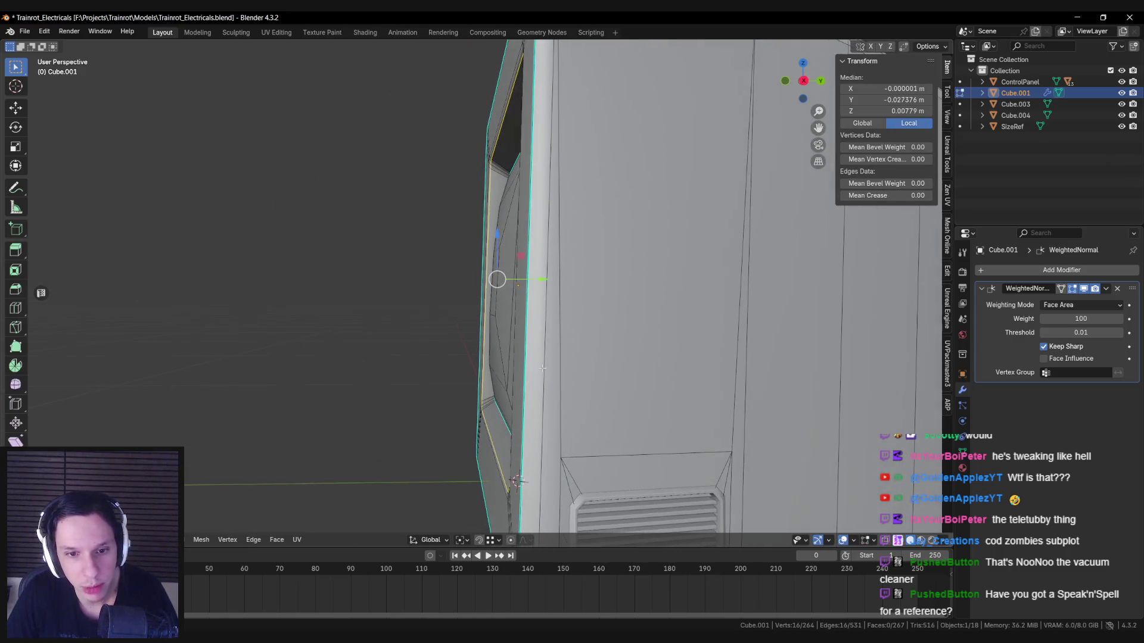
Step: Scale the inner frame loop along Y to flatten it into a stepped bezel
key(s)
key(y)
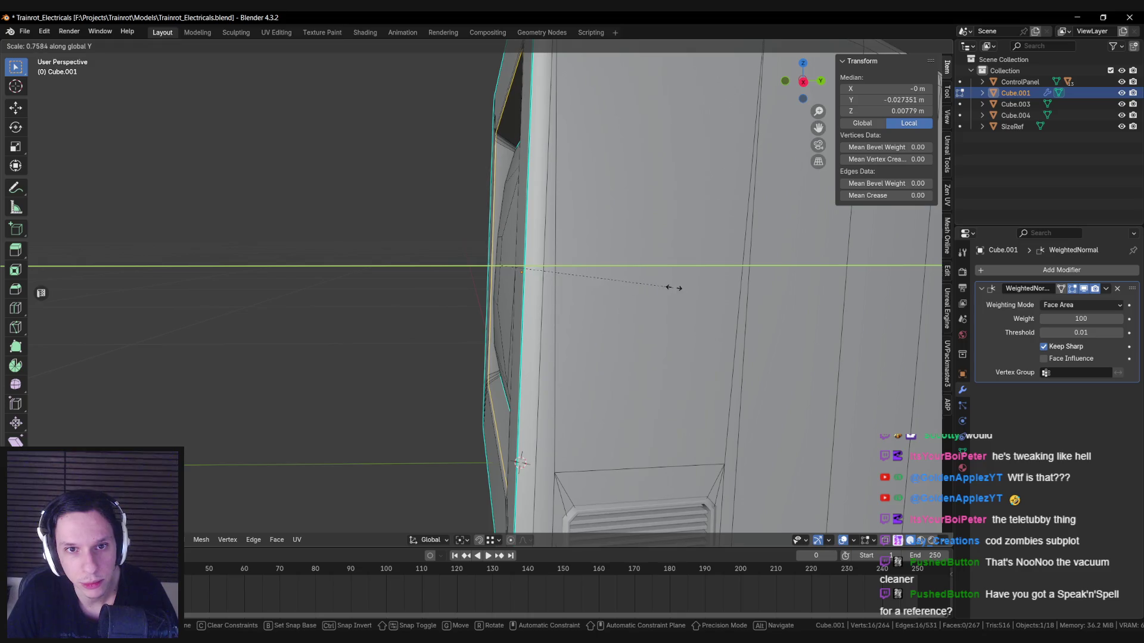
right_click(706, 303)
key(s)
key(y)
click(691, 298)
key(s)
key(y)
right_click(549, 266)
Step: Review the stepped bezel from the screen front, toggling in and out of Edit Mode
key(Tab)
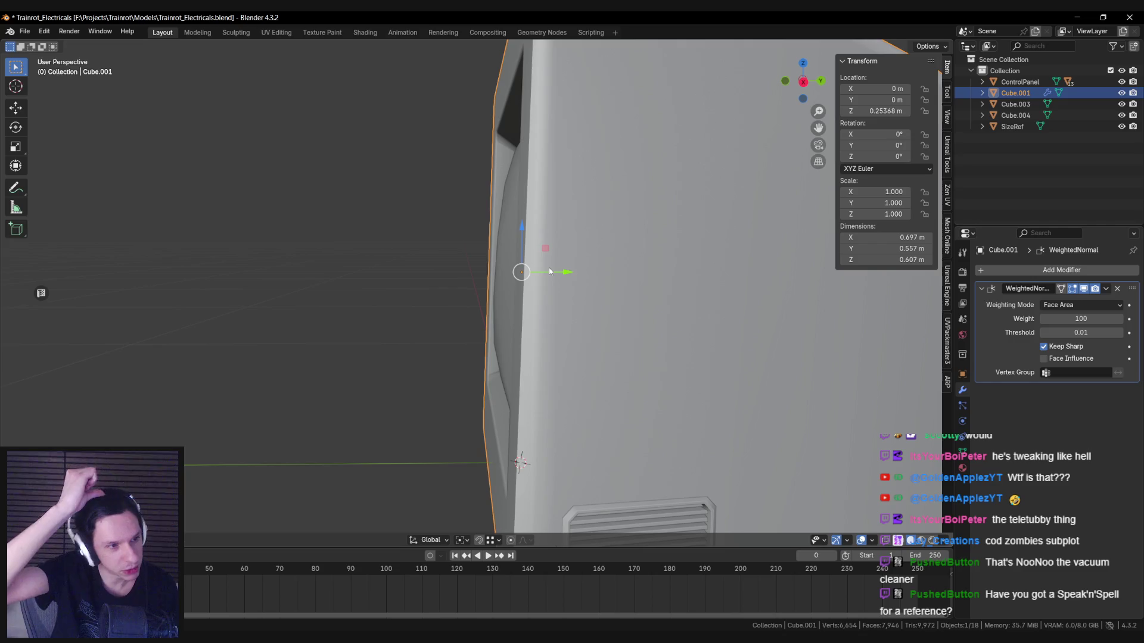
scroll(549, 271, down, 5)
middle_drag(549, 272, 546, 317)
scroll(546, 317, up, 5)
scroll(516, 331, down, 2)
key(Tab)
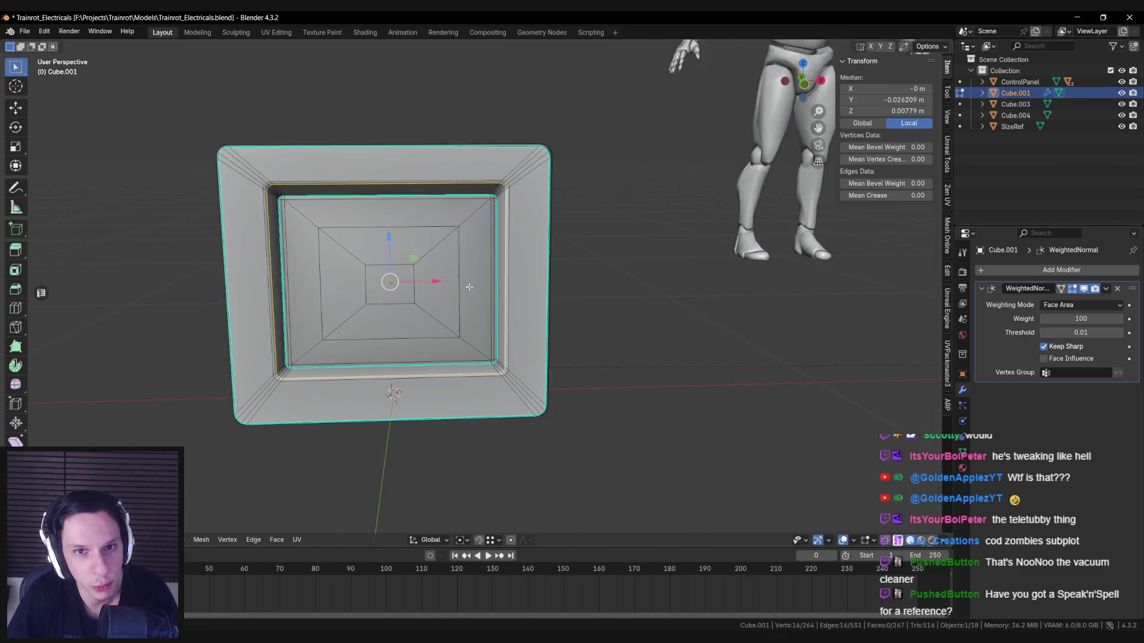
key(Tab)
scroll(444, 313, down, 4)
scroll(459, 289, up, 4)
scroll(459, 289, down, 4)
Step: Deselect the monitor, save the blend file, and view it beside the mannequin
click(537, 339)
key(ctrl+s)
scroll(537, 338, down, 2)
middle_drag(536, 338, 520, 369)
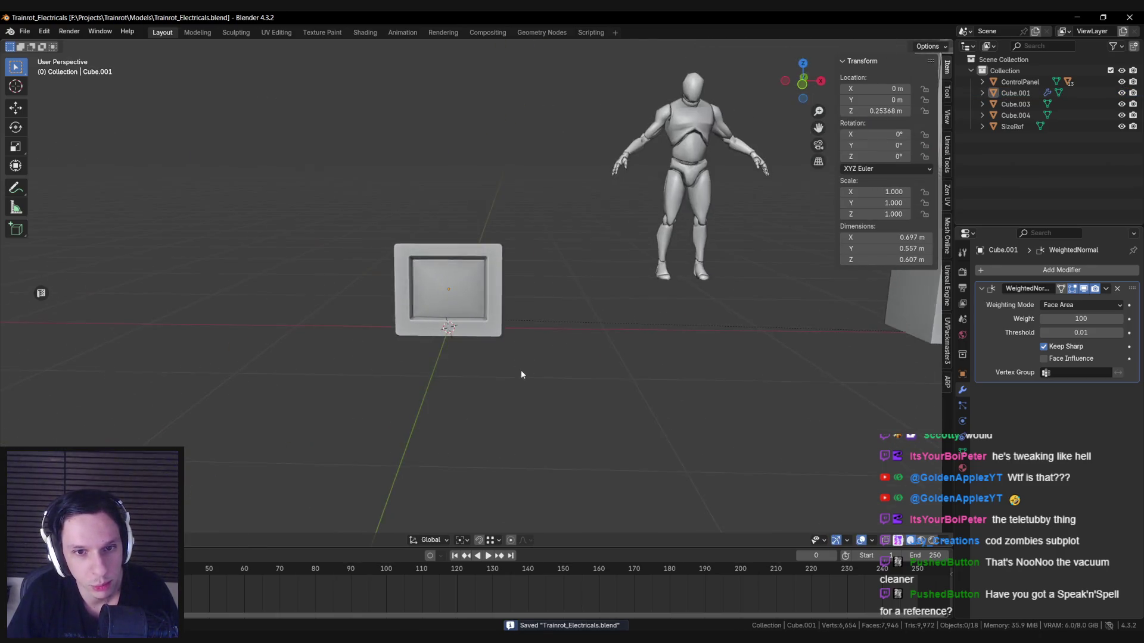
Step: Select the monitor housing and inspect its mesh in wireframe from an orbited view
scroll(528, 367, up, 2)
click(488, 348)
key(Tab)
scroll(396, 259, up, 3)
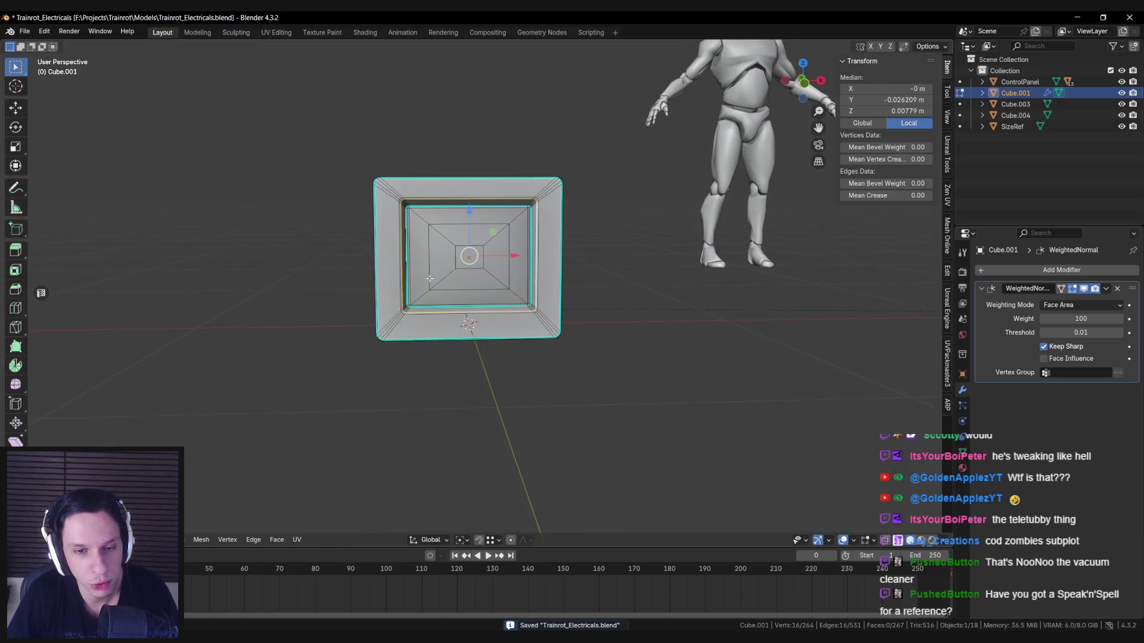
key(alt+a)
key(shift+z)
mouse_move(344, 145)
middle_down()
mouse_move(390, 177)
mouse_move(385, 188)
middle_up()
key(shift+z)
scroll(396, 183, down, 3)
key(Tab)
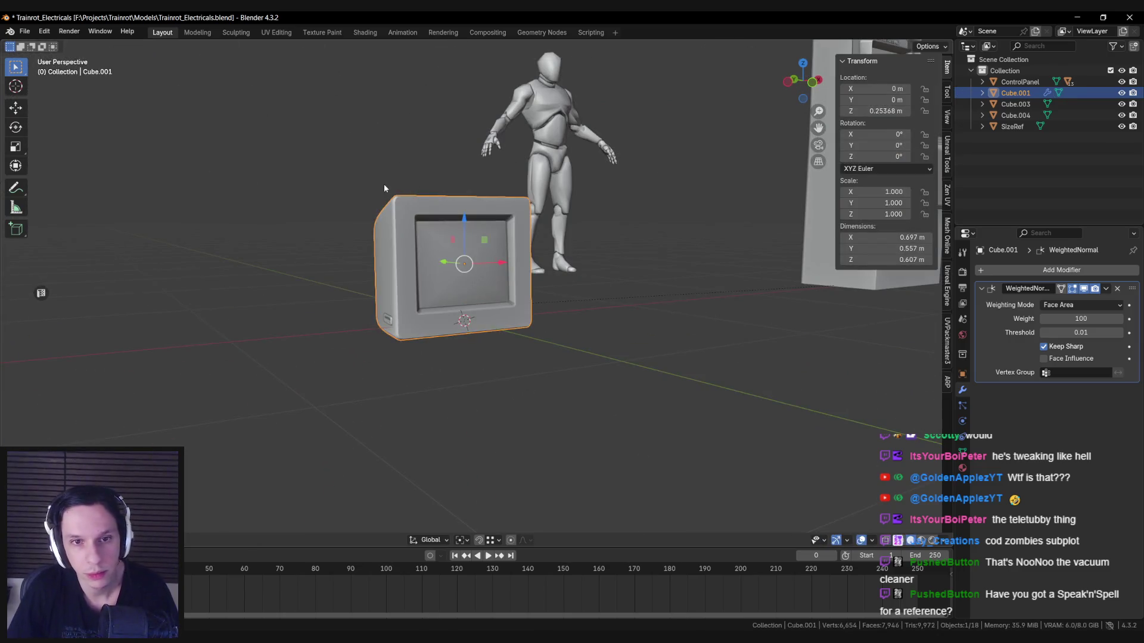
Step: From the front orthographic view, box-select the recessed screen faces with X-ray on
key(KP_1)
key(Tab)
key(shift+z)
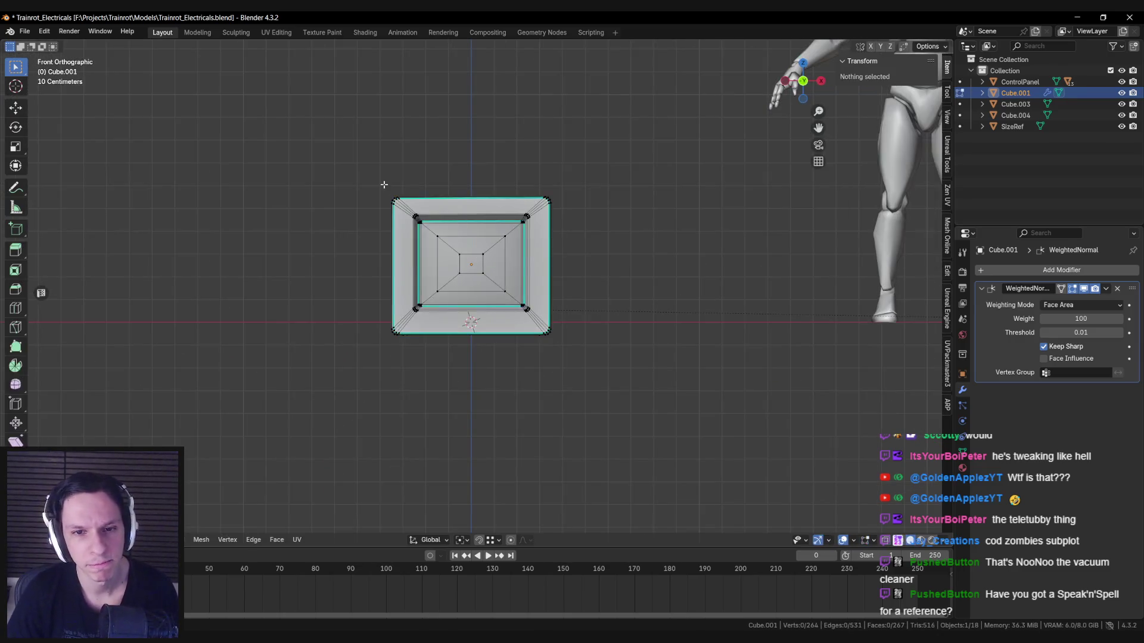
key(Home)
mouse_move(307, 93)
mouse_down()
mouse_move(585, 352)
mouse_move(623, 356)
mouse_up()
key(shift+z)
middle_drag(623, 356, 495, 335)
key(alt+z)
drag(544, 145, 786, 403)
key(KP_Decimal)
key(alt+z)
key(Tab)
Step: Move the screen faces vertically along Z, then check the housing from a three-quarter view
mouse_move(612, 281)
middle_down()
mouse_move(520, 216)
mouse_move(578, 213)
mouse_move(476, 206)
middle_up()
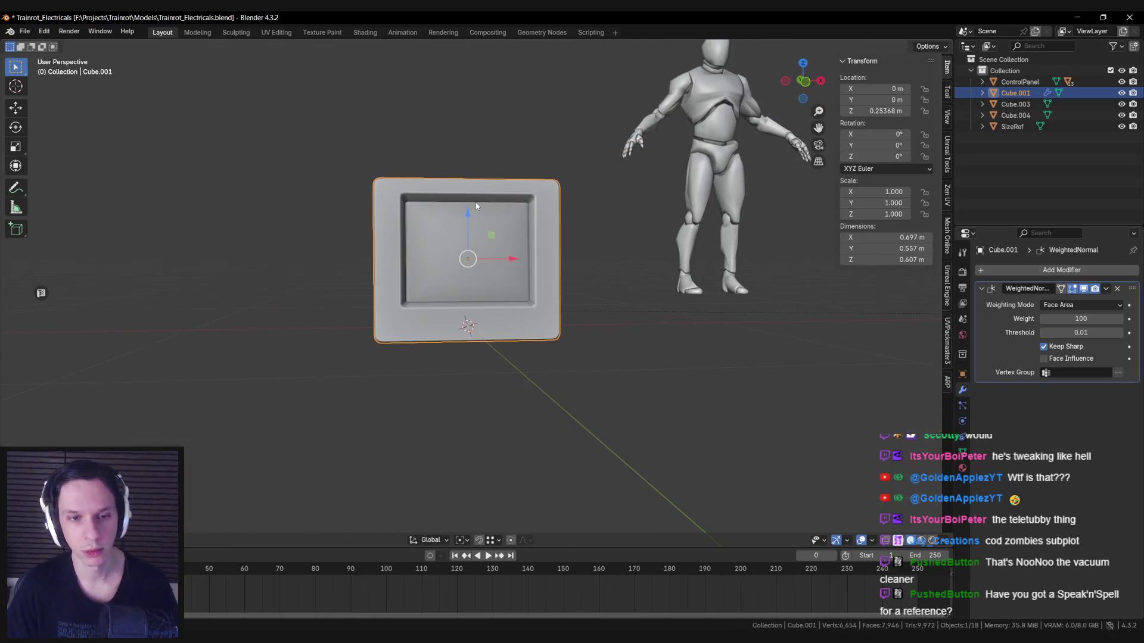
key(Tab)
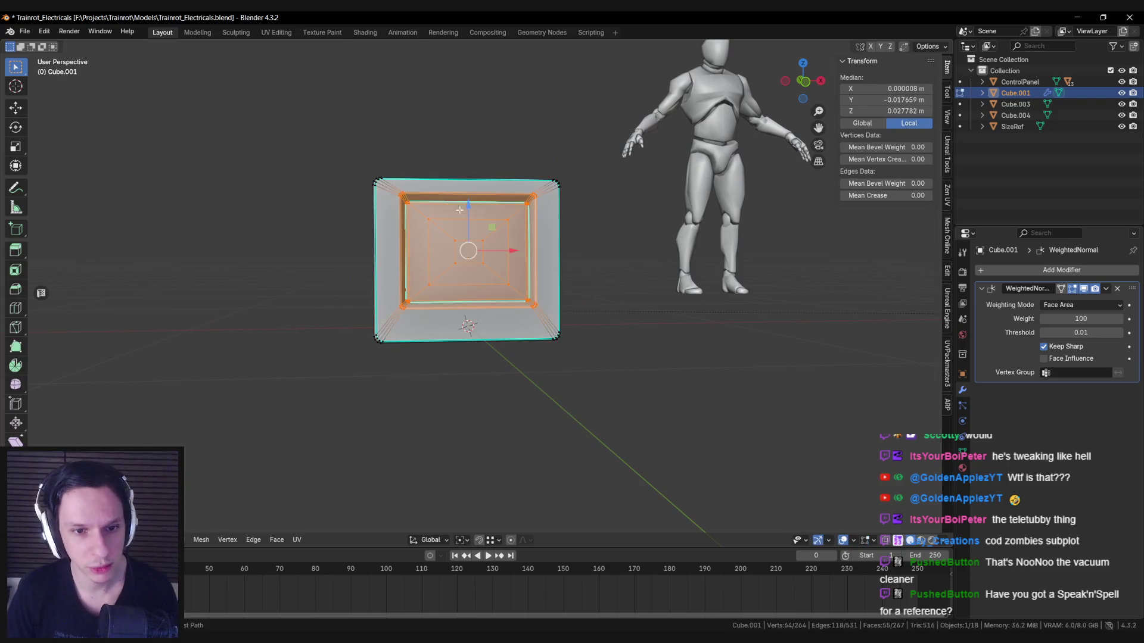
key(g)
key(z)
key(Escape)
key(Tab)
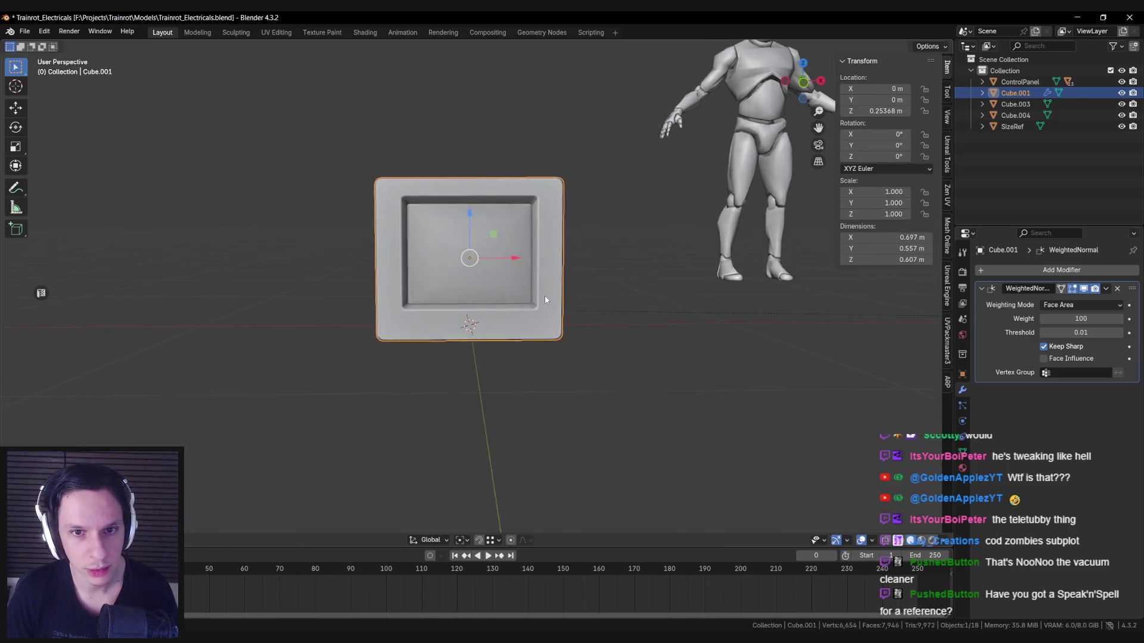
scroll(545, 295, down, 3)
key(KP_Decimal)
key(alt+a)
middle_drag(545, 295, 467, 300)
key(alt+Tab)
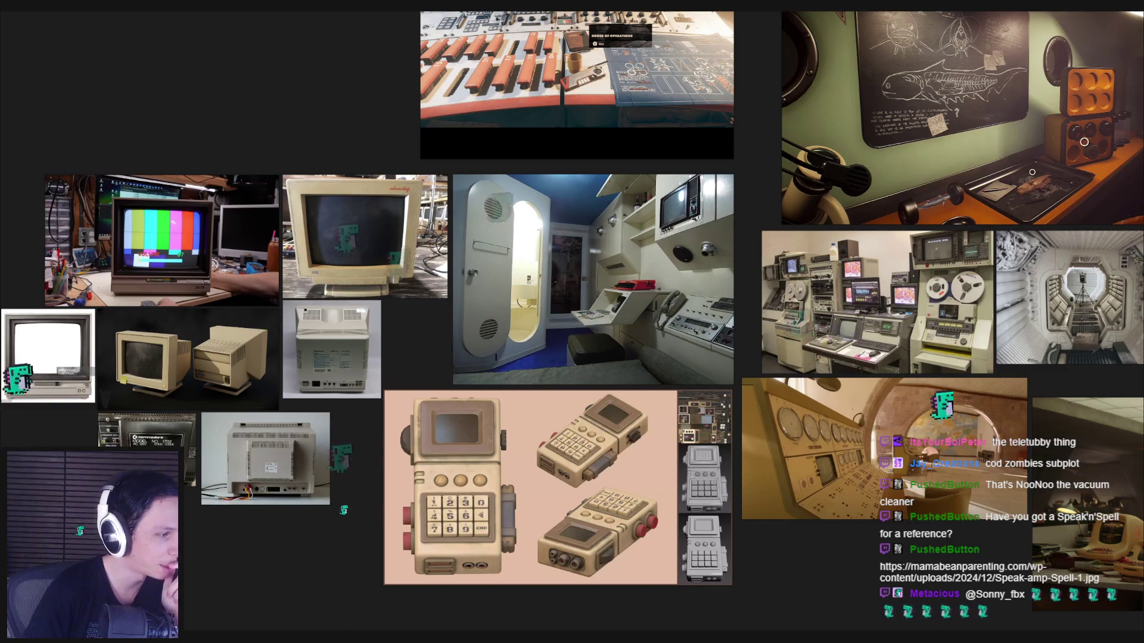
Step: Paste the Speak & Spell picture onto the board and place it left, near the monitor photos
scroll(183, 368, down, 5)
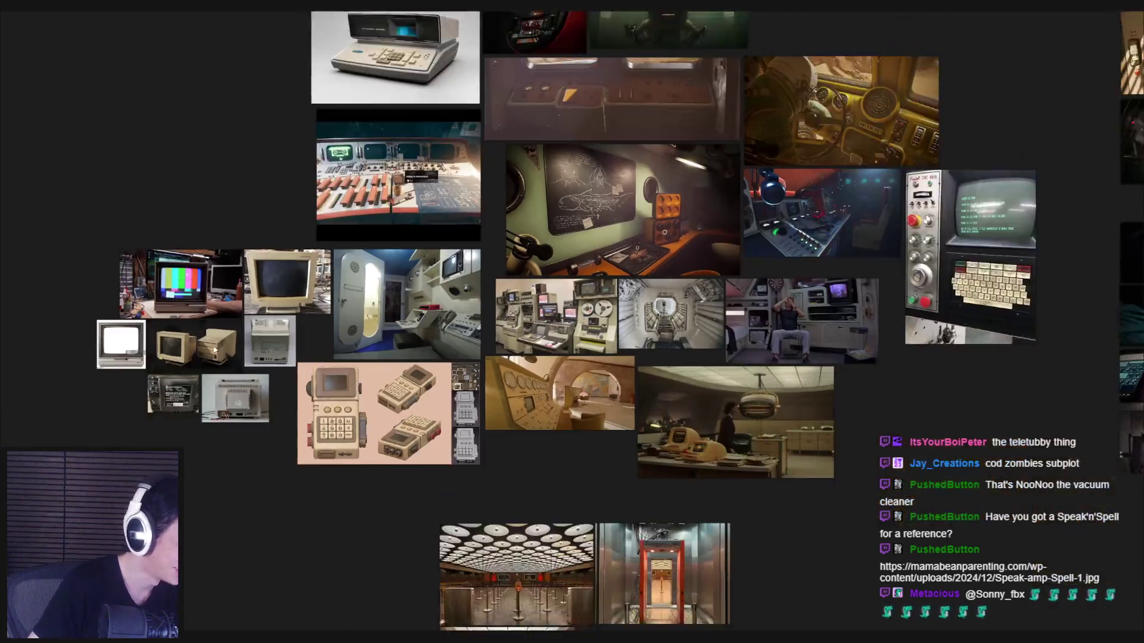
key(ctrl+v)
scroll(356, 439, up, 2)
scroll(356, 439, up, 3)
ctrl+scroll(356, 439, down, 4)
middle_drag(287, 409, 464, 378)
drag(463, 382, 387, 386)
ctrl+scroll(379, 383, down, 3)
click(448, 438)
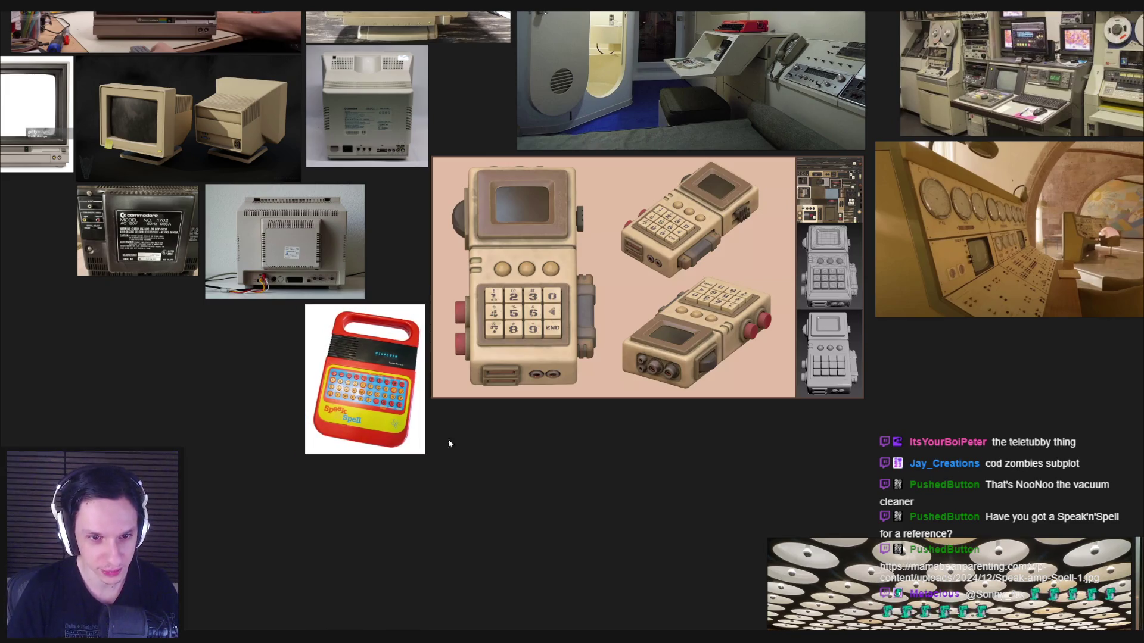
scroll(371, 360, up, 5)
scroll(370, 359, down, 2)
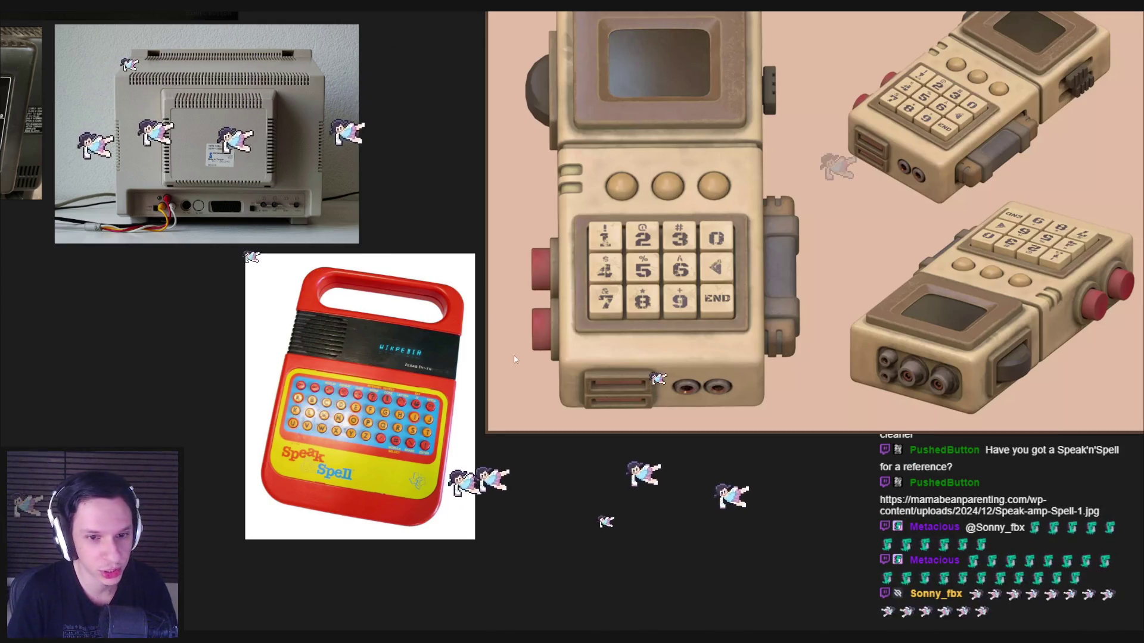
scroll(566, 349, down, 10)
scroll(520, 333, up, 5)
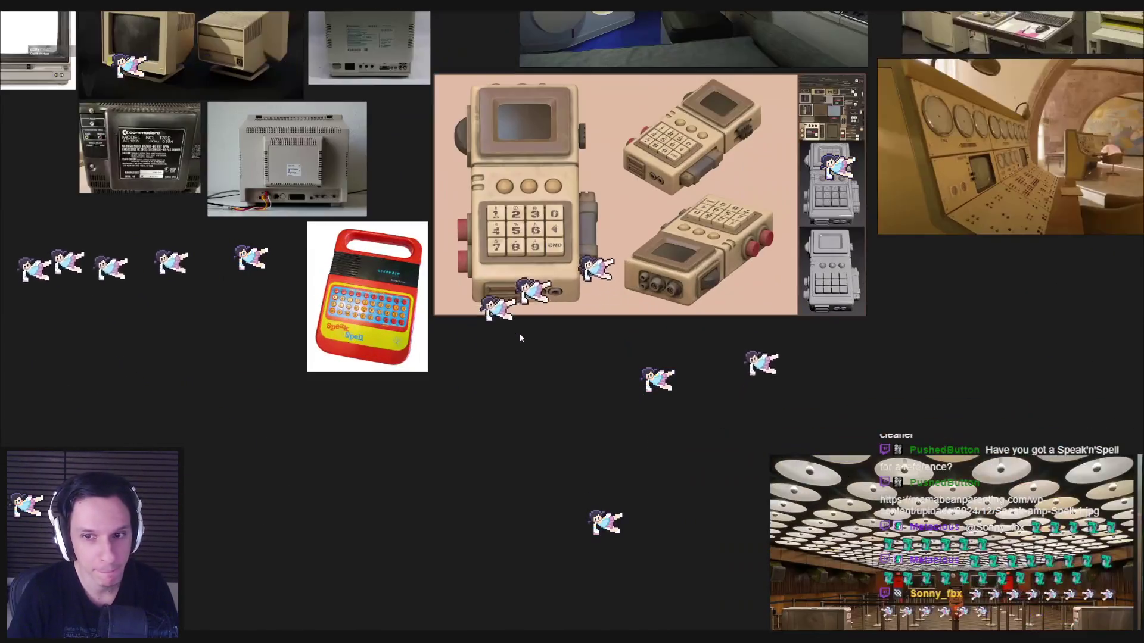
scroll(301, 245, up, 10)
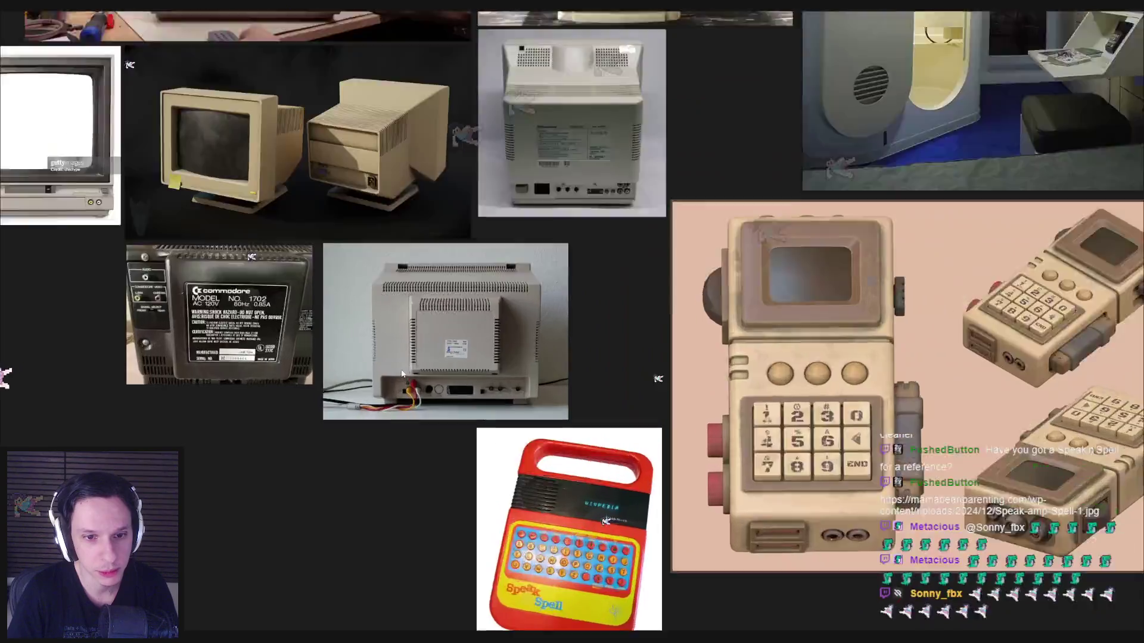
scroll(395, 383, down, 6)
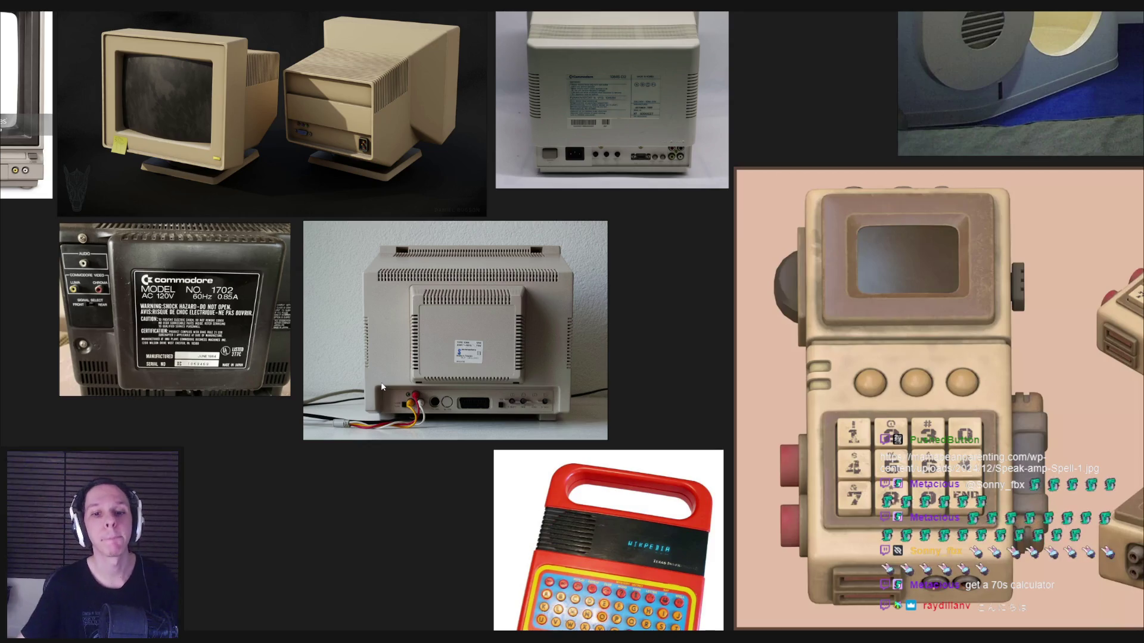
scroll(465, 454, up, 3)
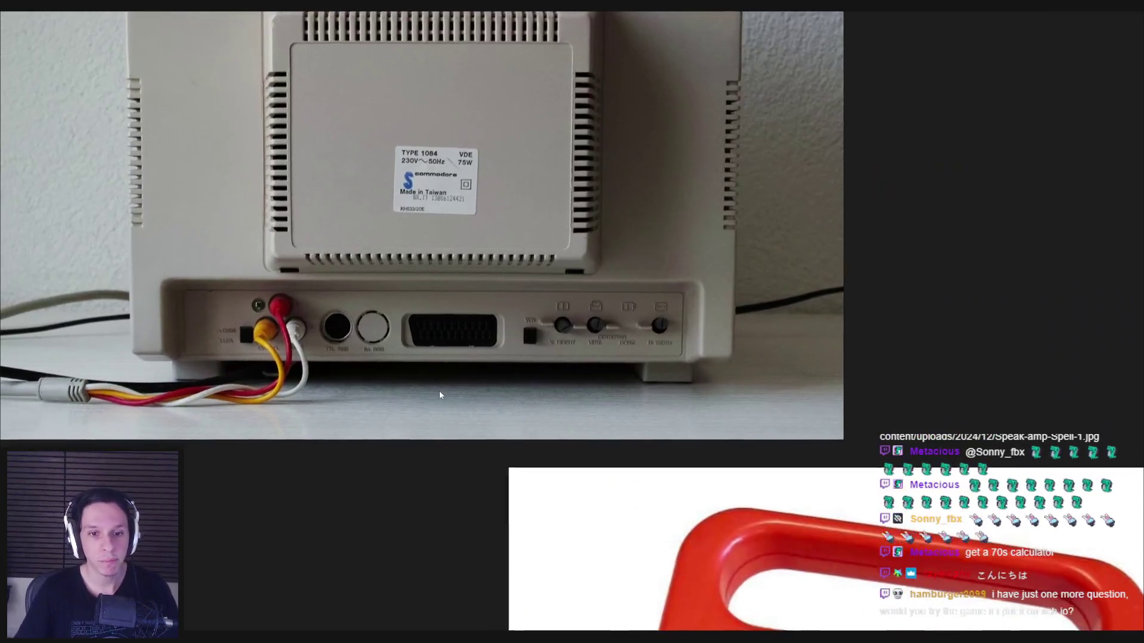
scroll(438, 393, down, 3)
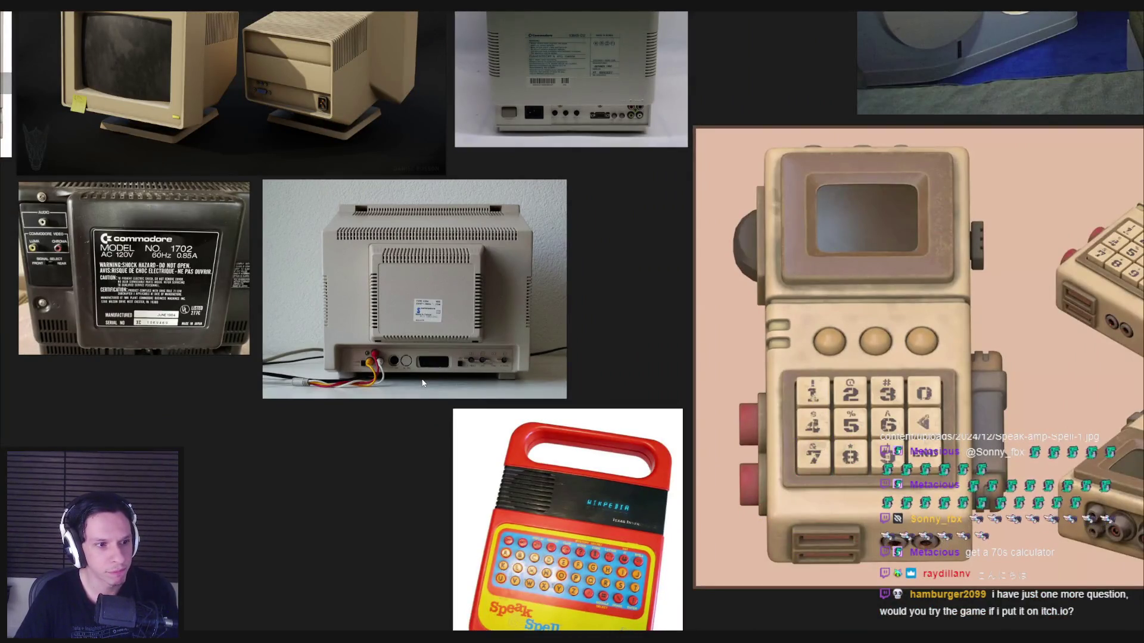
middle_drag(422, 383, 450, 392)
scroll(567, 277, up, 3)
scroll(444, 397, down, 3)
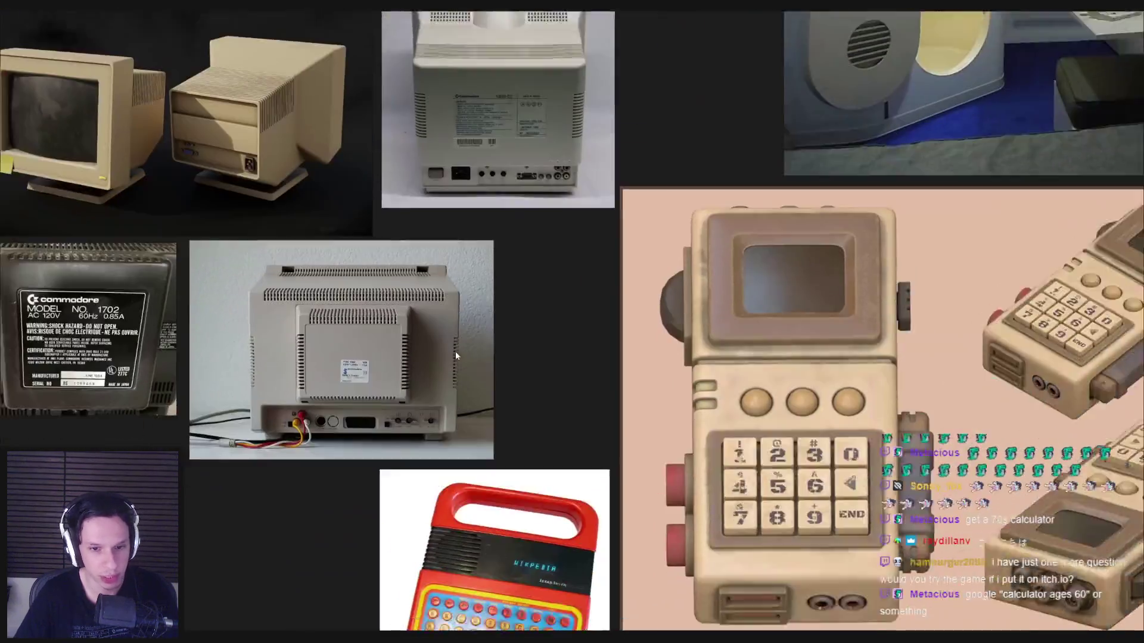
scroll(455, 352, up, 5)
scroll(575, 370, down, 2)
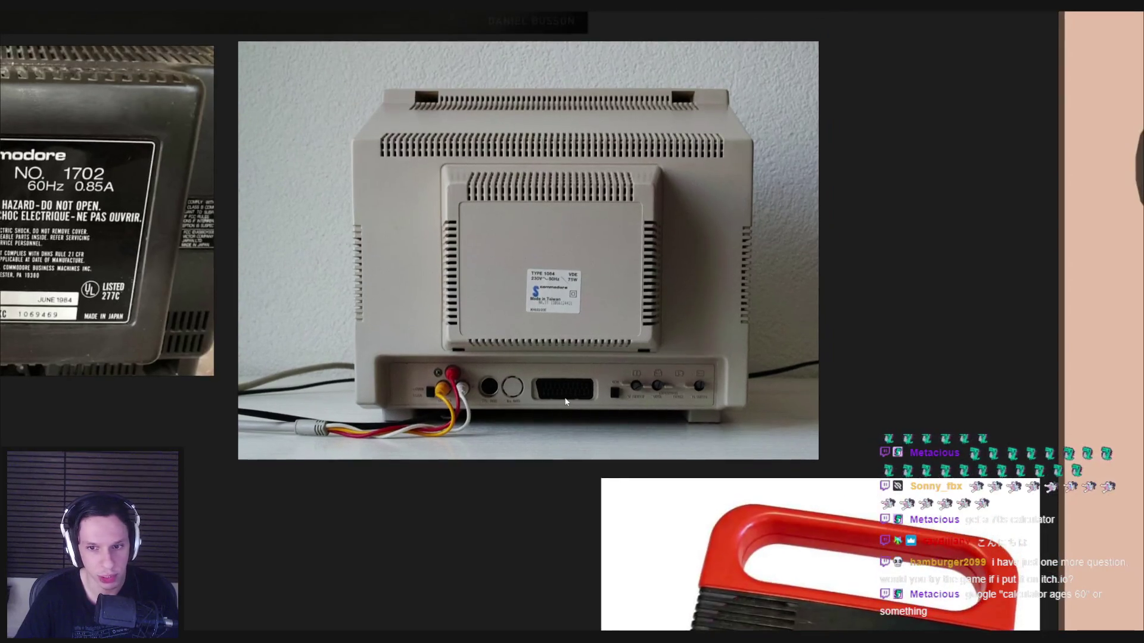
scroll(566, 401, up, 1)
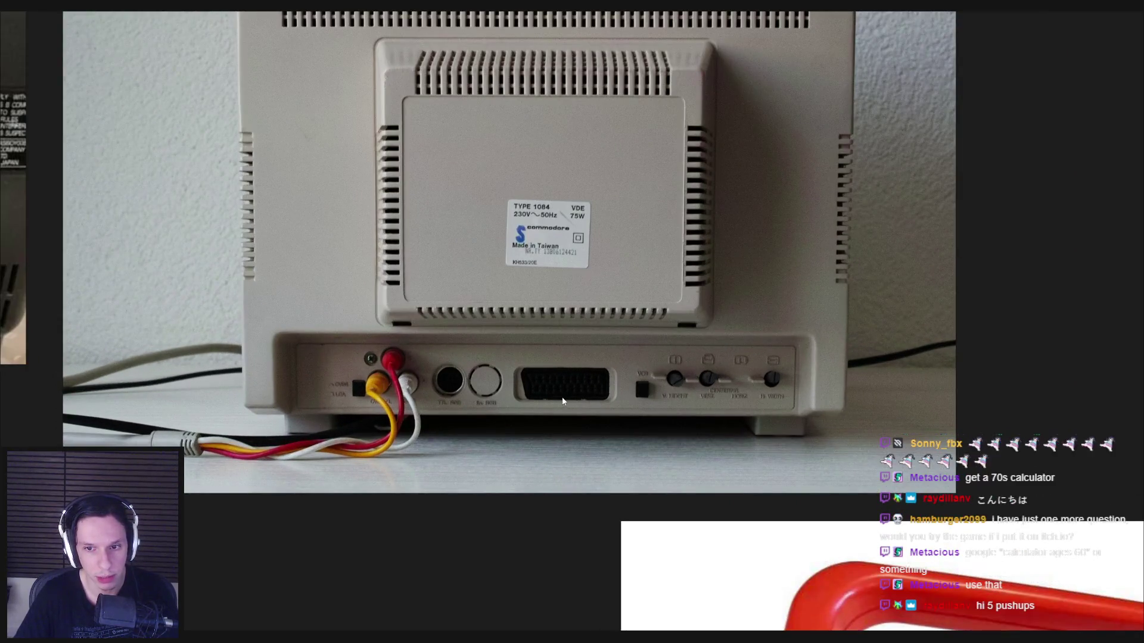
scroll(562, 401, down, 2)
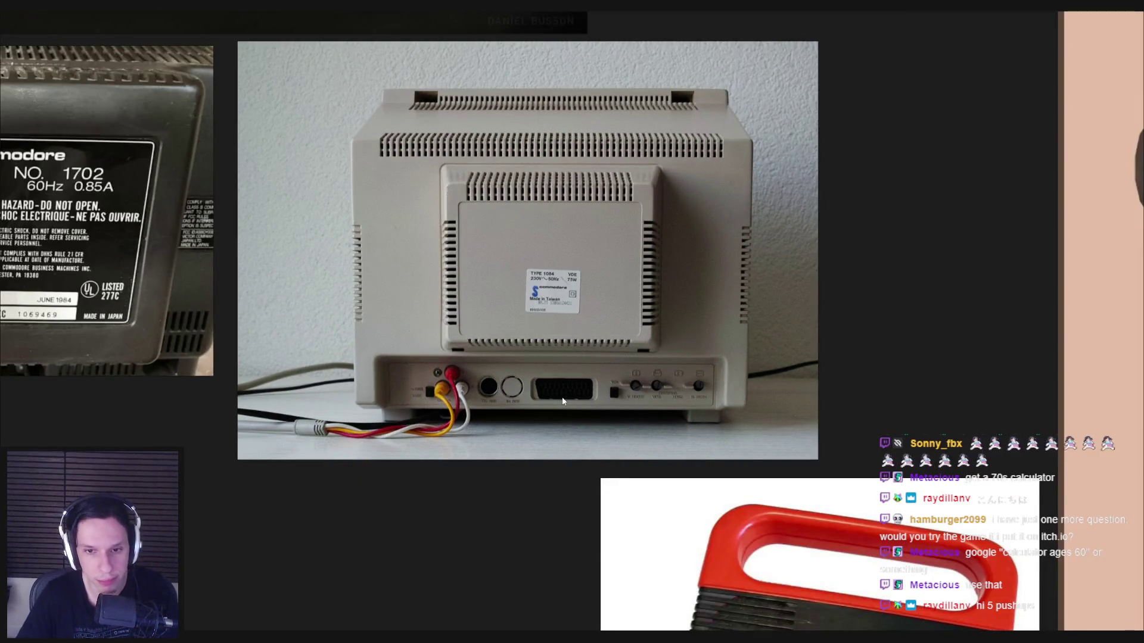
scroll(562, 401, down, 3)
scroll(590, 434, down, 3)
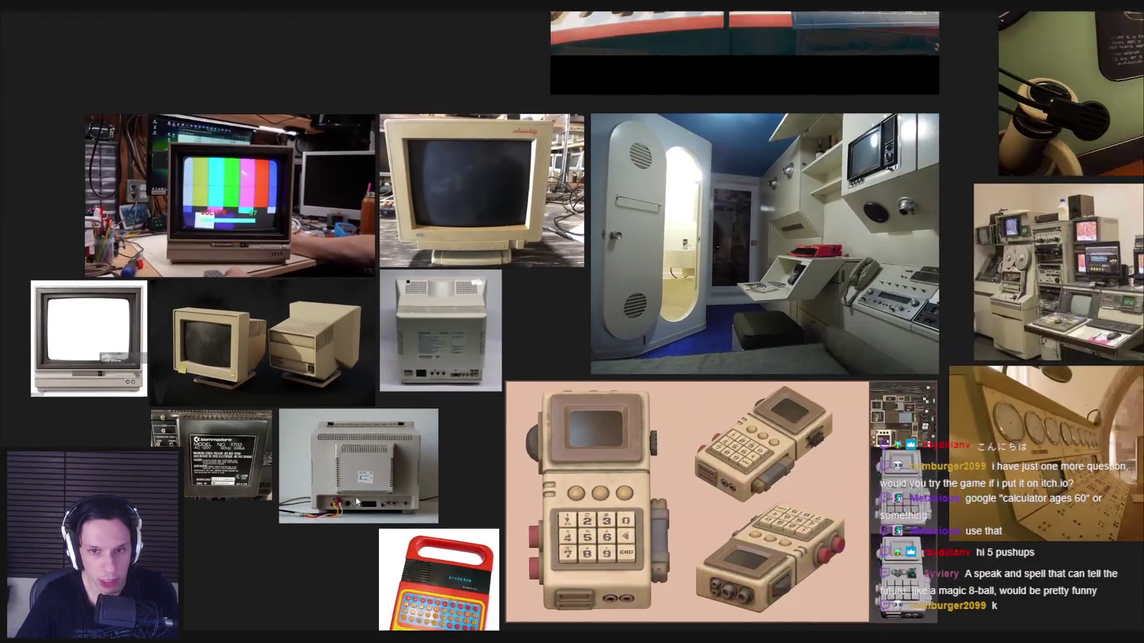
scroll(529, 402, down, 3)
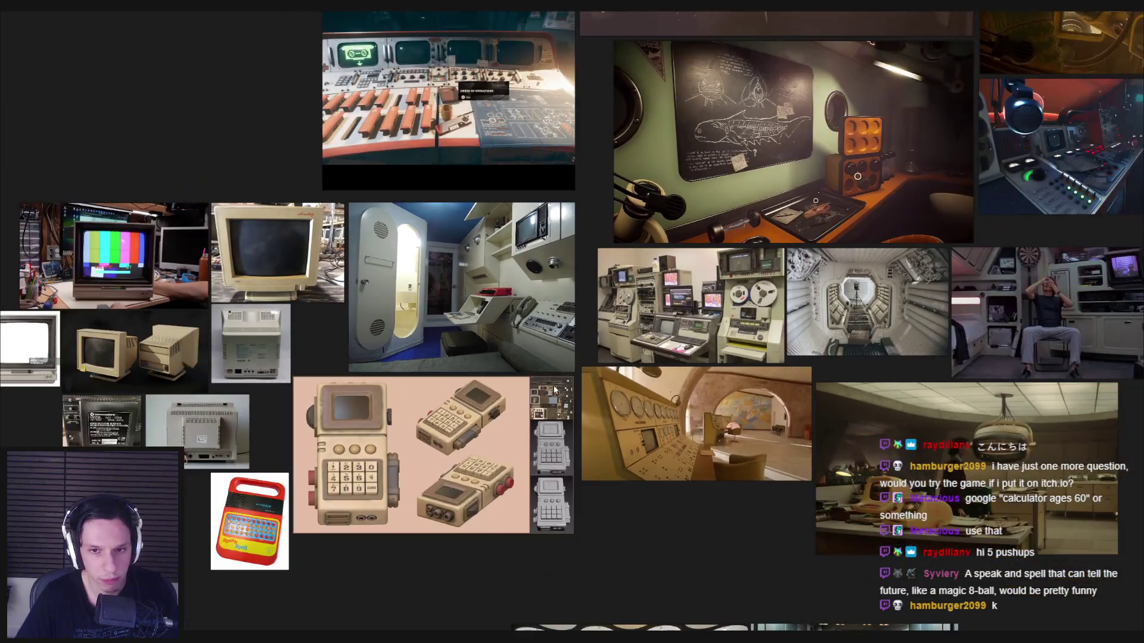
scroll(555, 390, up, 5)
middle_drag(576, 373, 319, 465)
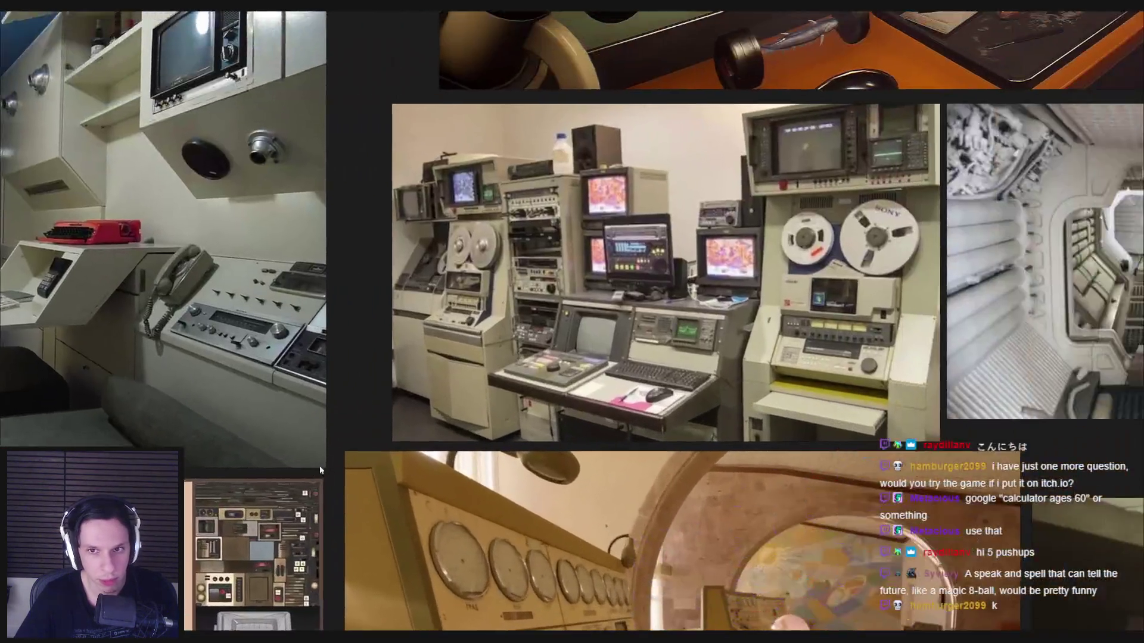
scroll(320, 466, down, 5)
mouse_move(364, 260)
middle_down()
mouse_move(298, 361)
mouse_move(419, 463)
middle_up()
scroll(406, 427, down, 3)
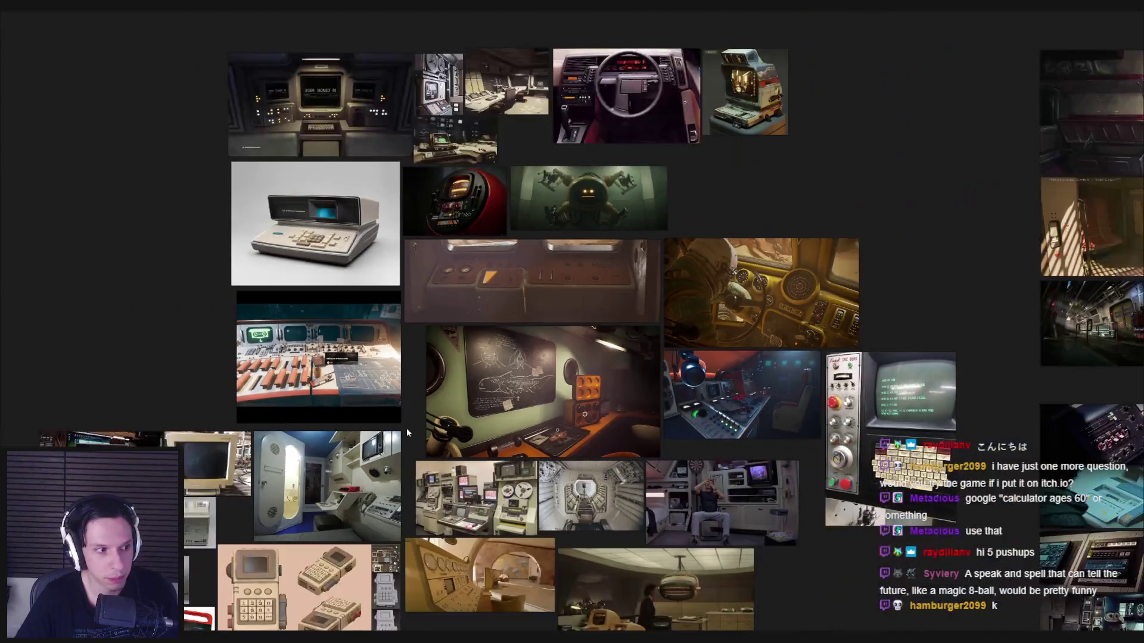
middle_drag(375, 420, 303, 470)
scroll(387, 232, up, 5)
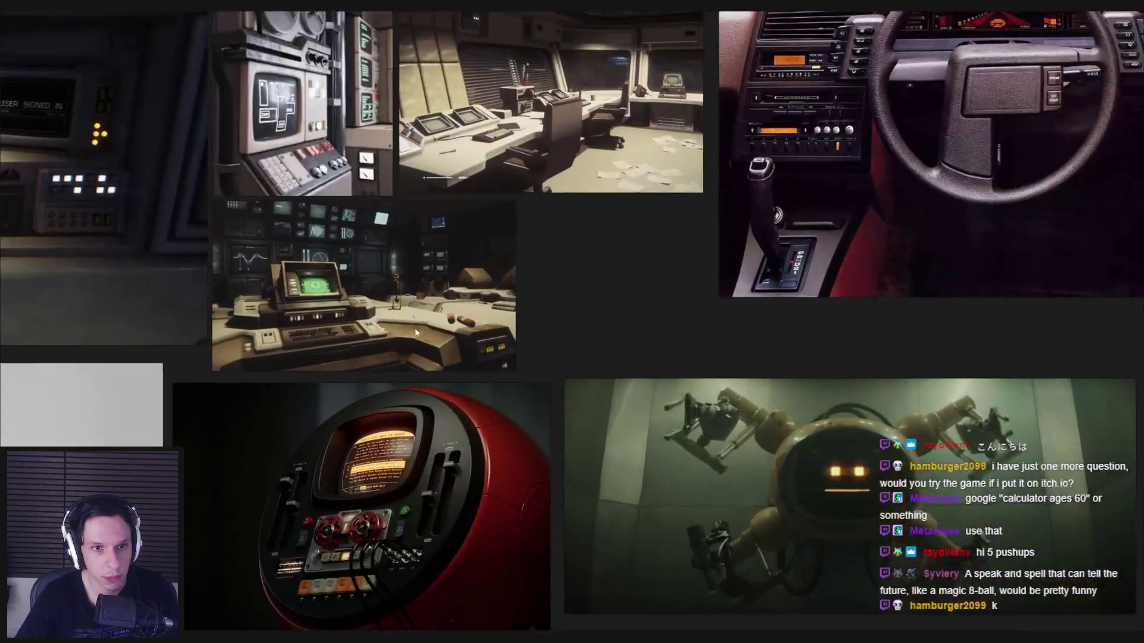
middle_drag(238, 226, 277, 313)
scroll(576, 339, down, 3)
scroll(571, 352, up, 2)
scroll(585, 367, up, 2)
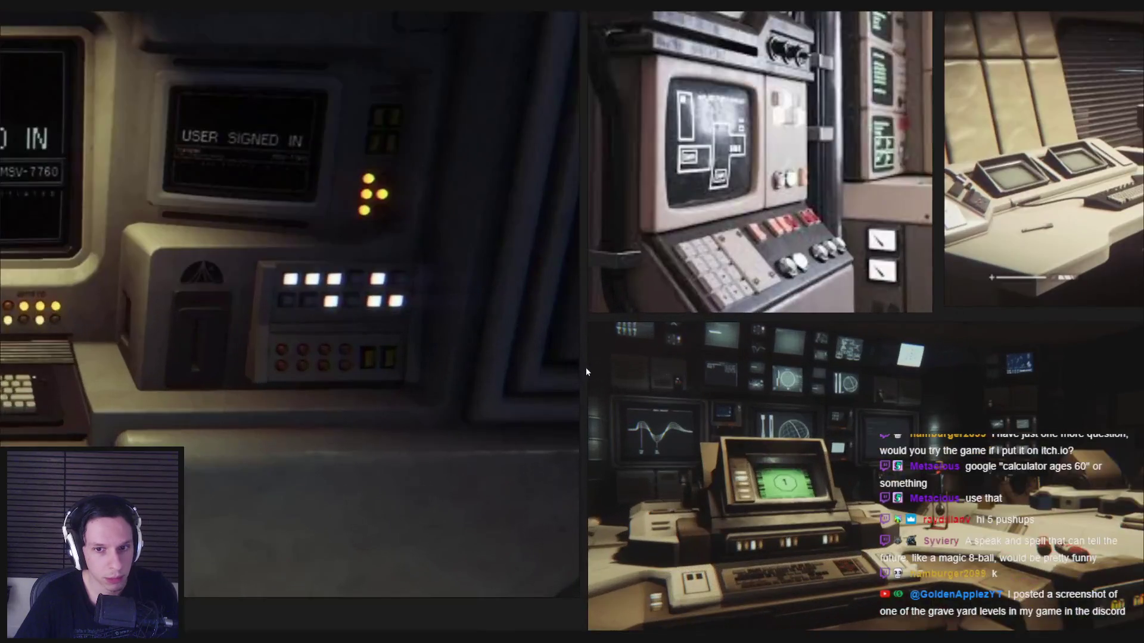
scroll(581, 367, down, 2)
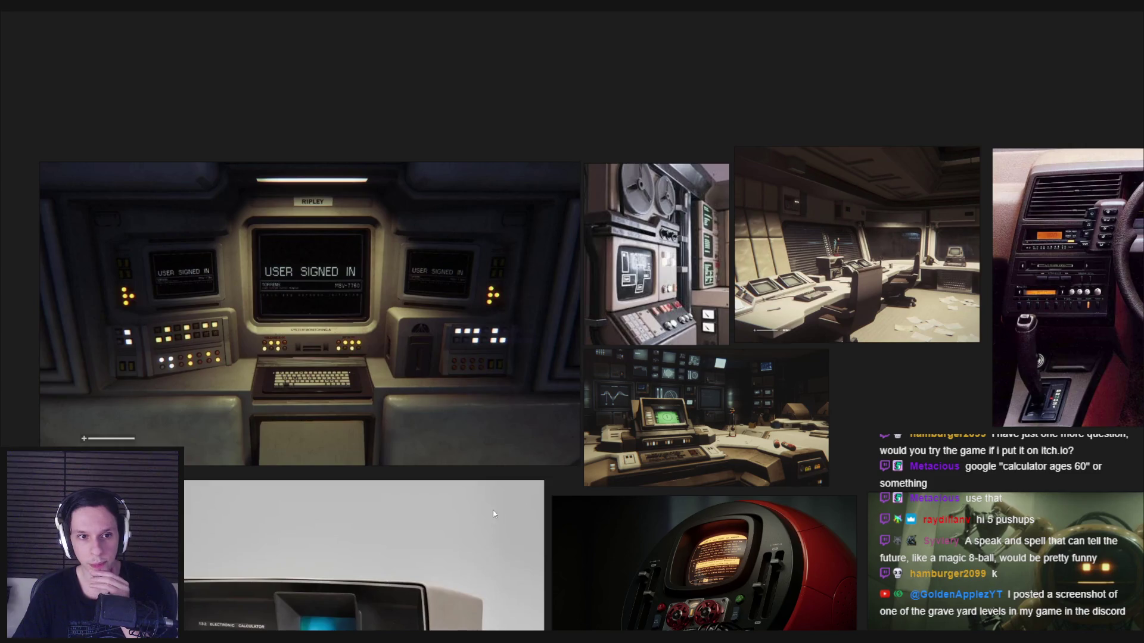
middle_drag(492, 510, 486, 454)
Step: Orbit to view the monitor head-on beside the mannequin and save Trainrot_Electricals.blend
key(alt+Tab)
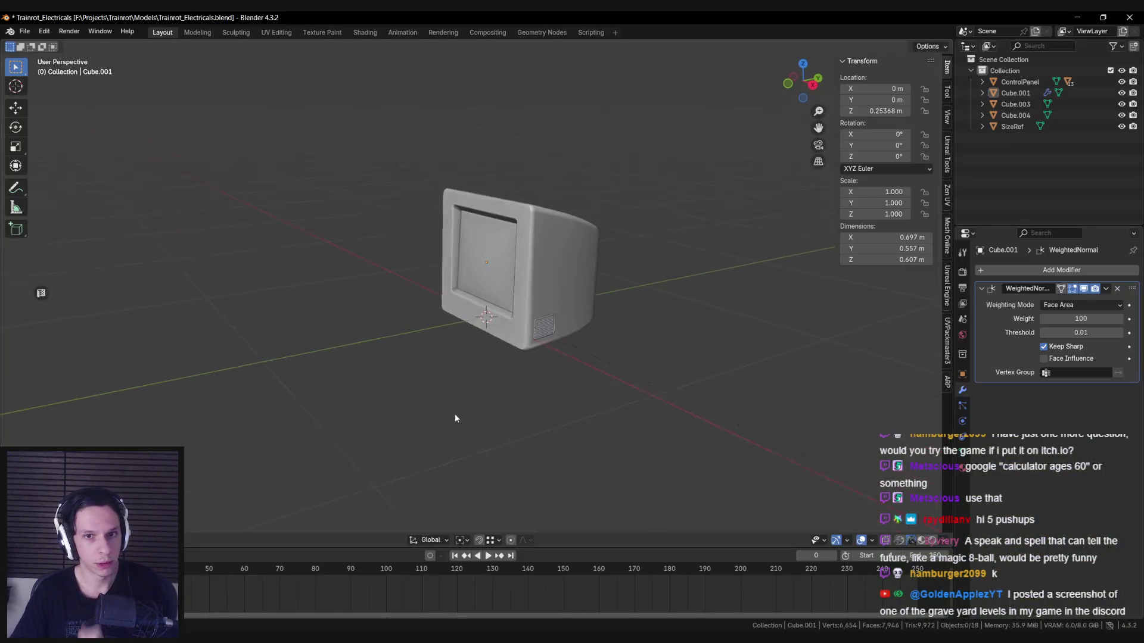
scroll(452, 417, up, 3)
mouse_move(451, 416)
middle_down()
mouse_move(520, 373)
mouse_move(393, 386)
middle_up()
scroll(393, 386, down, 5)
scroll(392, 388, up, 5)
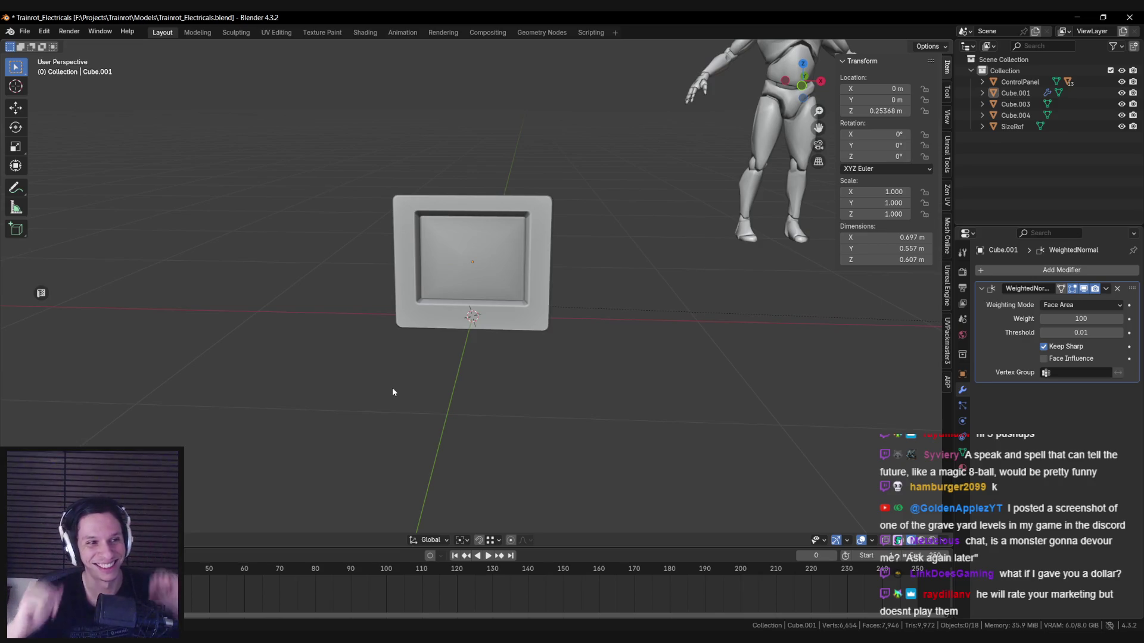
mouse_move(477, 197)
middle_down()
mouse_move(486, 193)
mouse_move(426, 291)
mouse_move(338, 293)
mouse_move(523, 281)
mouse_move(540, 337)
mouse_move(480, 363)
middle_up()
scroll(524, 282, down, 3)
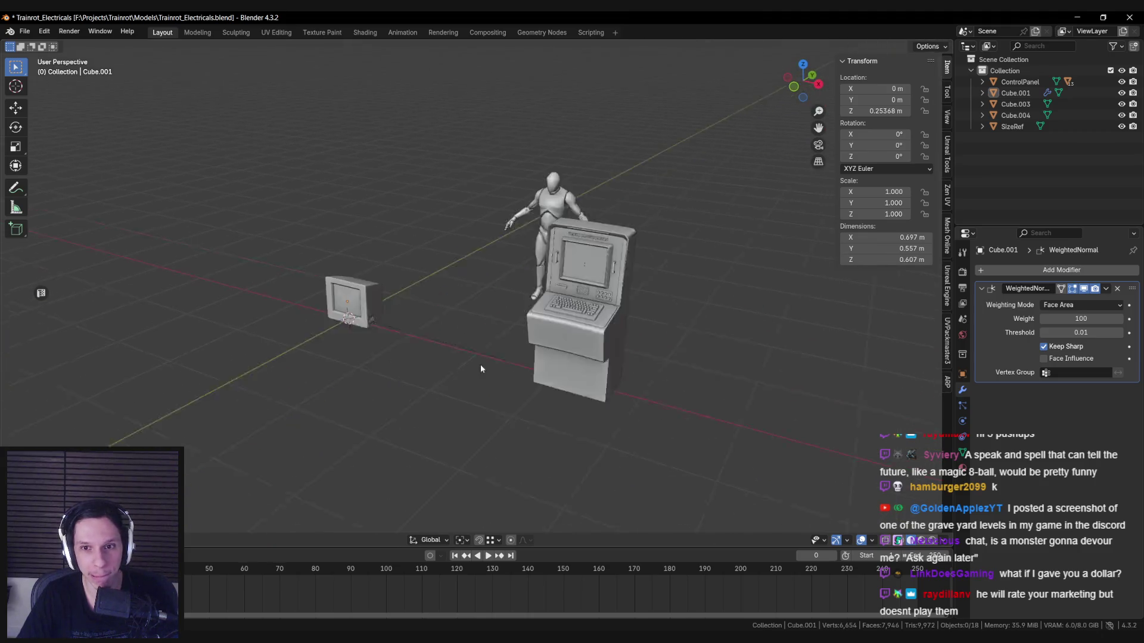
scroll(480, 363, up, 3)
key(ctrl+s)
Step: Orbit until the monitor faces the camera, then switch over to the Discord chat
middle_drag(406, 381, 718, 301)
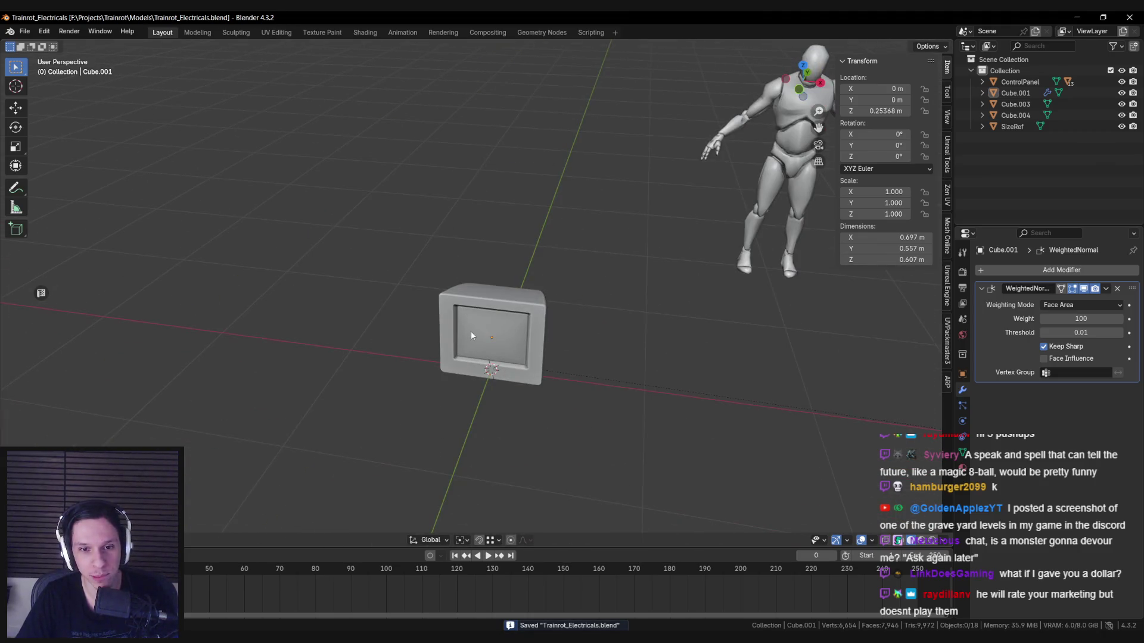
scroll(472, 335, up, 5)
scroll(458, 403, down, 4)
scroll(470, 358, up, 3)
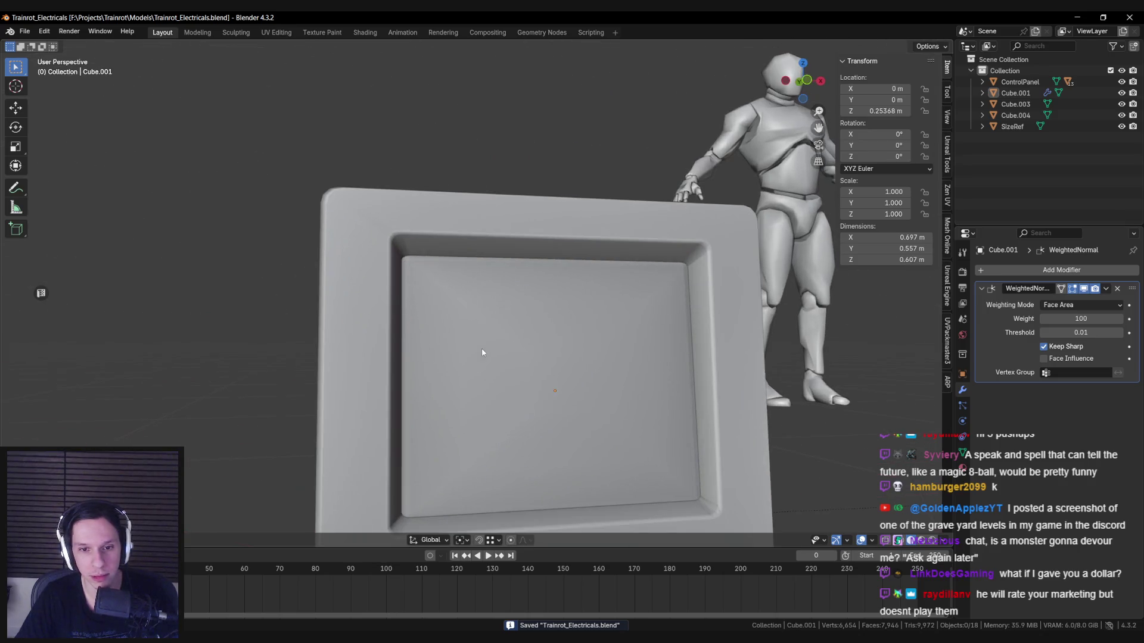
middle_drag(483, 352, 375, 334)
scroll(347, 345, down, 4)
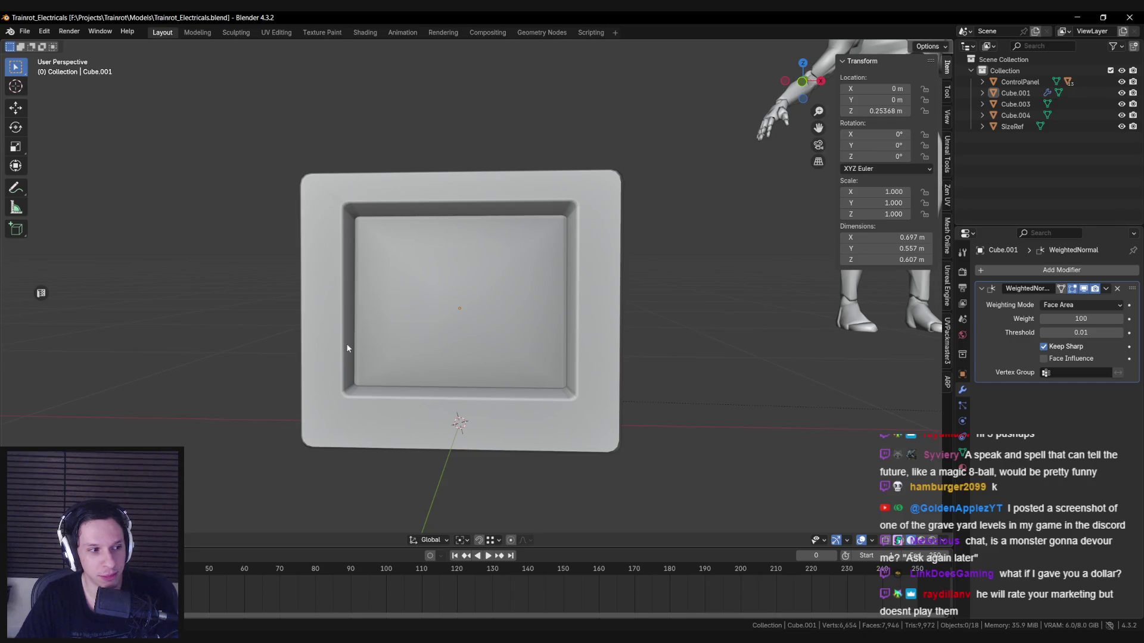
key(alt+Tab)
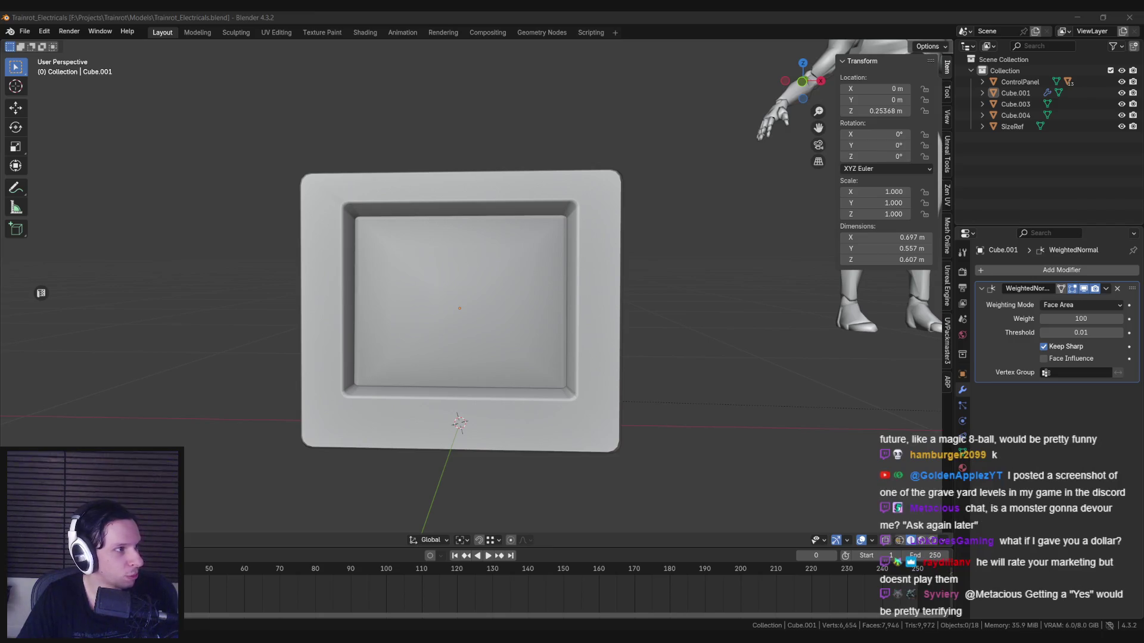
key(alt+Tab)
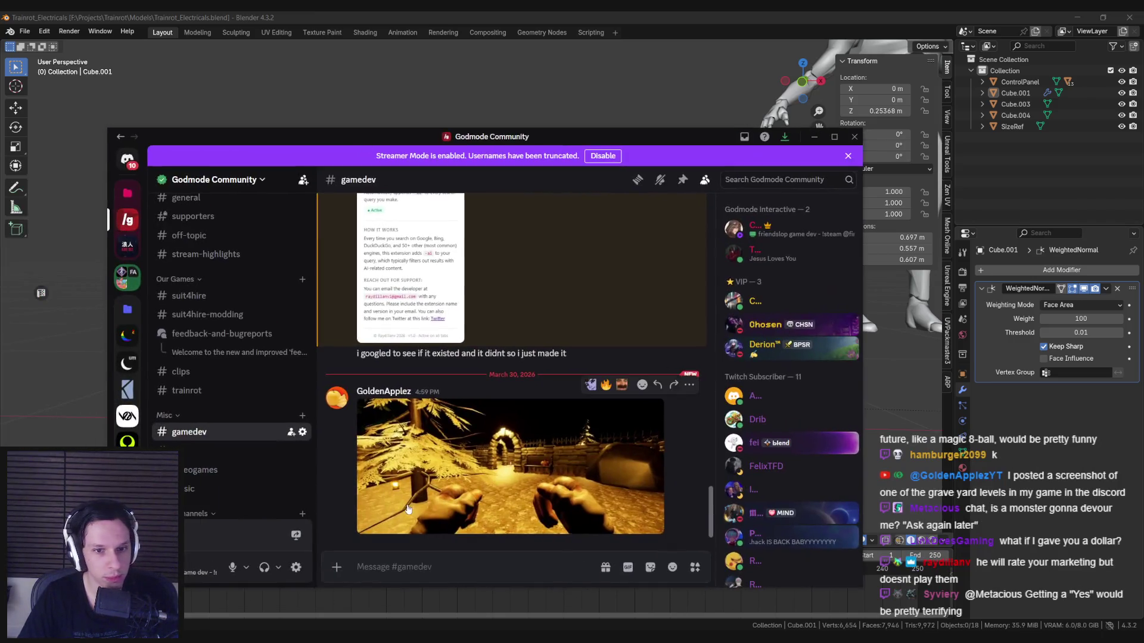
click(381, 477)
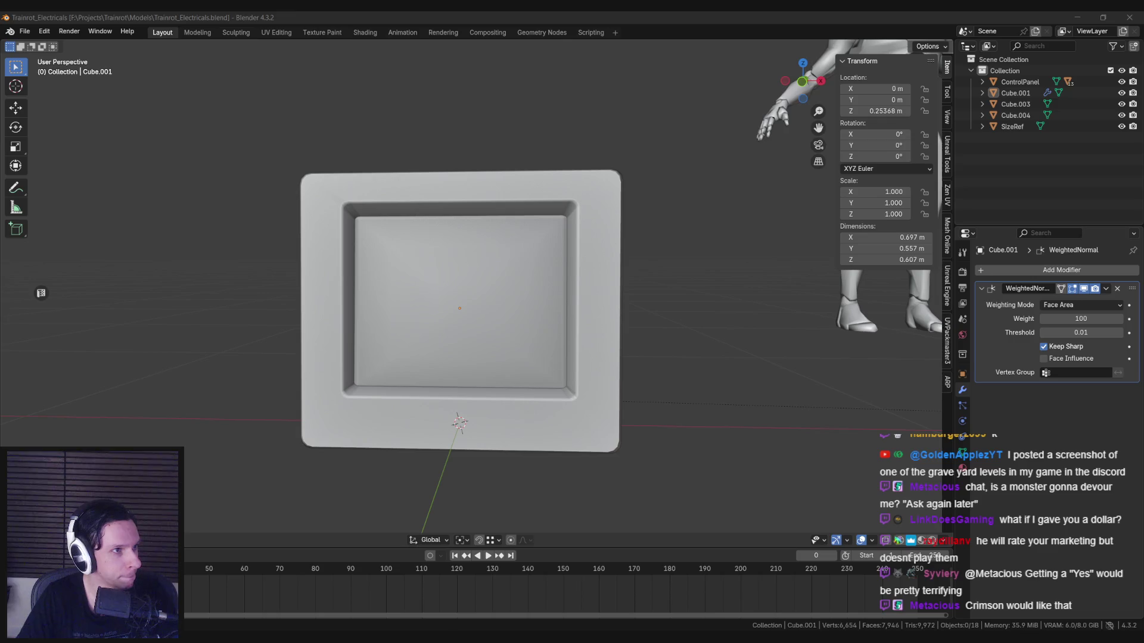
Step: Orbit and zoom around the monitor frame to inspect it
mouse_move(417, 284)
middle_down()
mouse_move(405, 283)
mouse_move(395, 340)
mouse_move(419, 293)
mouse_move(534, 283)
mouse_move(651, 324)
mouse_move(408, 360)
mouse_move(482, 297)
middle_up()
scroll(404, 281, down, 5)
scroll(410, 308, up, 5)
scroll(419, 293, down, 5)
scroll(419, 293, up, 2)
scroll(533, 282, down, 5)
scroll(483, 297, up, 2)
Step: Pan the PureRef board to study the calculator reference image
key(alt+Tab)
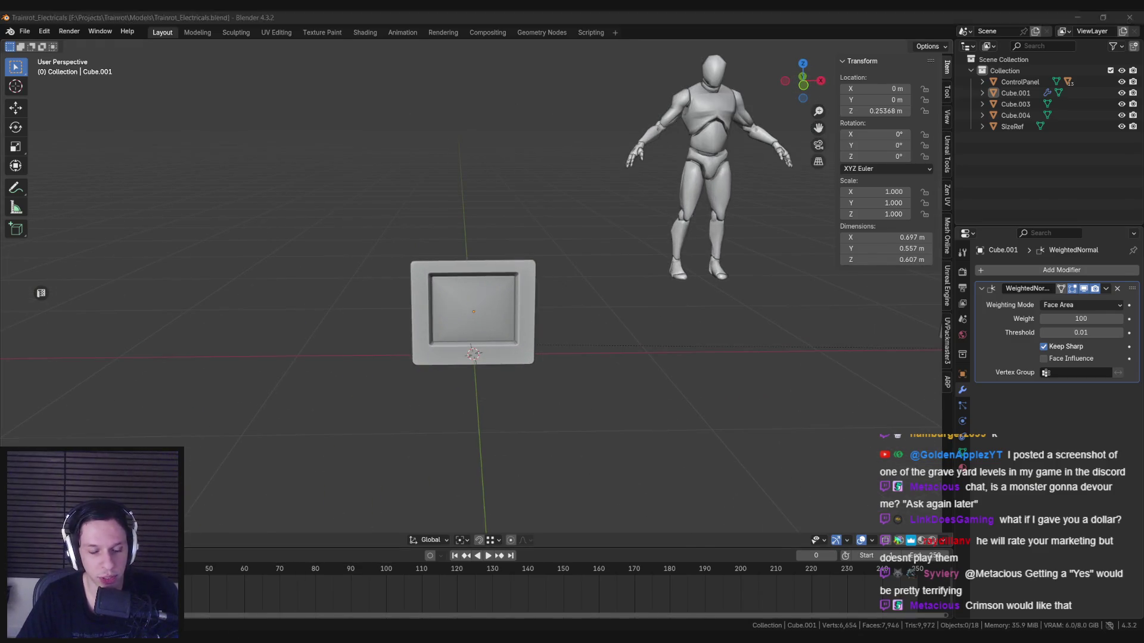
scroll(402, 429, down, 3)
middle_drag(402, 429, 402, 326)
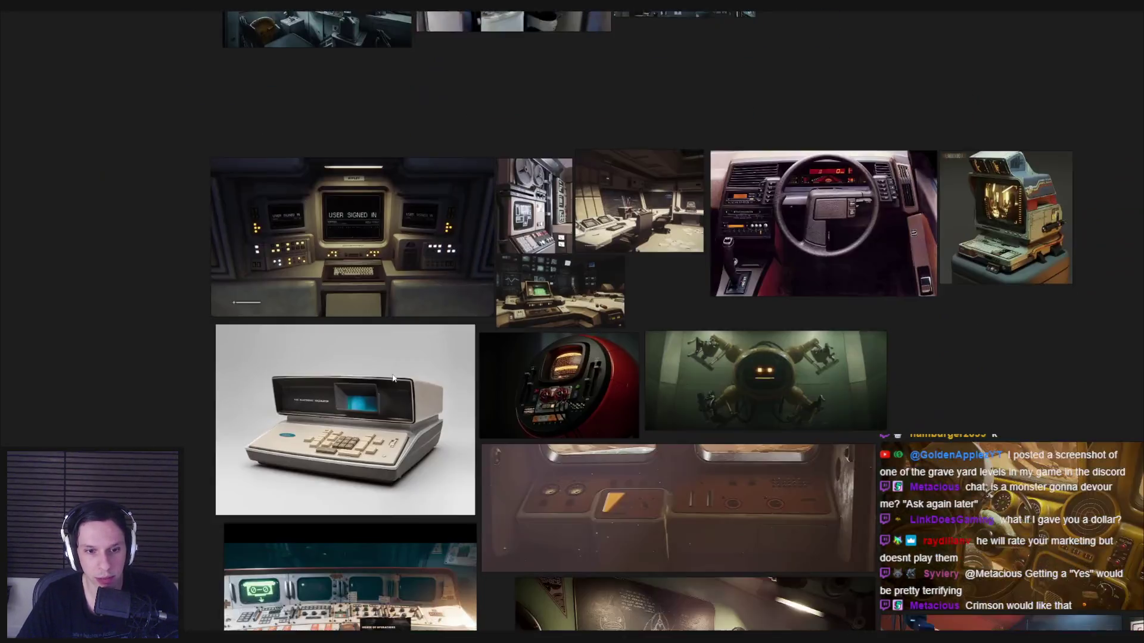
scroll(399, 429, up, 5)
scroll(396, 415, down, 3)
middle_drag(394, 531, 356, 337)
scroll(356, 337, up, 2)
scroll(355, 337, down, 2)
Step: Put Cube.001 into Edit Mode, orbit to its side, and start a bezel loop cut
key(alt+Tab)
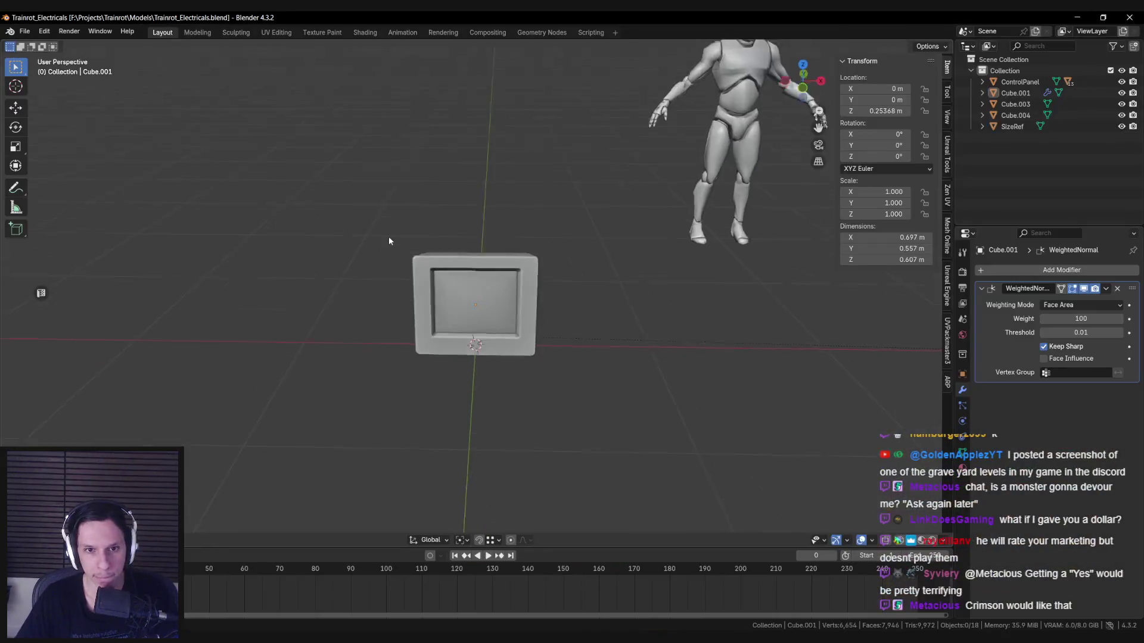
key(Tab)
scroll(415, 264, up, 3)
mouse_move(415, 264)
middle_down()
mouse_move(448, 261)
mouse_move(460, 274)
mouse_move(524, 261)
mouse_move(595, 199)
middle_up()
scroll(449, 261, up, 3)
key(ctrl+r)
Step: Place and slide a new edge loop on the bezel, then dissolve a stray loop
click(601, 197)
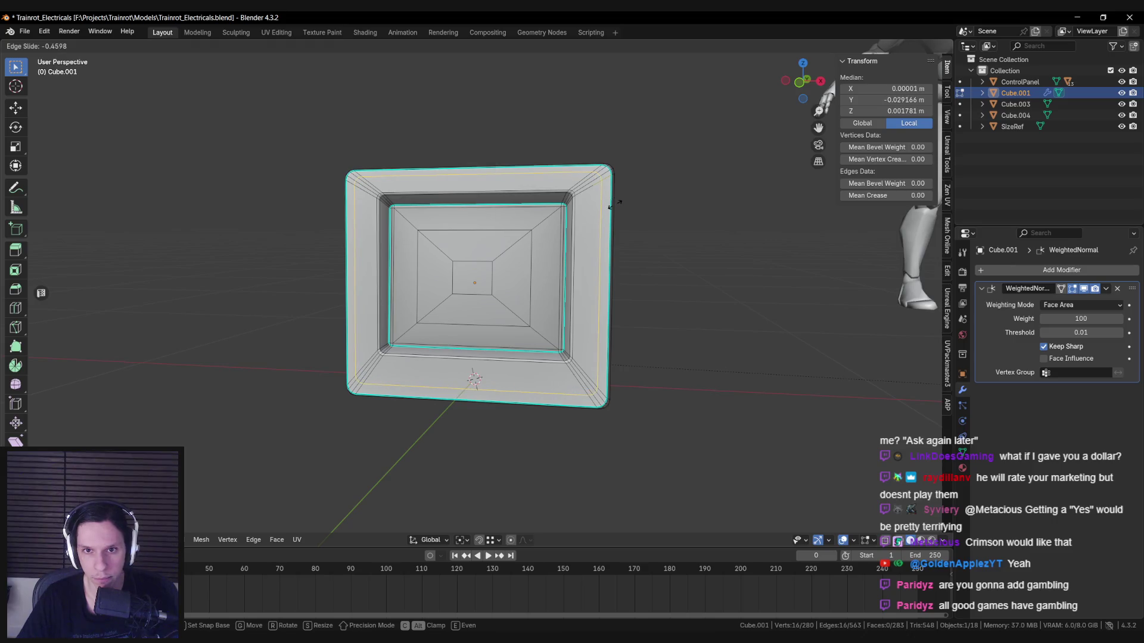
click(611, 193)
key(alt+a)
alt+click(611, 192)
mouse_move(610, 193)
middle_down()
mouse_move(492, 380)
mouse_move(505, 384)
mouse_move(473, 297)
mouse_move(369, 298)
mouse_move(506, 325)
middle_up()
alt+click(471, 287)
key(ctrl+x)
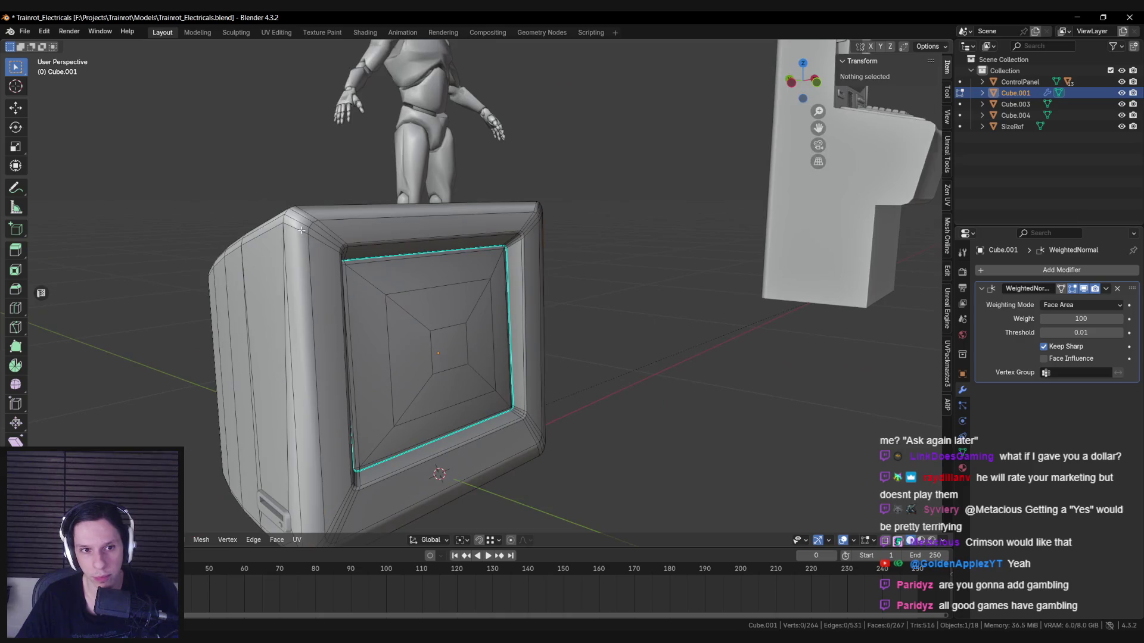
Step: Extrude the bezel face loop and scale it to form an extra inset step
alt+click(369, 298)
key(e)
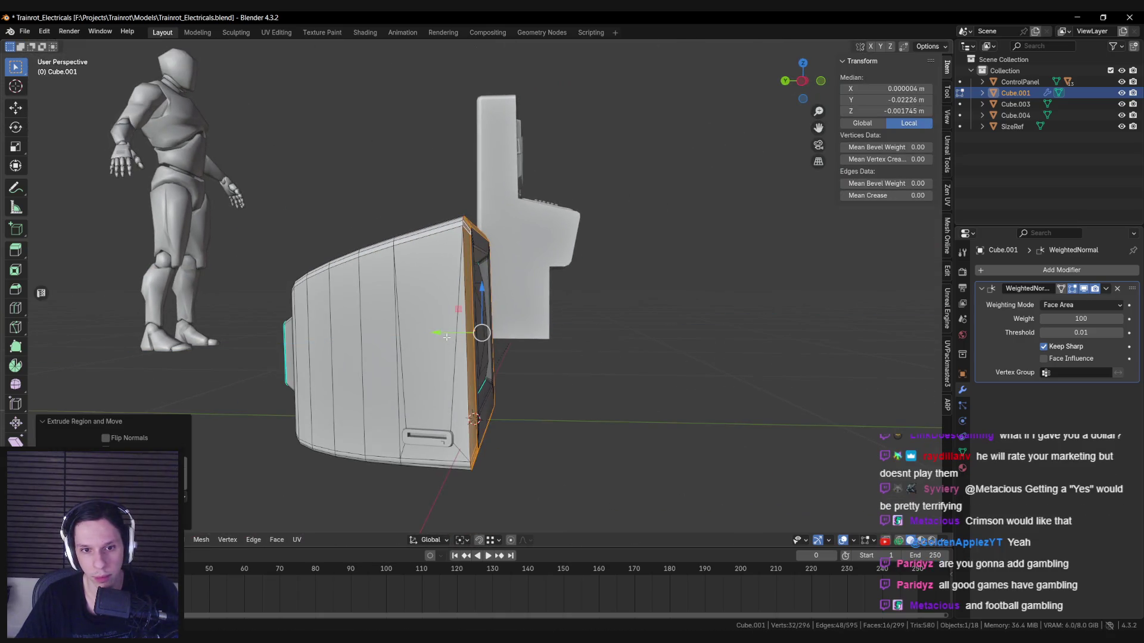
click(604, 384)
key(s)
mouse_move(604, 384)
middle_down()
mouse_move(472, 354)
mouse_move(330, 355)
mouse_move(228, 222)
middle_up()
click(550, 370)
Step: Mark the screen rim edge loop as sharp and review the monitor beside the mannequin
key(Tab)
key(Tab)
scroll(330, 355, up, 5)
alt+click(228, 222)
key(ctrl+e)
click(257, 299)
key(alt+a)
mouse_move(262, 349)
middle_down()
mouse_move(311, 285)
mouse_move(322, 298)
middle_up()
scroll(358, 333, up, 5)
key(Tab)
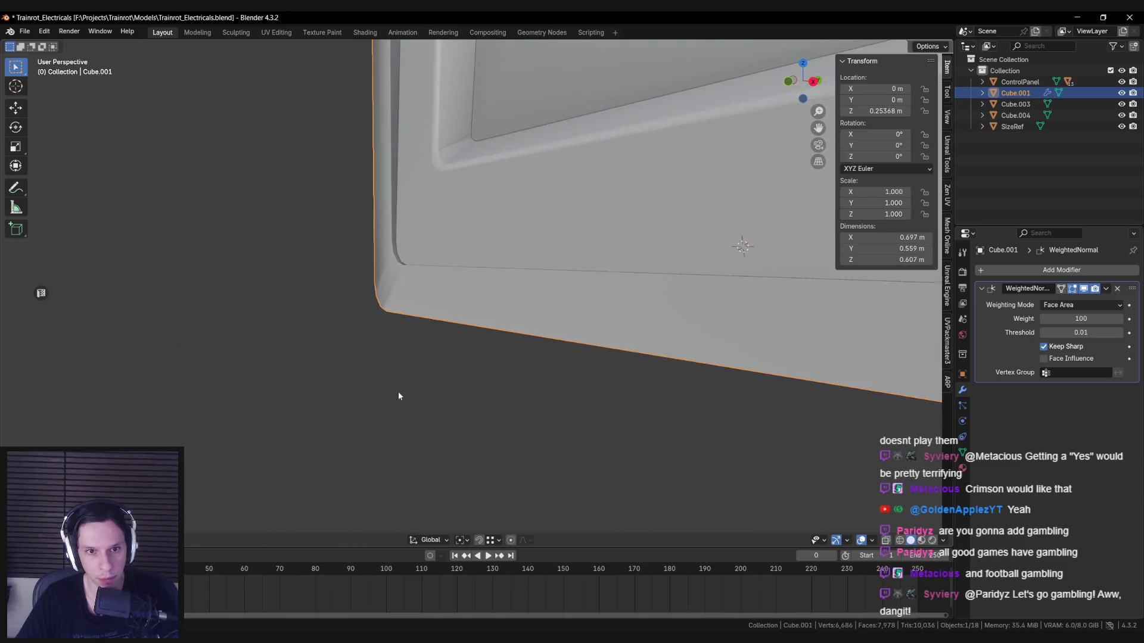
scroll(398, 396, down, 5)
mouse_move(411, 317)
middle_down()
mouse_move(357, 333)
mouse_move(567, 334)
mouse_move(522, 406)
mouse_move(482, 384)
mouse_move(487, 294)
mouse_move(643, 372)
mouse_move(475, 362)
middle_up()
scroll(358, 334, down, 5)
key(Tab)
Step: Move the selected edge loop along Y, then narrow the selection to the inner bezel loop
scroll(481, 381, up, 3)
scroll(643, 371, down, 2)
key(g)
key(y)
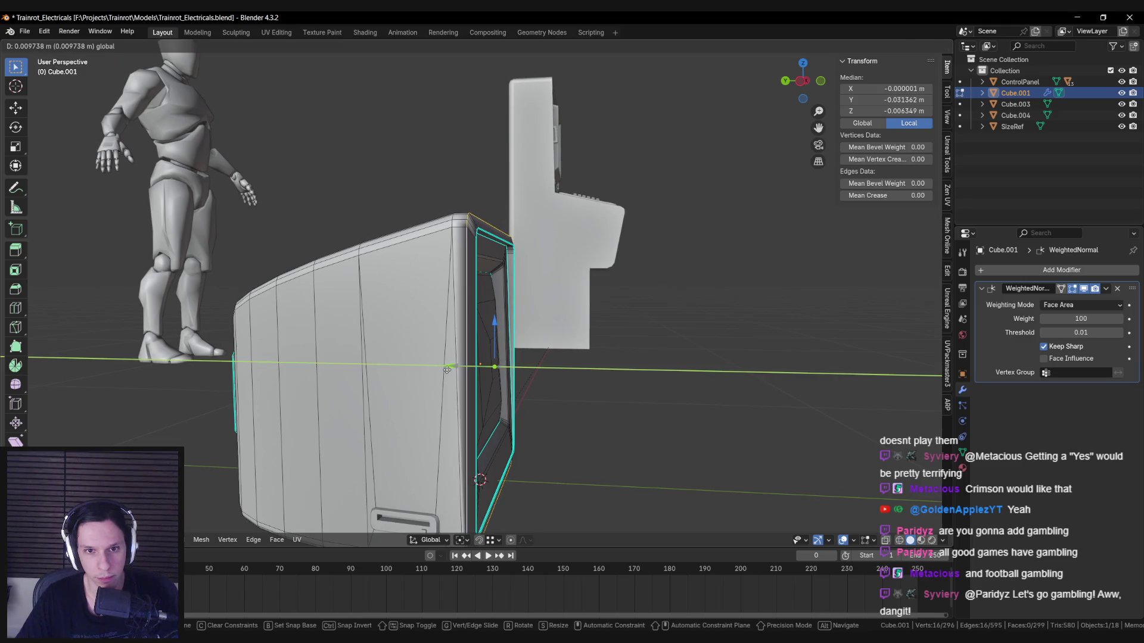
right_click(446, 370)
key(Escape)
key(Tab)
mouse_move(536, 381)
middle_down()
mouse_move(438, 364)
mouse_move(362, 374)
middle_up()
scroll(362, 375, up, 5)
key(Tab)
key(ctrl+z)
Step: Scale the inner screen loop outward toward the frame and check the result in Object Mode
key(s)
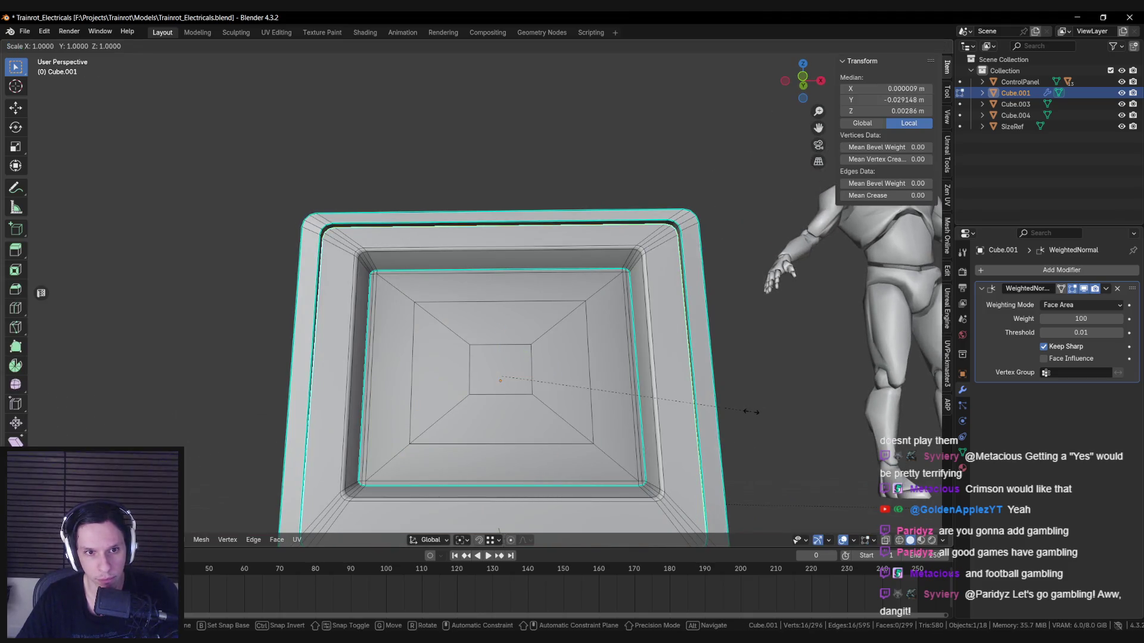
click(719, 448)
scroll(719, 448, down, 8)
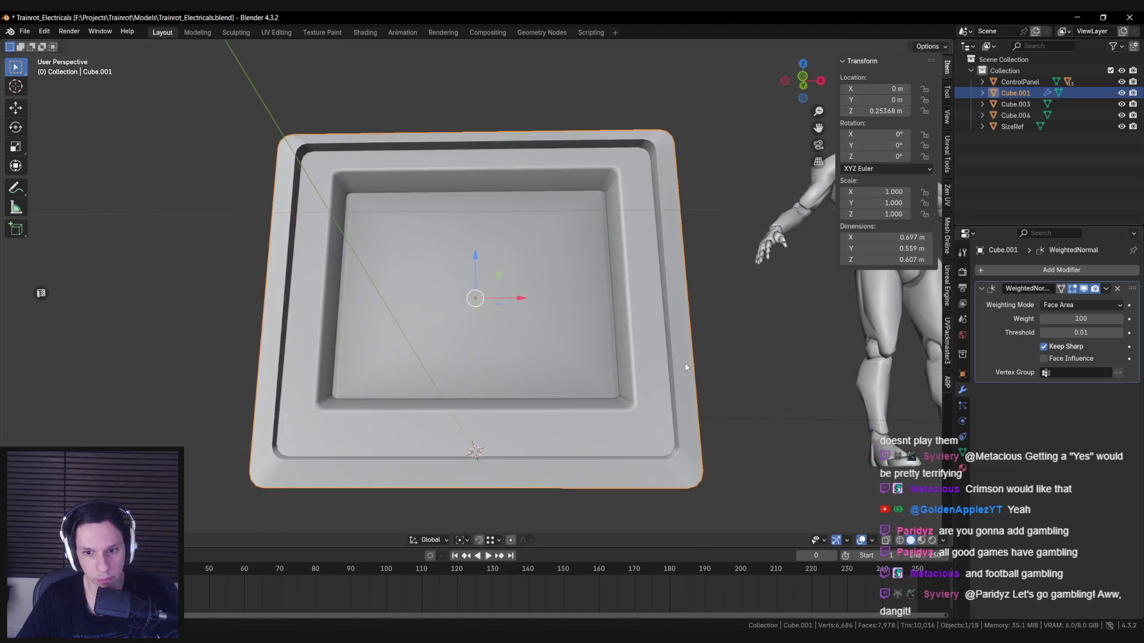
key(Tab)
mouse_move(596, 370)
middle_down()
mouse_move(562, 356)
mouse_move(485, 377)
mouse_move(549, 363)
middle_up()
key(KP_Decimal)
key(Tab)
Step: Select a deeper recess loop, mark its edges, and apply a single-segment 0.00369 m bevel to the frame edges
key(g)
key(y)
click(357, 197)
scroll(425, 241, up, 4)
key(ctrl+e)
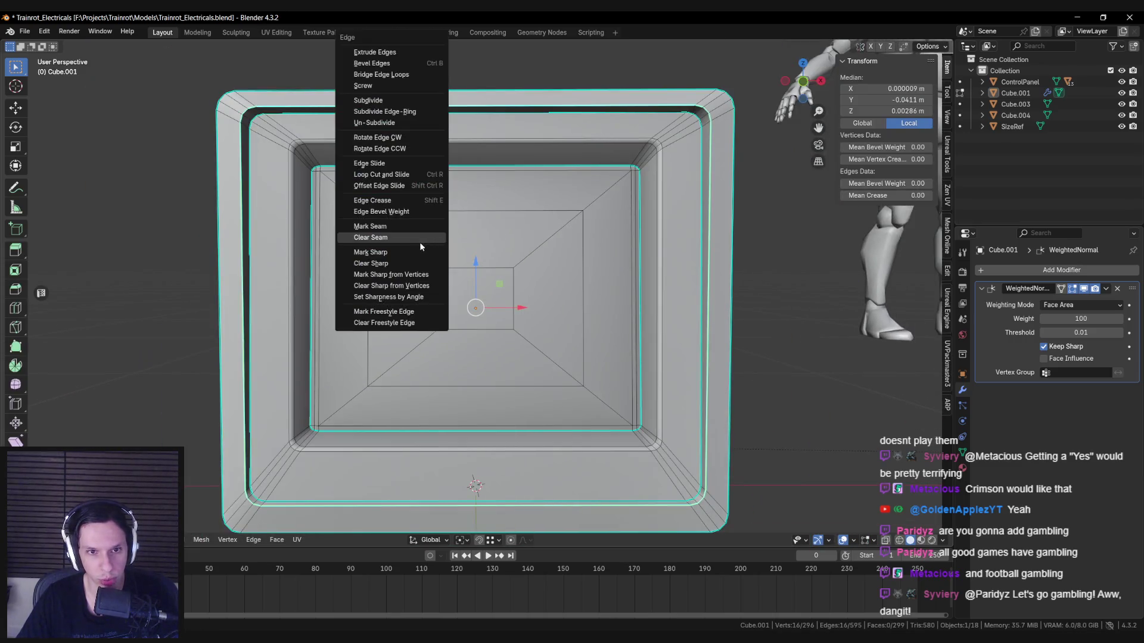
click(426, 263)
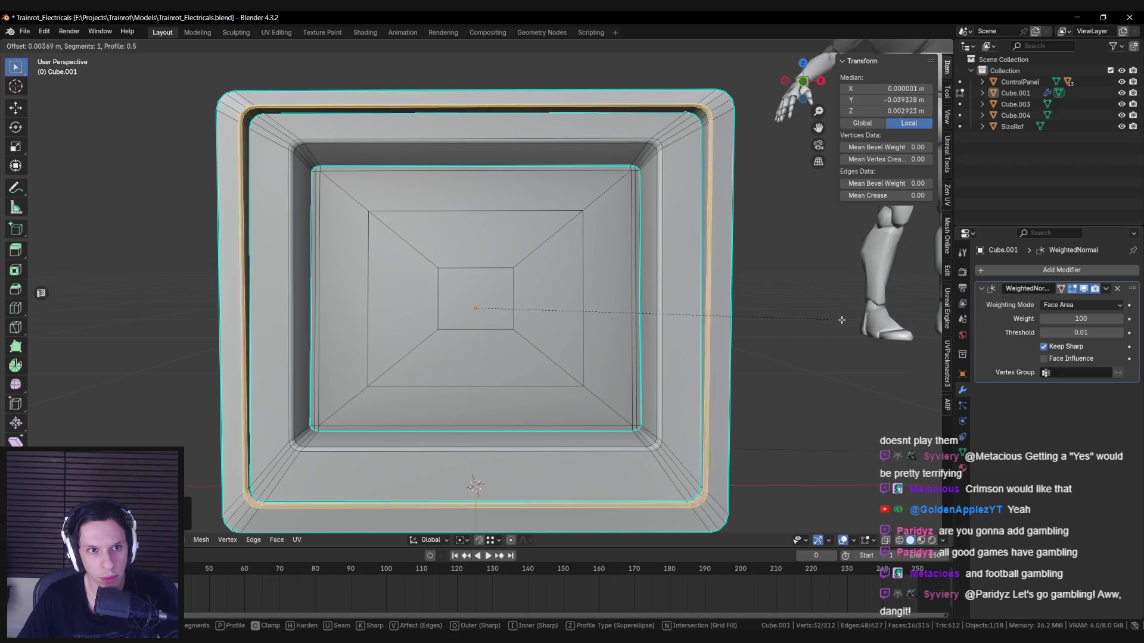
click(842, 320)
Step: Inspect the beveled monitor's side and front beside the mannequin from several angles
key(Tab)
scroll(660, 292, down, 3)
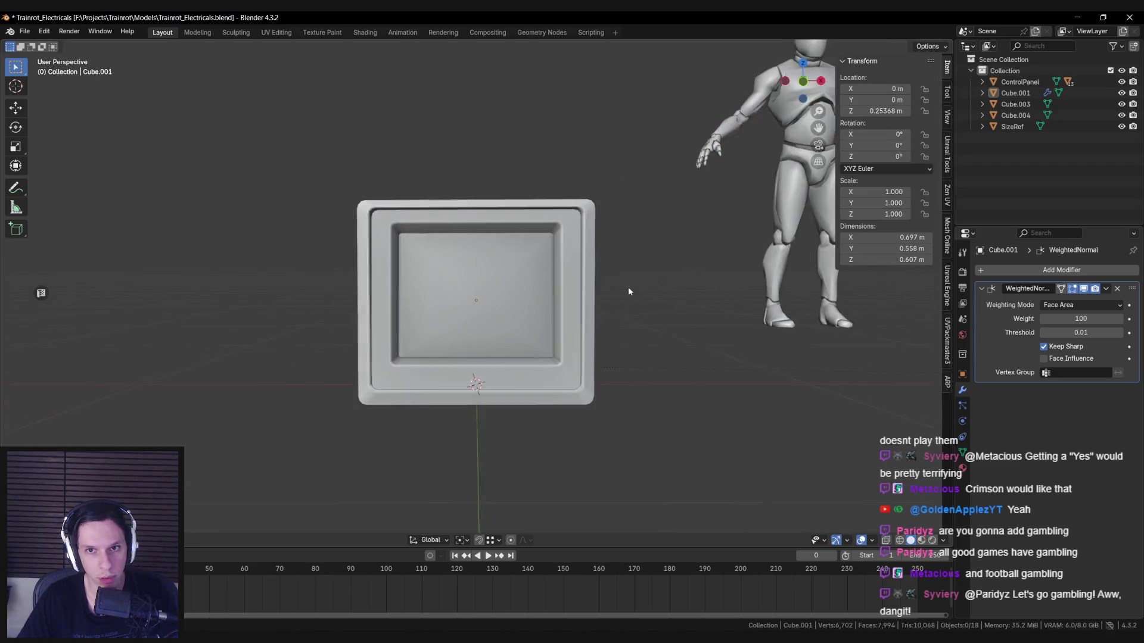
scroll(609, 276, down, 5)
mouse_move(587, 281)
middle_down()
mouse_move(502, 306)
mouse_move(499, 321)
middle_up()
scroll(652, 316, up, 3)
mouse_move(678, 323)
middle_down()
mouse_move(717, 327)
mouse_move(556, 311)
mouse_move(492, 323)
mouse_move(604, 331)
mouse_move(476, 316)
mouse_move(524, 317)
middle_up()
scroll(524, 317, down, 3)
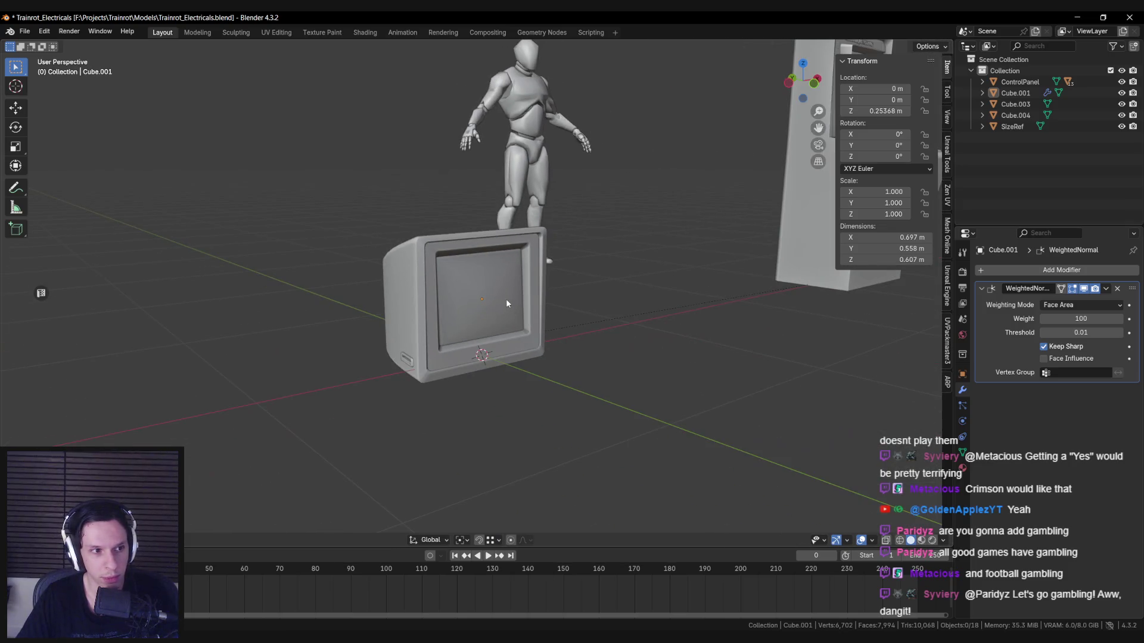
scroll(508, 301, up, 3)
mouse_move(524, 301)
middle_down()
mouse_move(436, 277)
mouse_move(486, 296)
mouse_move(508, 274)
middle_up()
key(Tab)
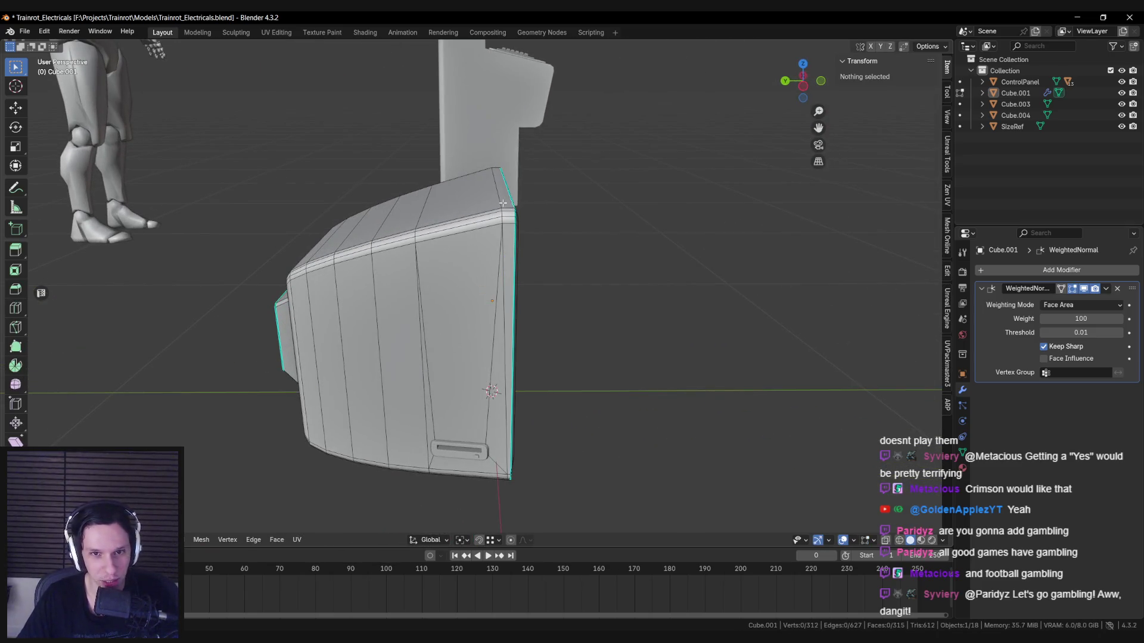
Step: Push the selected bezel frame edges slightly back along Y
mouse_move(492, 436)
middle_down()
mouse_move(483, 395)
mouse_move(427, 296)
mouse_move(486, 279)
mouse_move(358, 188)
mouse_move(373, 265)
mouse_move(522, 323)
middle_up()
key(Tab)
key(Tab)
scroll(358, 188, up, 4)
drag(526, 336, 531, 337)
mouse_move(531, 337)
middle_down()
mouse_move(560, 334)
mouse_move(431, 258)
mouse_move(528, 341)
mouse_move(600, 345)
mouse_move(473, 325)
middle_up()
key(Tab)
scroll(477, 298, down, 3)
scroll(609, 340, up, 3)
key(Tab)
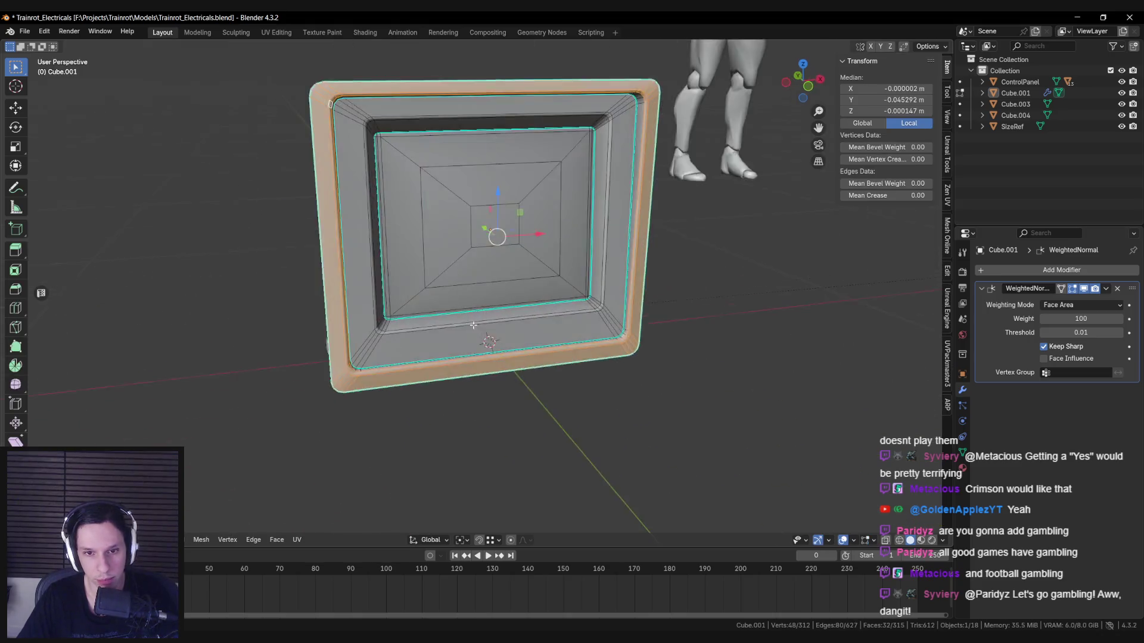
Step: Delete the stray faces at the bezel's lower corner
key(alt+a)
scroll(473, 325, up, 4)
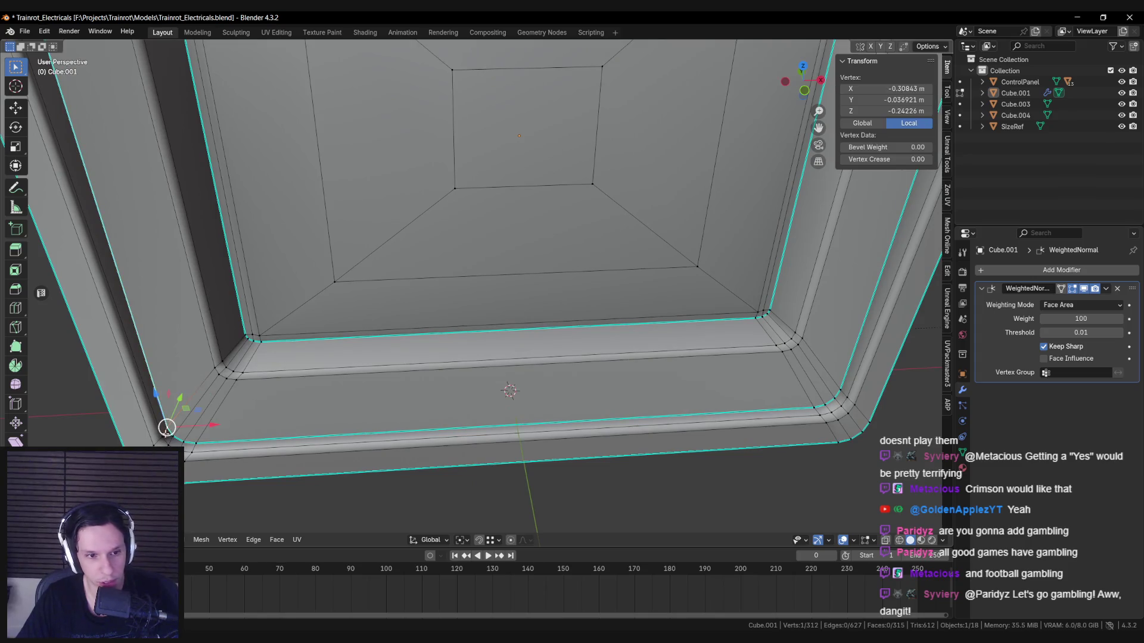
click(261, 445)
right_click(840, 397)
key(x)
click(601, 442)
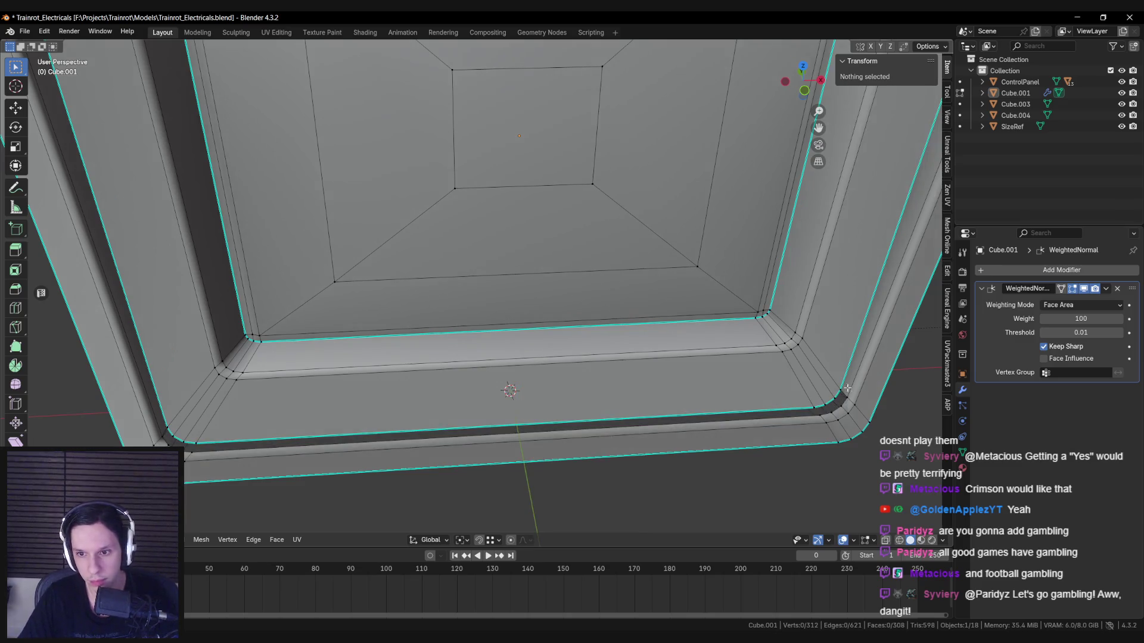
Step: Merge two pairs of stray corner vertices and delete the leftover vertex, leaving 304 vertices
key(m)
click(849, 394)
shift+click(841, 402)
key(m)
click(841, 402)
key(x)
click(717, 419)
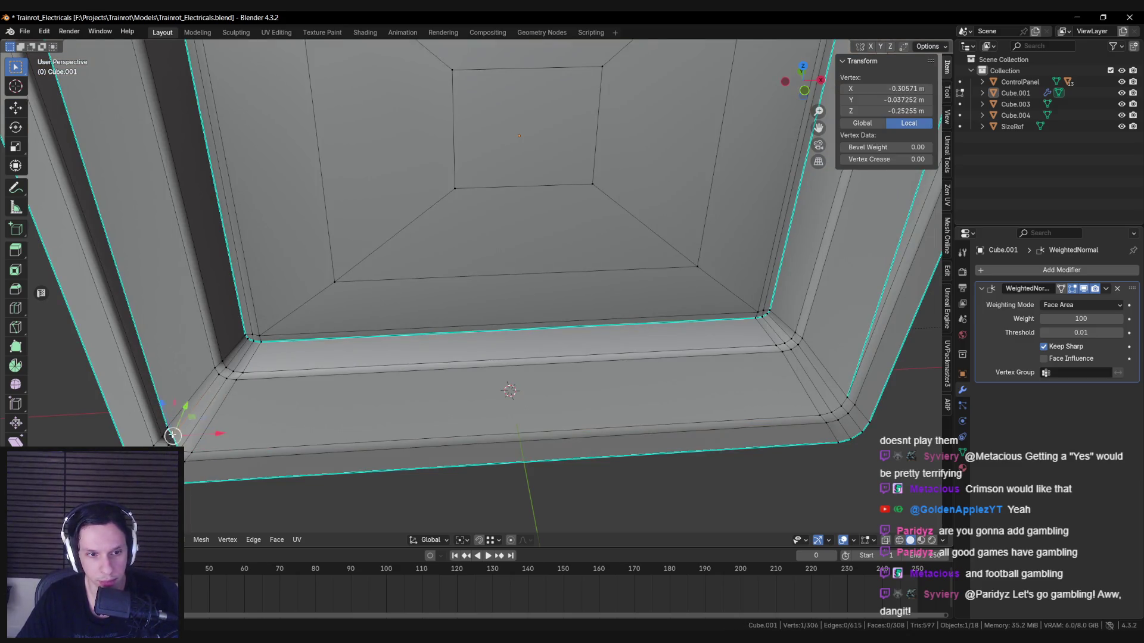
Step: Check the cleaned-up monitor's shading from a wider view in Object Mode
key(Tab)
scroll(332, 444, down, 6)
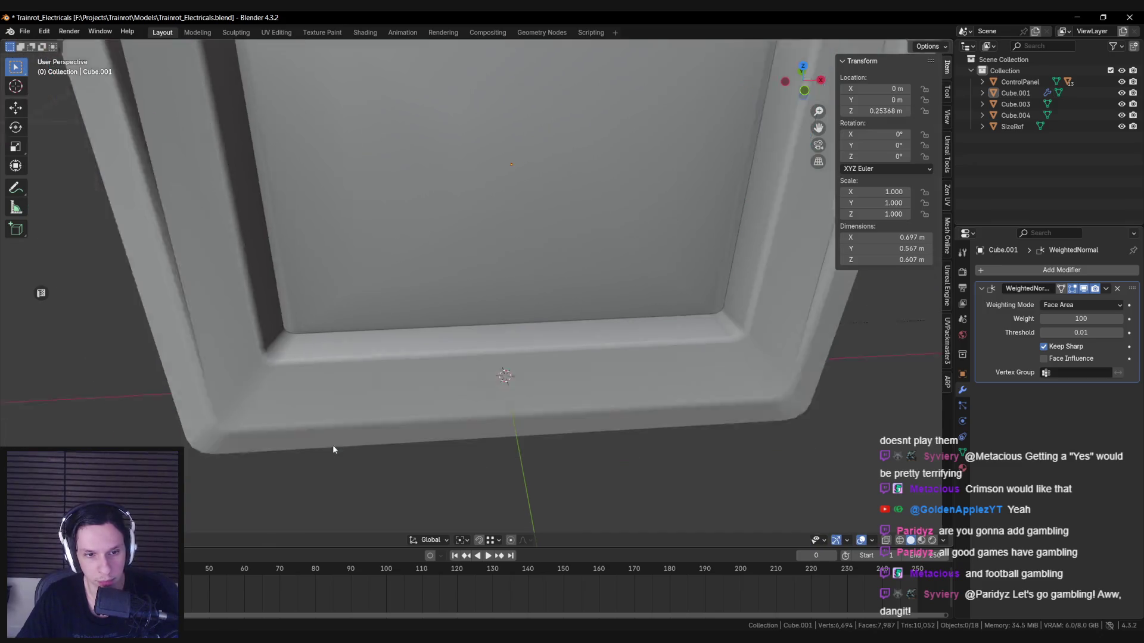
mouse_move(310, 408)
middle_down()
mouse_move(274, 388)
mouse_move(485, 400)
mouse_move(398, 386)
middle_up()
scroll(276, 391, down, 3)
key(Tab)
scroll(485, 401, up, 6)
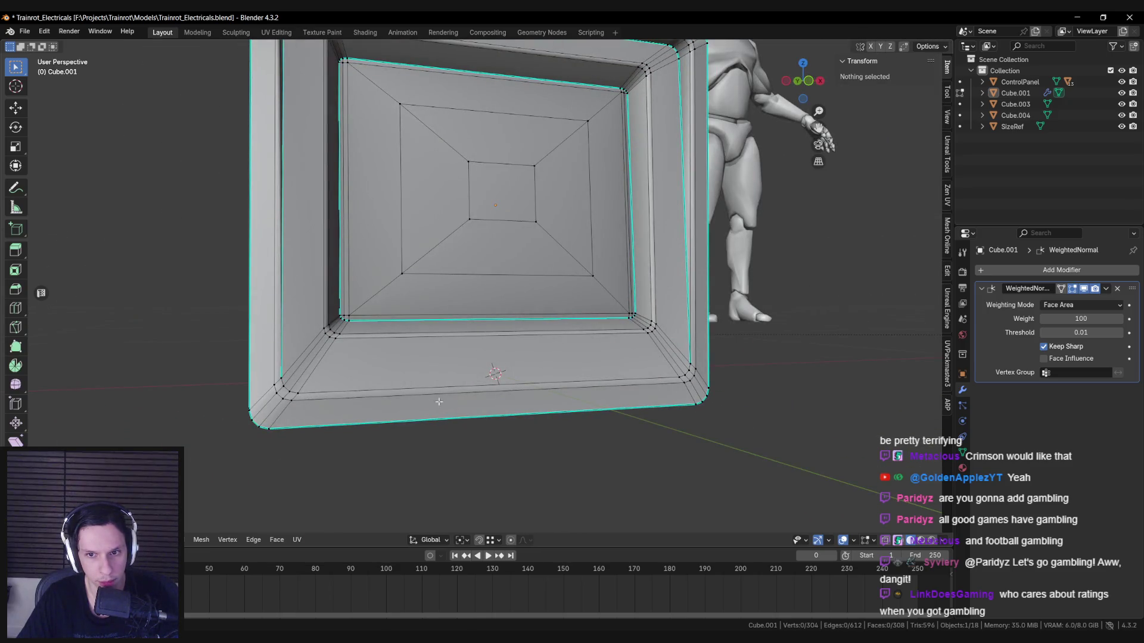
key(Tab)
scroll(439, 402, down, 7)
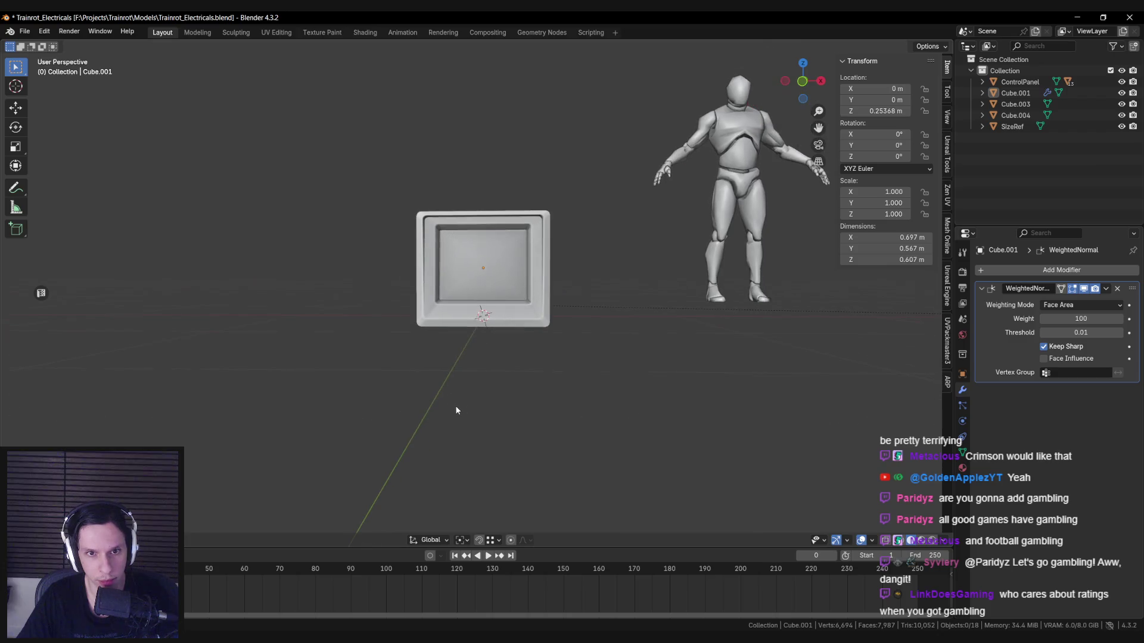
Step: Apply an edge operation to the bezel's lower-corner edges from the right-click menu
scroll(471, 401, up, 6)
key(Tab)
mouse_move(471, 401)
middle_down()
mouse_move(564, 408)
mouse_move(623, 380)
middle_up()
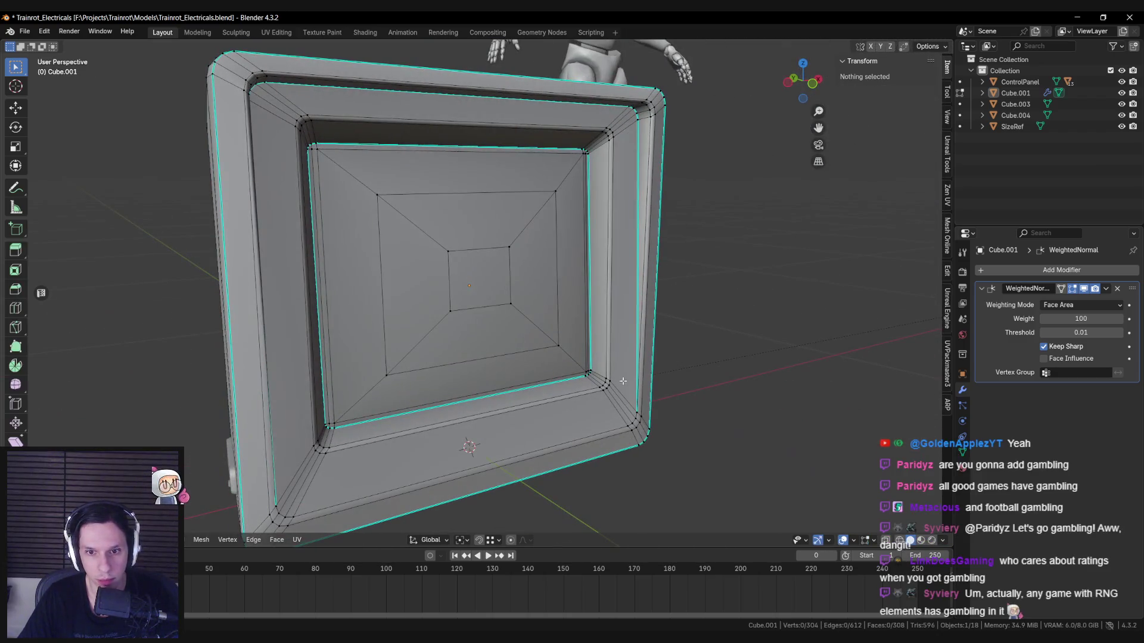
right_click(643, 290)
click(641, 281)
key(Tab)
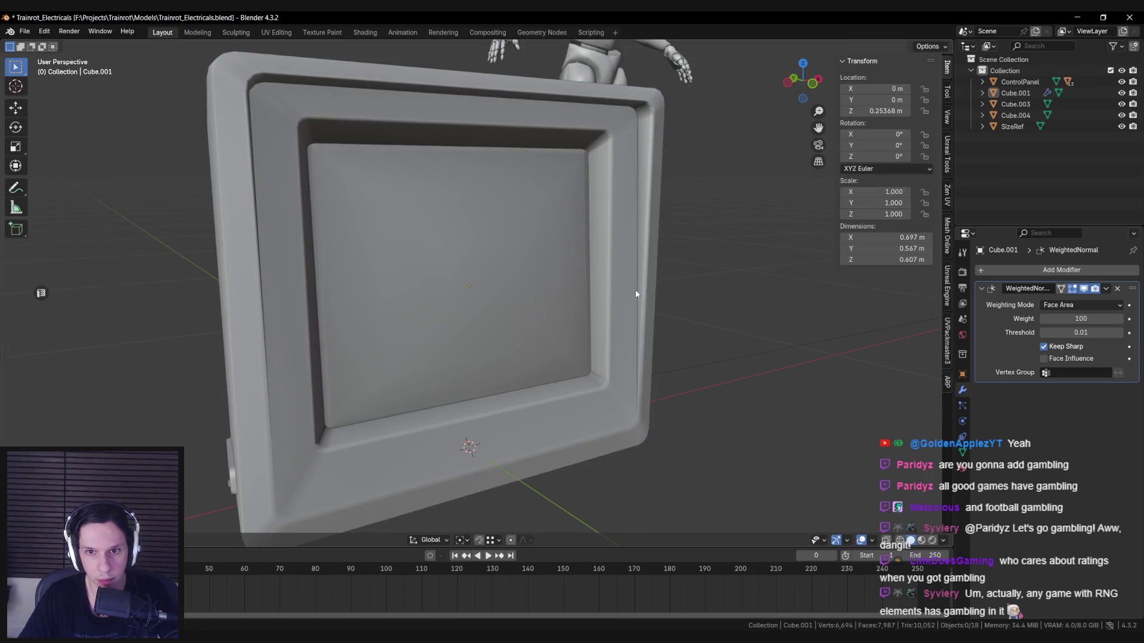
Step: Review the monitor's right-side vent, clear the selection and switch to vertex select mode
key(Tab)
key(Tab)
scroll(631, 357, down, 6)
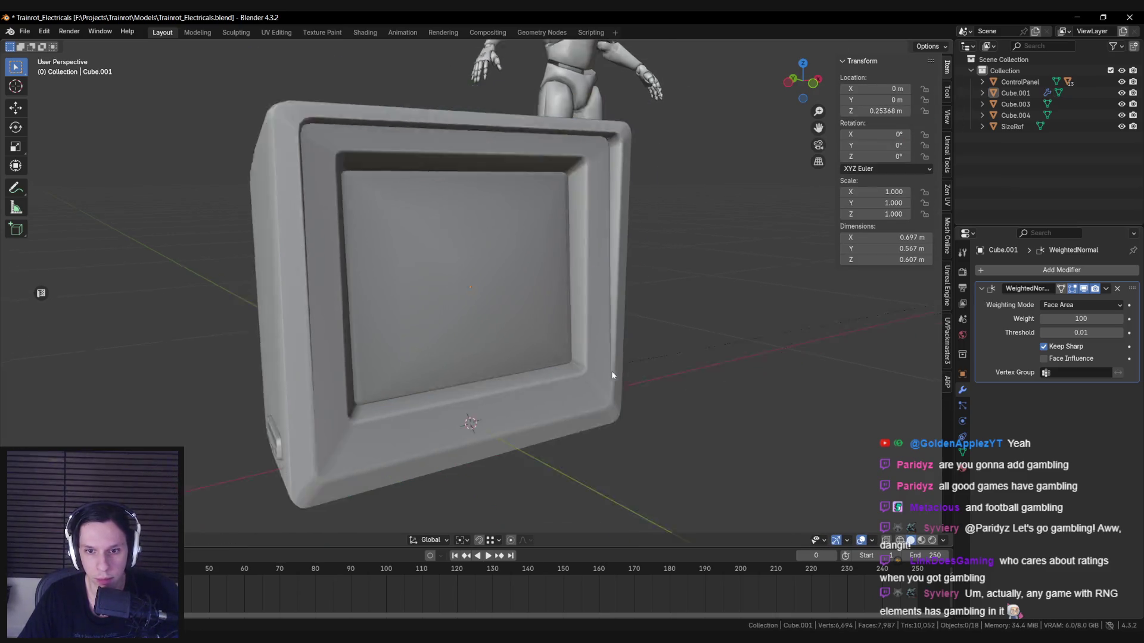
mouse_move(629, 371)
middle_down()
mouse_move(669, 362)
mouse_move(480, 366)
mouse_move(682, 362)
mouse_move(613, 347)
mouse_move(689, 352)
mouse_move(566, 369)
middle_up()
key(Tab)
scroll(624, 346, up, 5)
scroll(689, 352, down, 5)
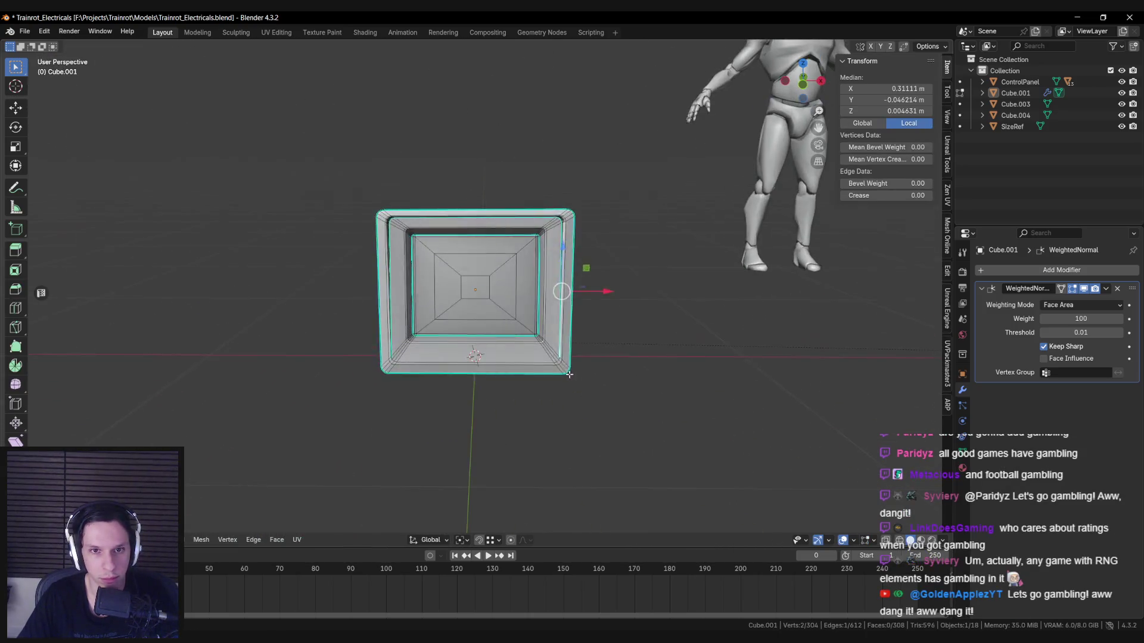
key(alt+a)
key(1)
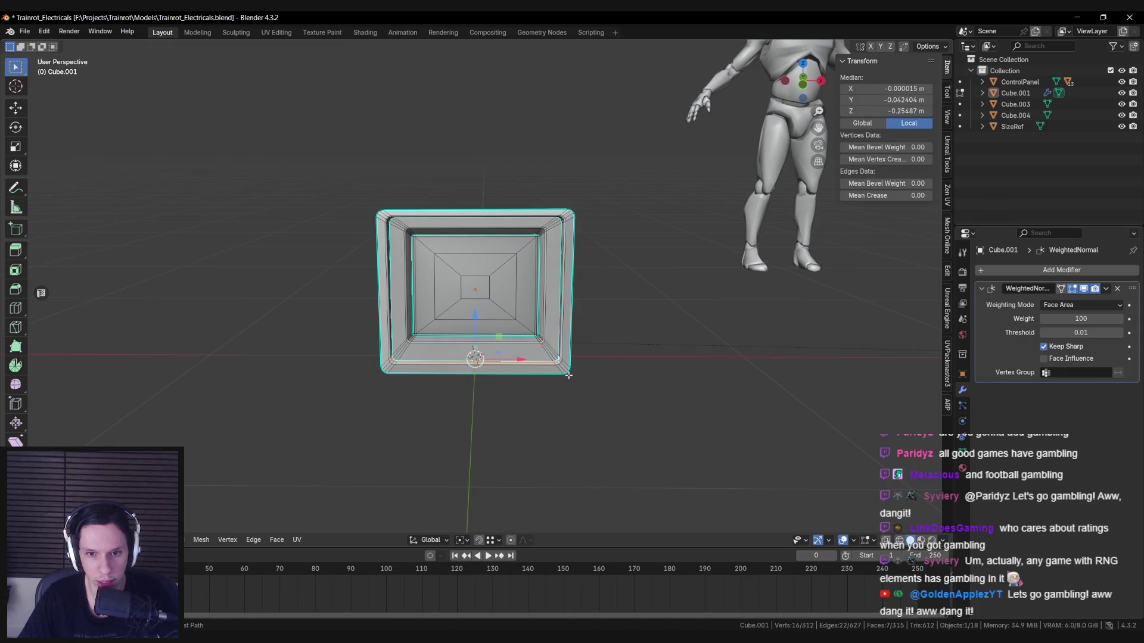
Step: Inspect the rebuilt stepped bezel corner around the monitor front, now at 312 vertices
key(Tab)
scroll(568, 375, up, 5)
middle_drag(569, 375, 455, 426)
scroll(456, 415, down, 6)
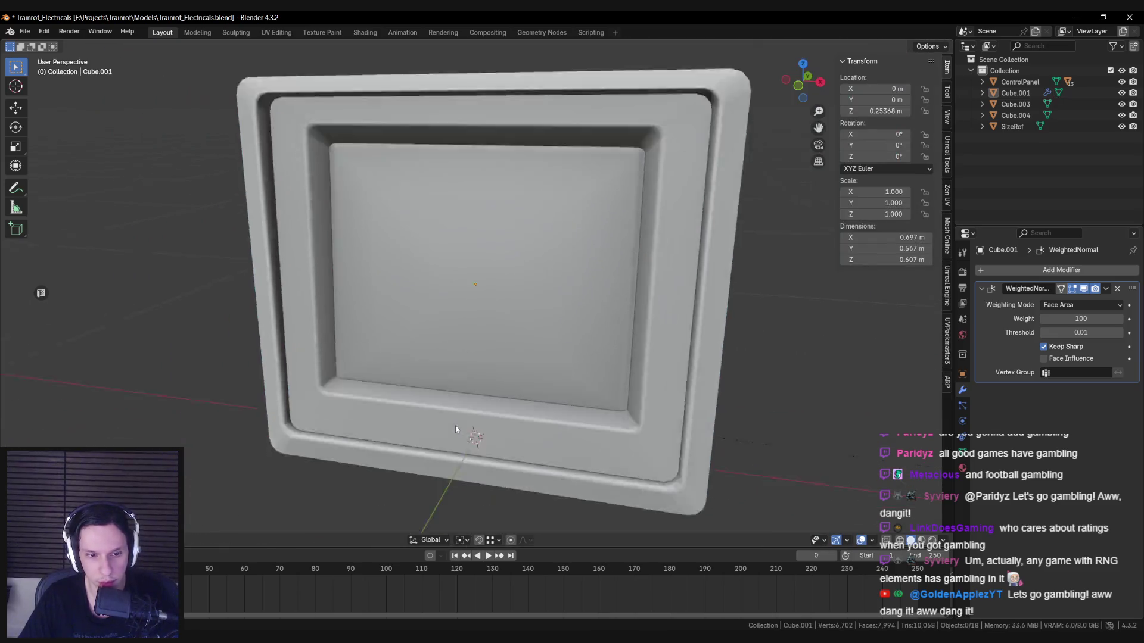
scroll(457, 415, down, 6)
middle_drag(501, 388, 482, 403)
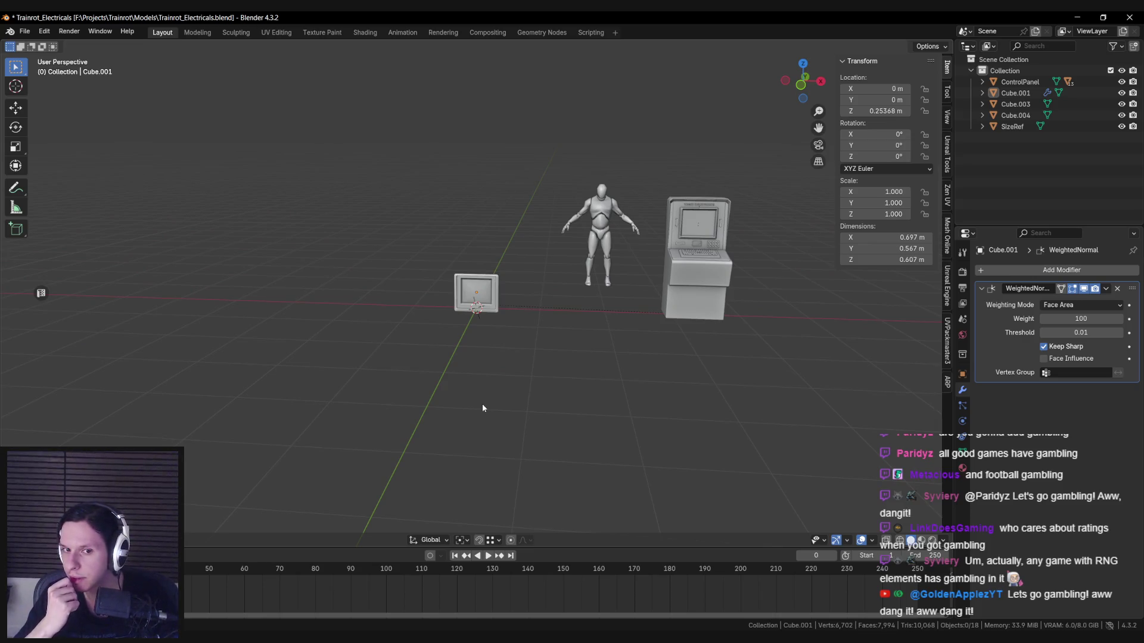
key(Tab)
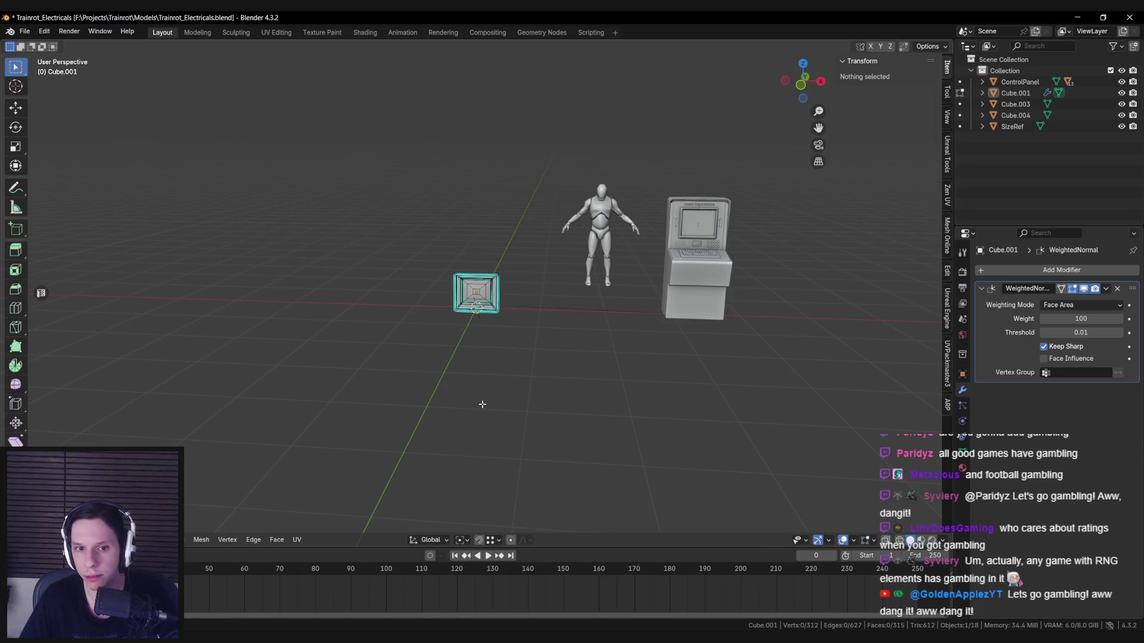
Step: Look down into the monitor's screen recess to examine the bezel's lower border
scroll(480, 407, up, 10)
mouse_move(478, 405)
middle_down()
mouse_move(480, 316)
mouse_move(669, 324)
mouse_move(469, 322)
mouse_move(462, 332)
mouse_move(533, 324)
mouse_move(378, 344)
middle_up()
scroll(479, 366, up, 3)
scroll(479, 325, down, 4)
key(Tab)
scroll(480, 317, down, 3)
Step: Lower the selected bezel edge loop by about 0.0046 m and review the side and vent
key(Tab)
scroll(531, 318, up, 5)
scroll(378, 345, up, 3)
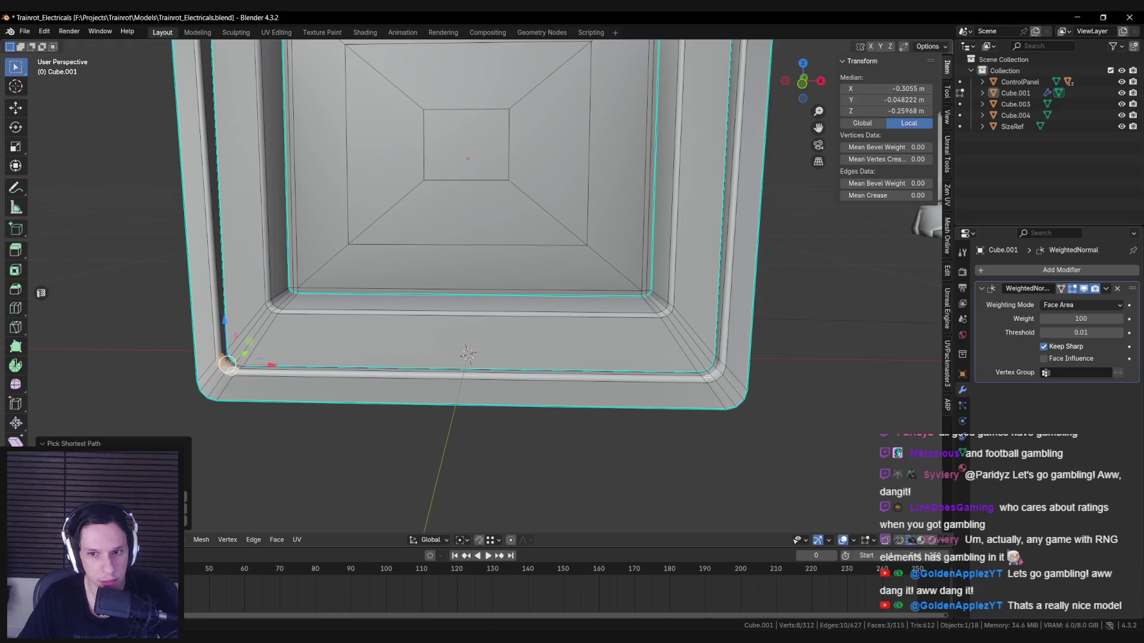
drag(460, 312, 460, 343)
key(Tab)
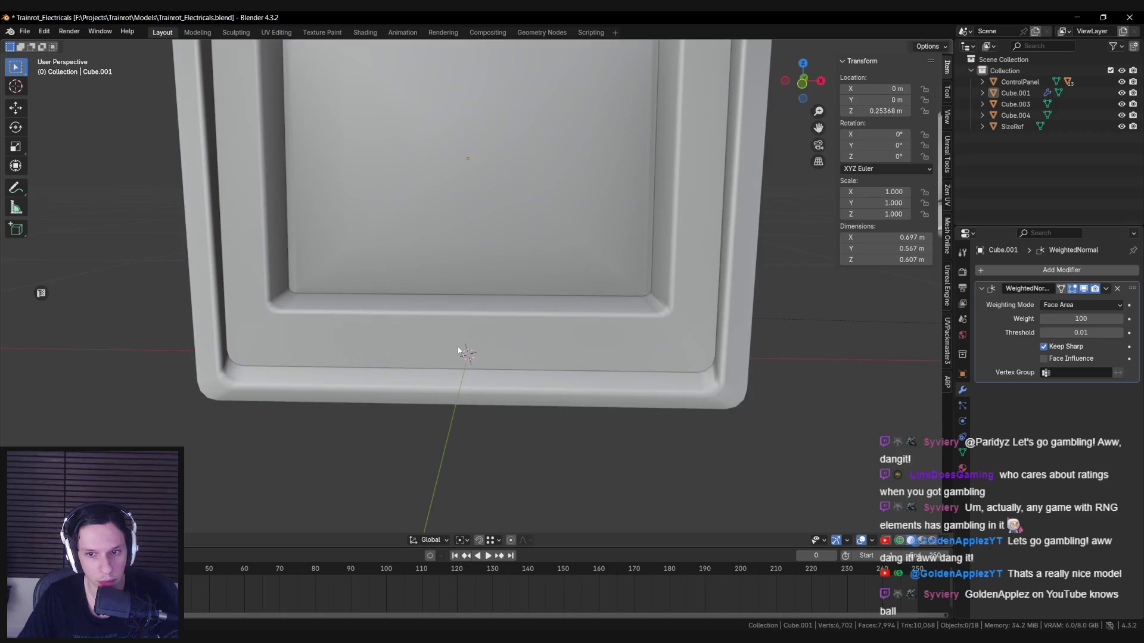
scroll(462, 340, down, 4)
scroll(461, 339, up, 4)
mouse_move(456, 335)
middle_down()
mouse_move(257, 359)
mouse_move(479, 374)
mouse_move(485, 355)
mouse_move(424, 342)
middle_up()
scroll(429, 341, up, 3)
scroll(432, 342, up, 2)
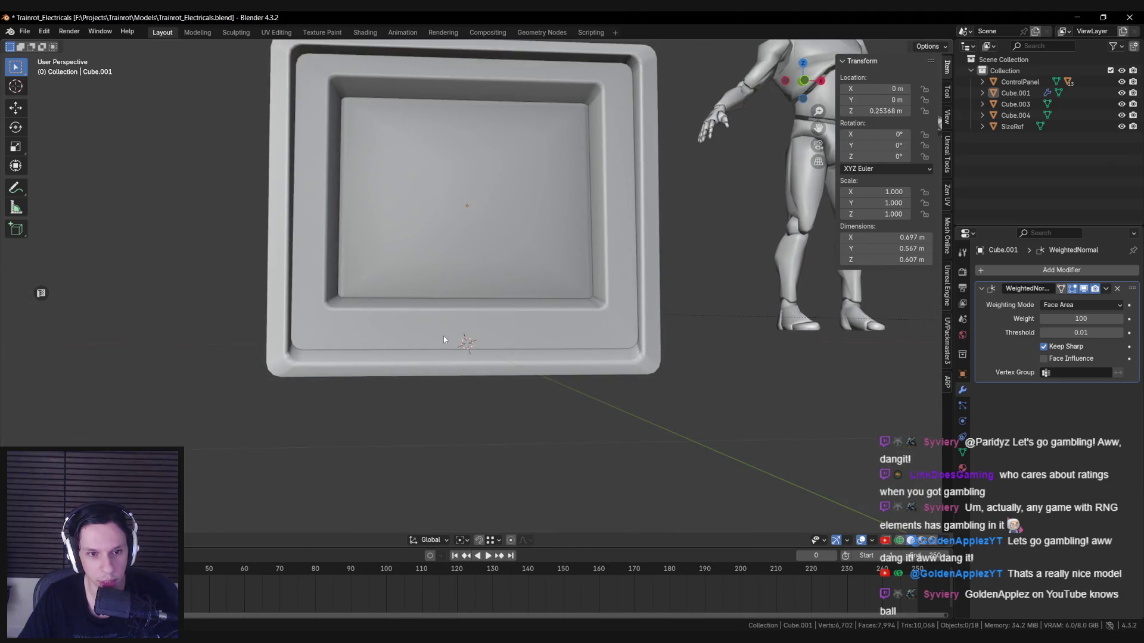
Step: Lower the bottom rim edge loop about 0.01536 m along Z and review it beside the mannequin
key(Tab)
alt+click(288, 343)
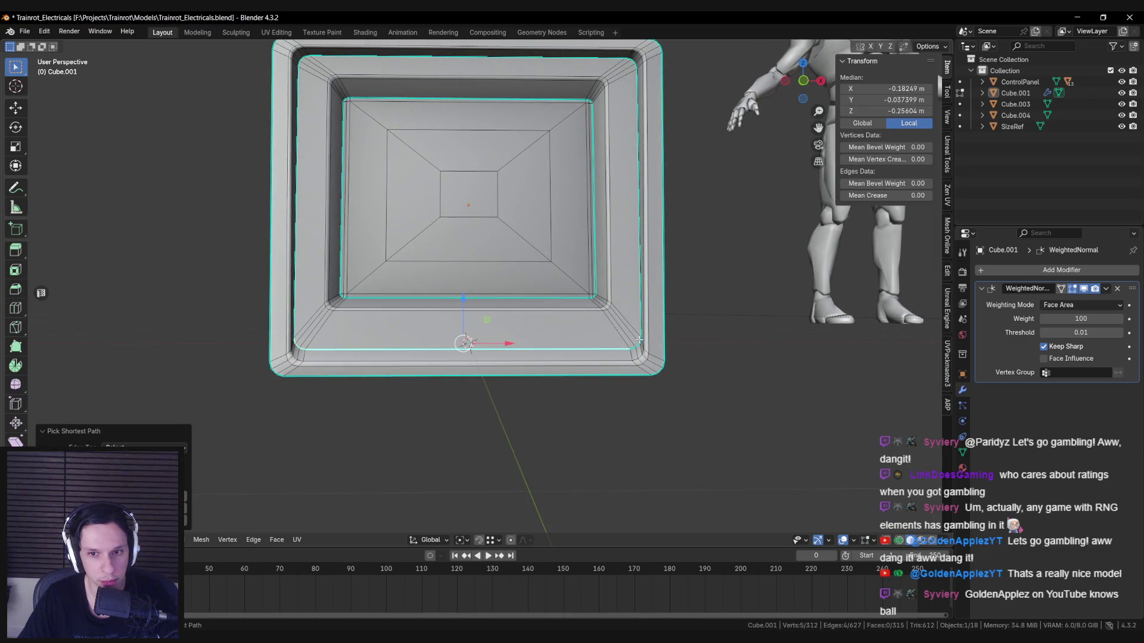
scroll(639, 340, up, 3)
key(g)
key(z)
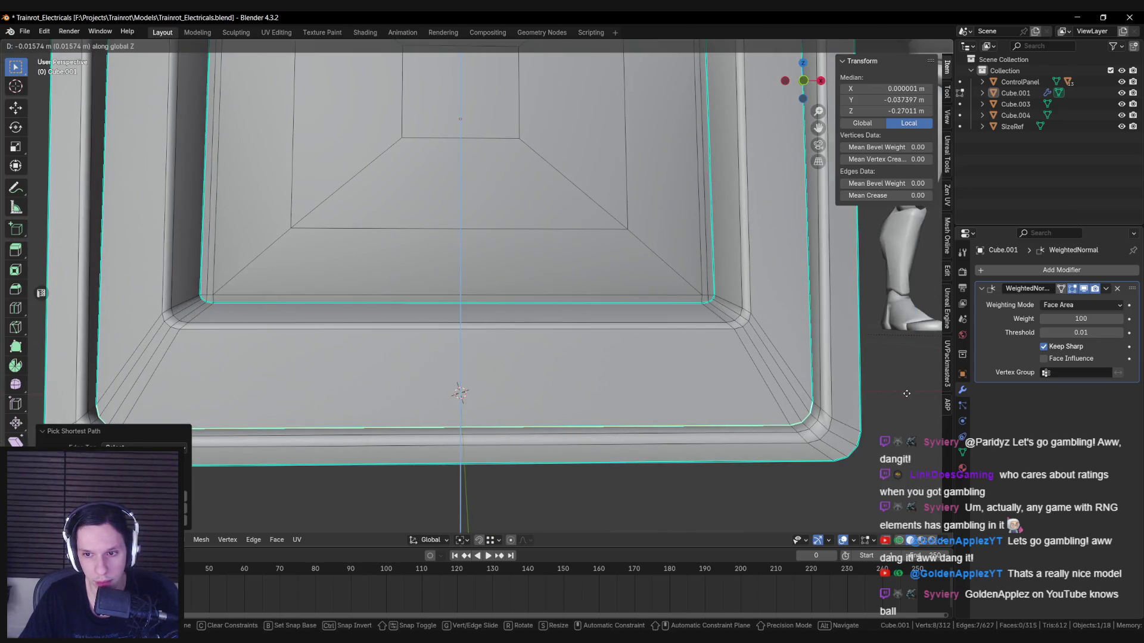
click(906, 393)
key(Tab)
scroll(708, 366, down, 8)
mouse_move(693, 370)
middle_down()
mouse_move(510, 355)
mouse_move(514, 365)
mouse_move(438, 364)
mouse_move(449, 360)
middle_up()
scroll(515, 366, up, 3)
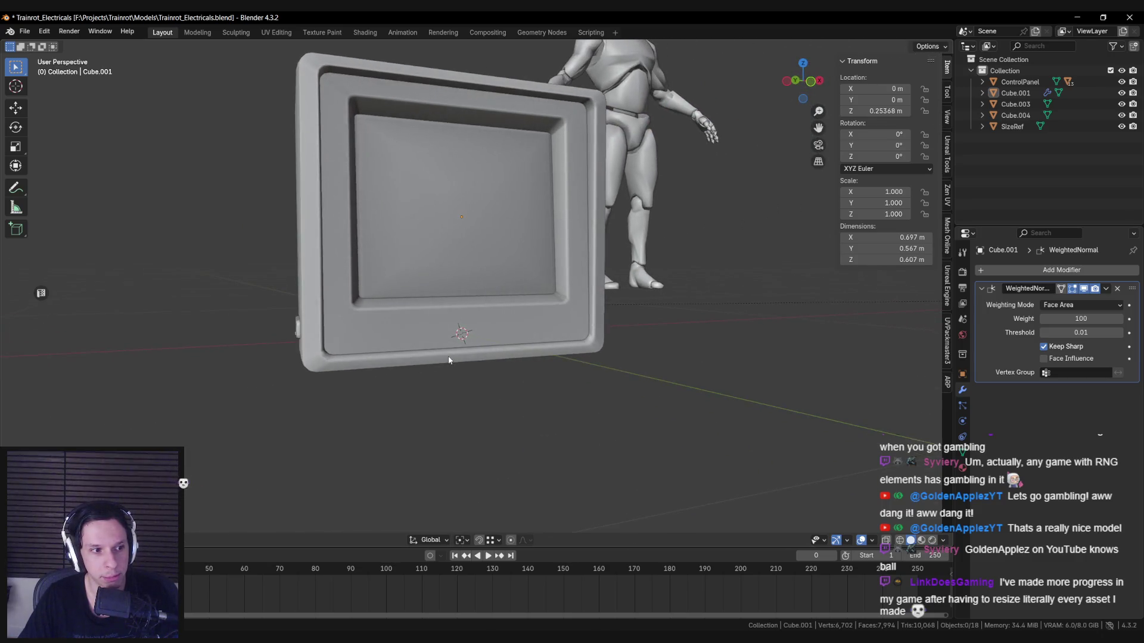
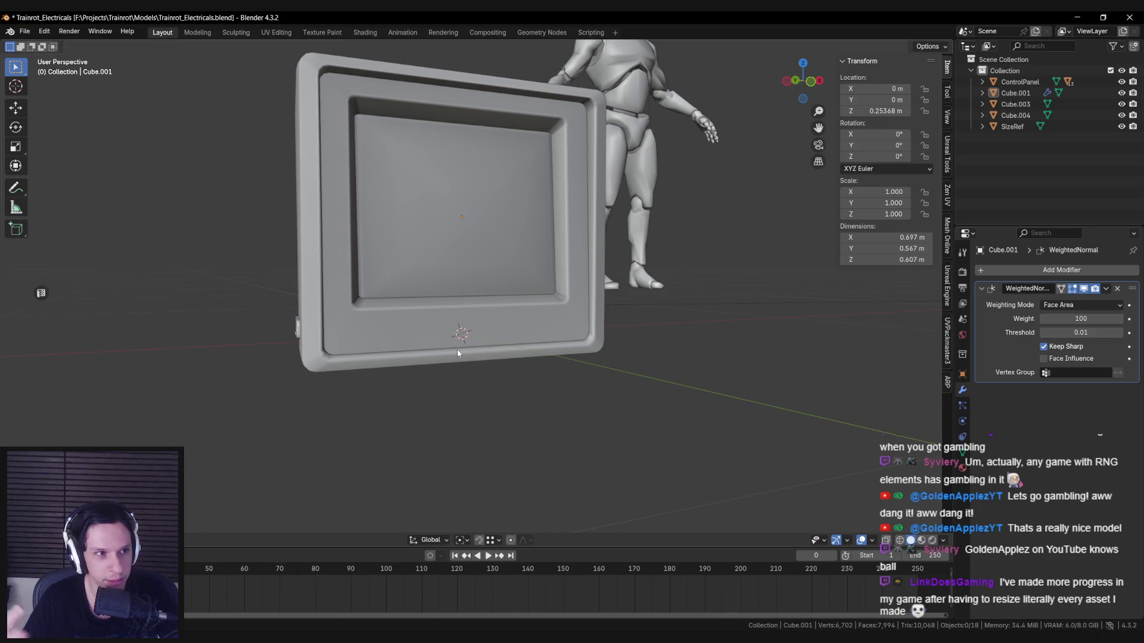
Step: Inspect the monitor's wireframe and select the vertices at the bezel's lower-left corner
key(Tab)
mouse_move(458, 354)
middle_down()
mouse_move(338, 361)
mouse_move(412, 360)
mouse_move(502, 337)
middle_up()
key(Tab)
key(Tab)
scroll(338, 360, up, 2)
key(Tab)
key(Tab)
scroll(501, 337, up, 4)
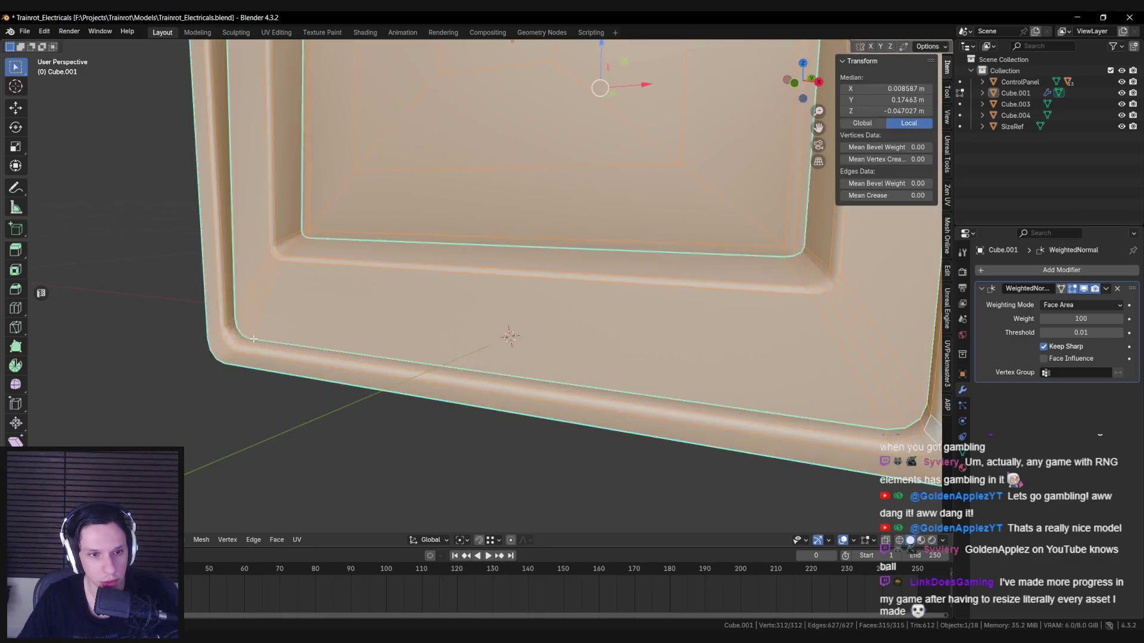
click(254, 338)
ctrl+click(236, 346)
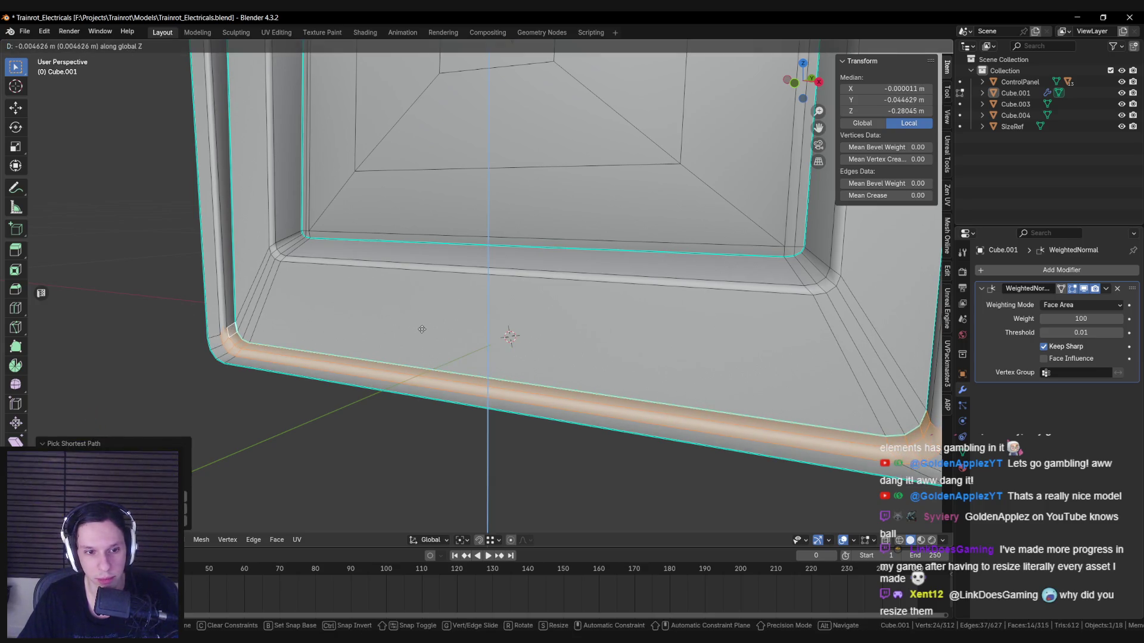
key(Tab)
Step: Merge the frame's overlapping vertices by distance to reduce its vertex count
scroll(450, 321, down, 5)
scroll(451, 321, down, 7)
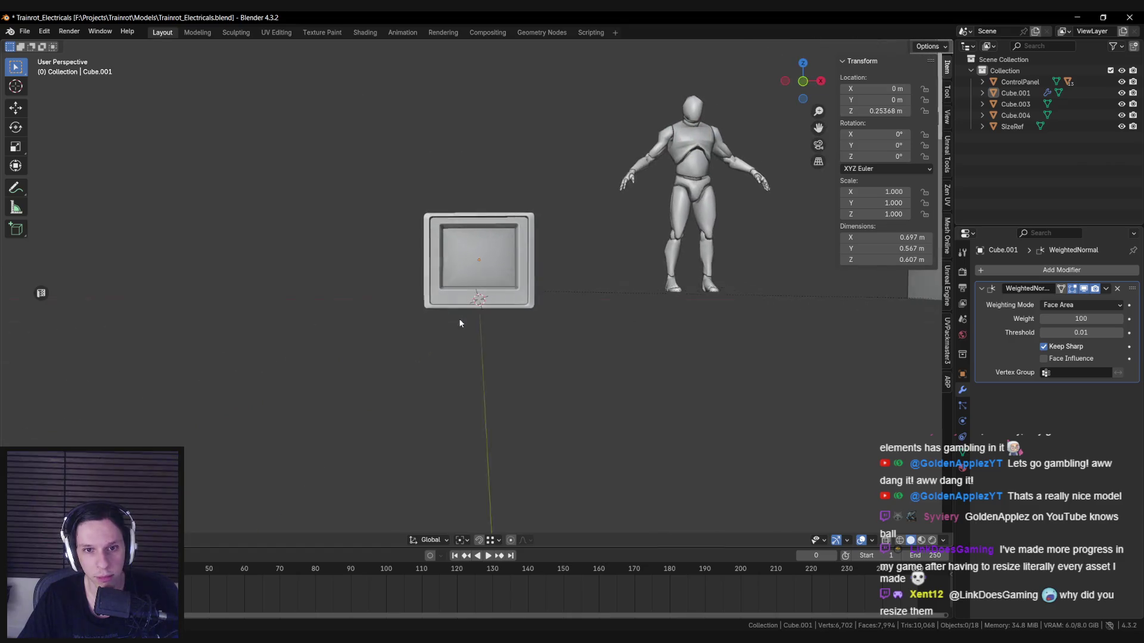
scroll(460, 323, up, 7)
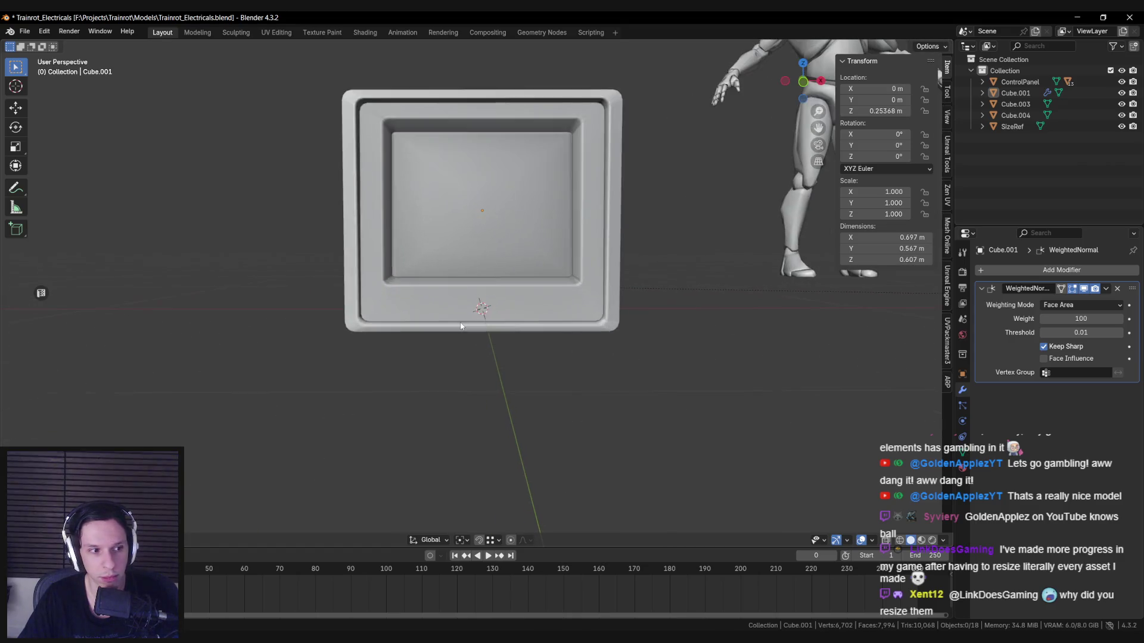
scroll(460, 323, down, 3)
scroll(461, 326, down, 2)
scroll(463, 327, up, 3)
mouse_move(462, 326)
middle_down()
mouse_move(562, 326)
mouse_move(490, 349)
mouse_move(472, 377)
mouse_move(352, 428)
mouse_move(365, 412)
mouse_move(358, 392)
mouse_move(356, 401)
middle_up()
middle_drag(185, 419, 445, 378)
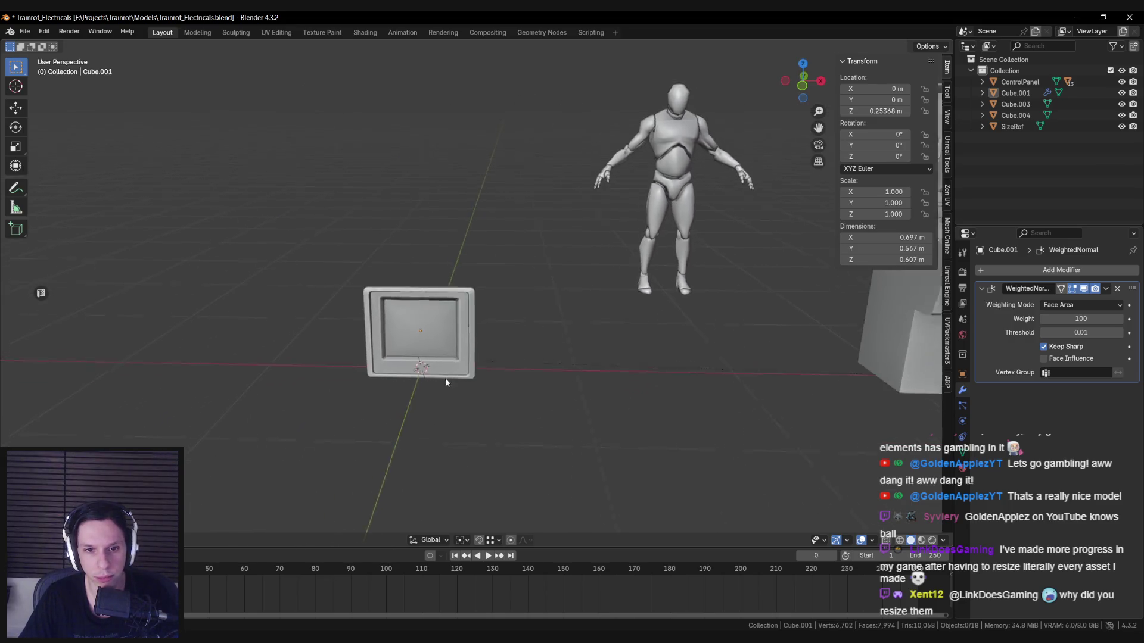
key(Tab)
scroll(445, 377, up, 5)
scroll(536, 194, up, 2)
alt+click(541, 155)
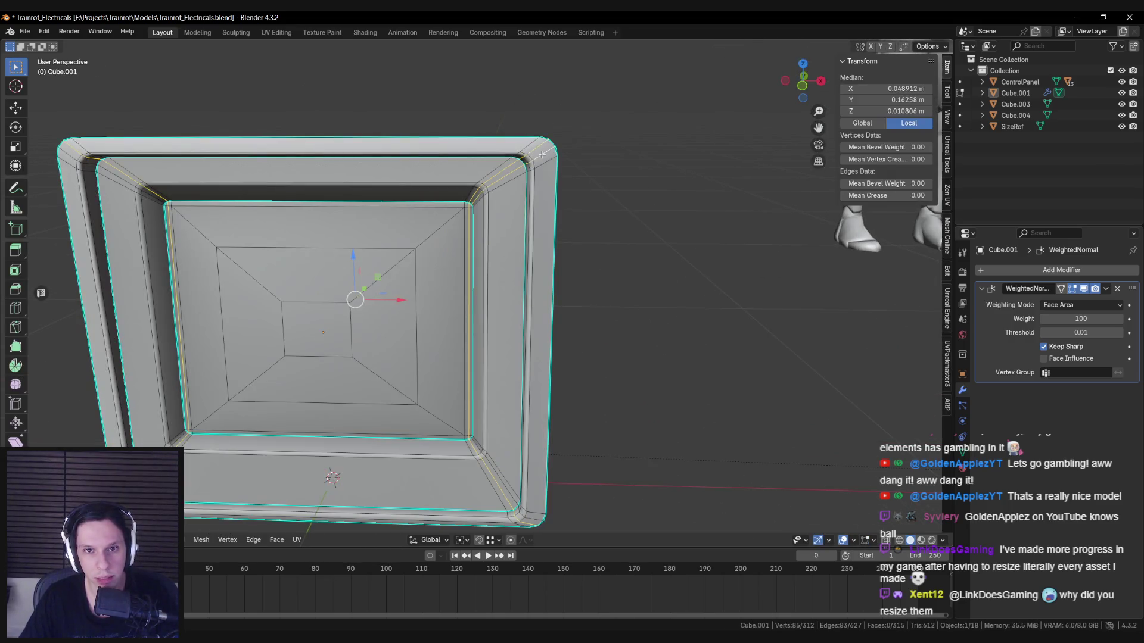
middle_drag(539, 177, 477, 261)
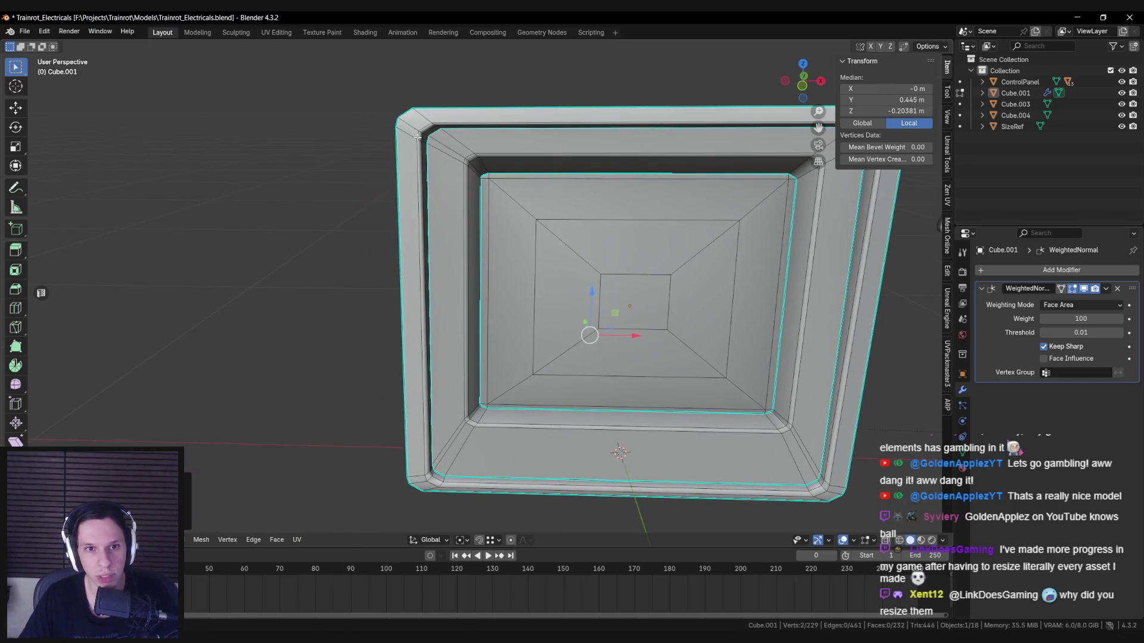
key(alt+a)
key(a)
key(m)
click(606, 459)
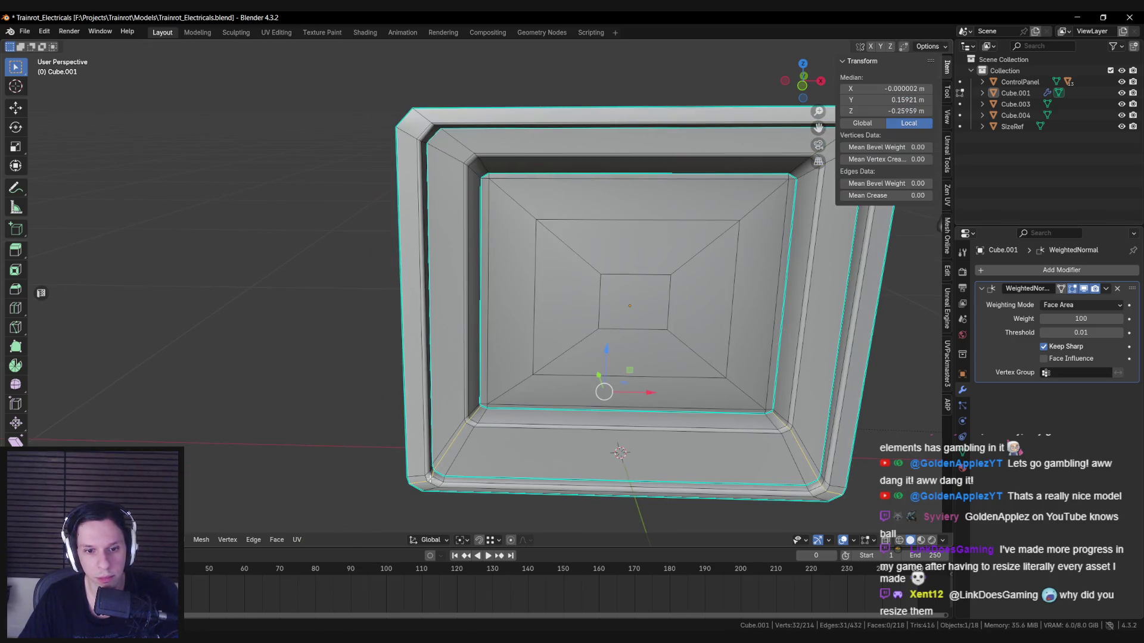
key(alt+a)
key(Tab)
Step: Slide an edge loop on the frame's rim further back along the Y axis
scroll(757, 453, down, 5)
mouse_move(677, 416)
middle_down()
mouse_move(605, 375)
mouse_move(570, 370)
mouse_move(444, 395)
mouse_move(557, 272)
middle_up()
scroll(557, 271, up, 5)
key(Tab)
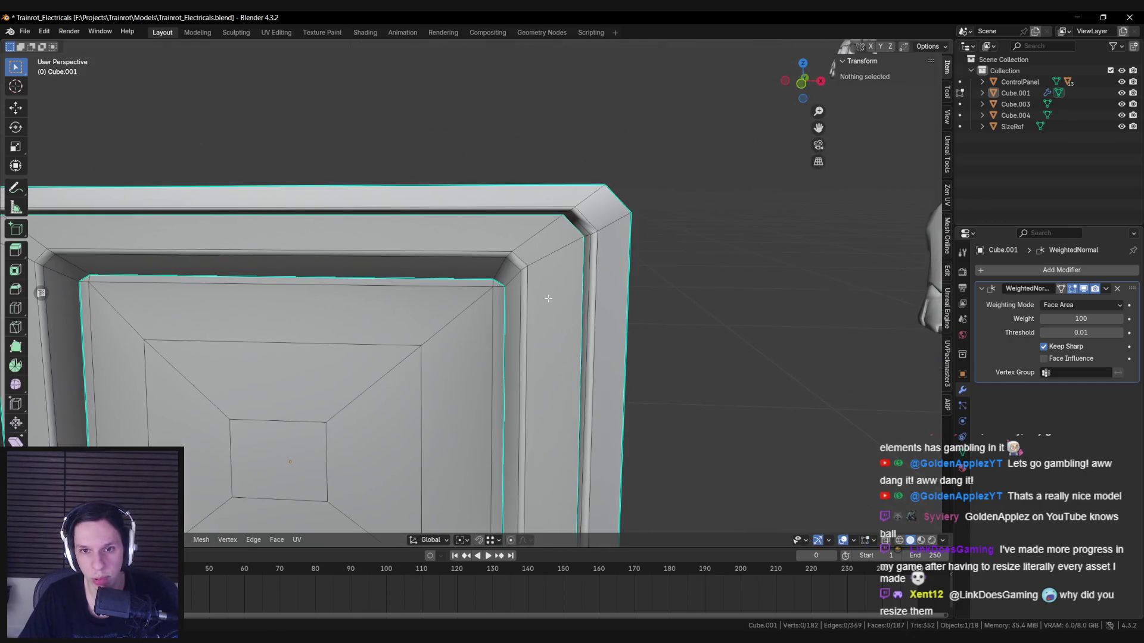
scroll(472, 311, down, 3)
mouse_move(472, 311)
middle_down()
mouse_move(521, 296)
mouse_move(492, 264)
mouse_move(503, 254)
mouse_move(518, 268)
middle_up()
key(Tab)
key(Tab)
alt+click(498, 247)
key(g)
key(z)
key(y)
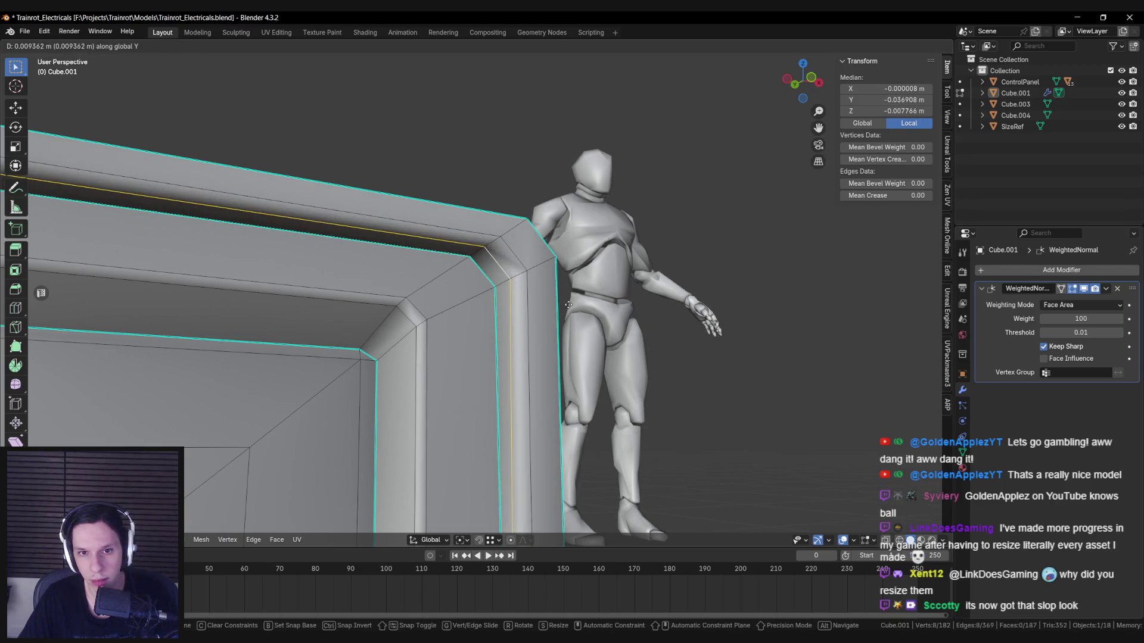
click(554, 305)
Step: Orbit around the frame corner, comparing the edited mesh with the finished object view
scroll(524, 303, up, 3)
middle_drag(521, 301, 511, 304)
scroll(510, 304, down, 3)
middle_drag(549, 350, 552, 349)
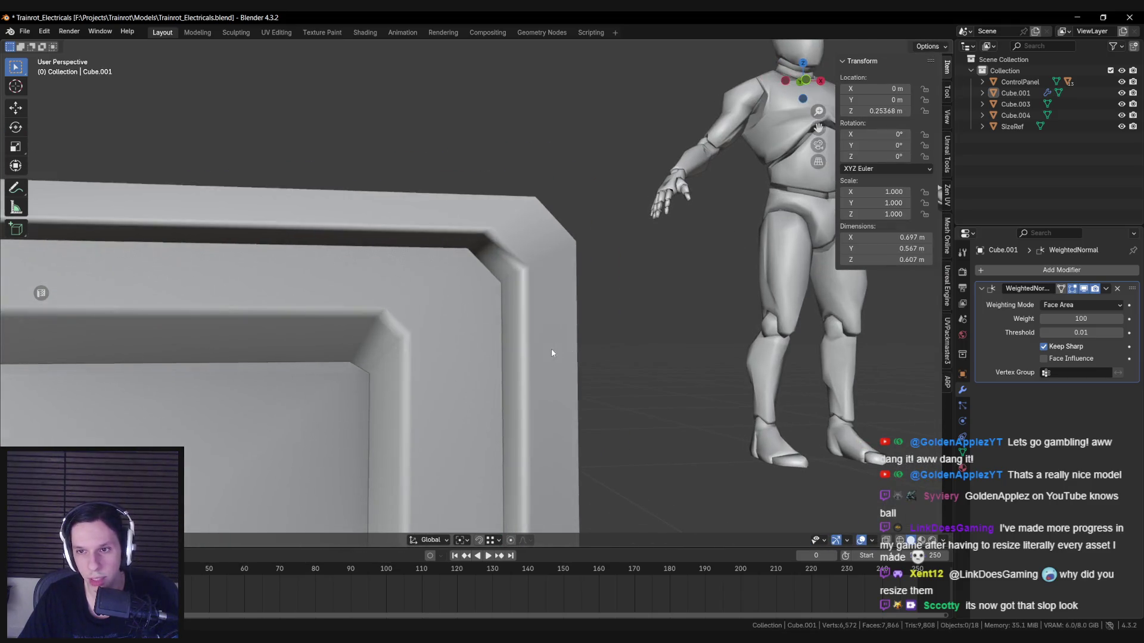
scroll(519, 361, up, 3)
key(Tab)
scroll(522, 357, down, 5)
scroll(516, 352, up, 5)
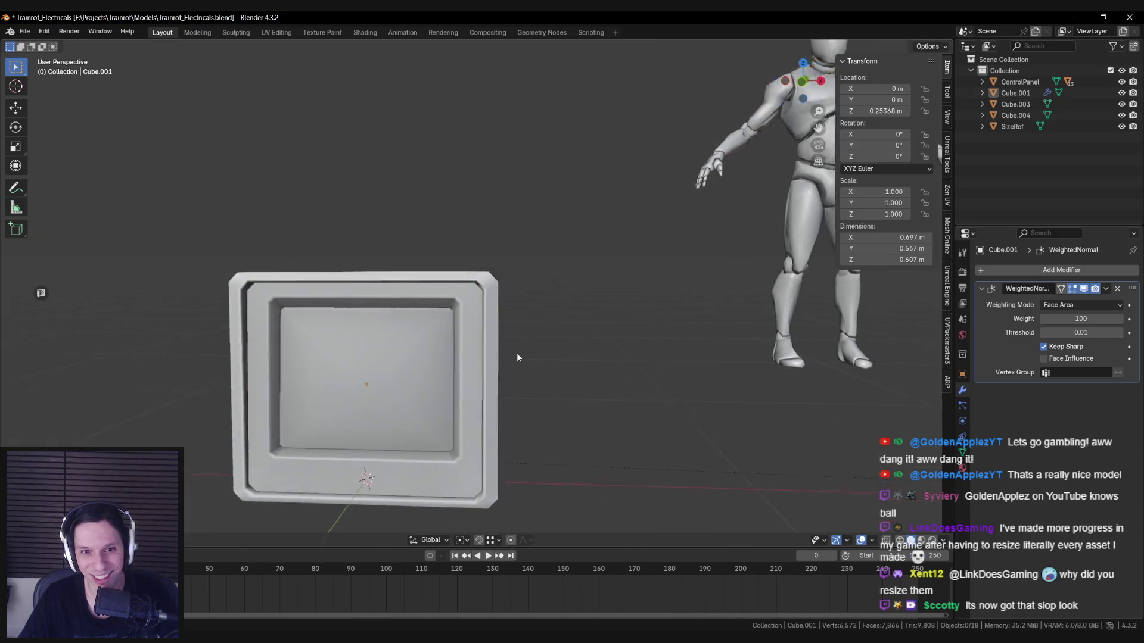
key(Tab)
mouse_move(533, 327)
middle_down()
mouse_move(539, 312)
mouse_move(493, 269)
mouse_move(555, 304)
mouse_move(526, 291)
mouse_move(505, 298)
middle_up()
scroll(539, 310, up, 2)
scroll(540, 303, down, 3)
Step: Mark the frame's corner bevel edges as sharp
scroll(544, 298, up, 2)
click(544, 297)
alt+shift+click(502, 261)
right_click(510, 268)
click(510, 268)
click(506, 296)
mouse_move(504, 293)
middle_down()
mouse_move(398, 325)
mouse_move(405, 334)
middle_up()
Step: Merge two pairs of stray vertices at the lower front recess and remove a leftover vertex
key(Tab)
scroll(405, 333, down, 5)
mouse_move(470, 367)
middle_down()
mouse_move(420, 349)
mouse_move(393, 318)
middle_up()
key(Tab)
scroll(430, 339, up, 4)
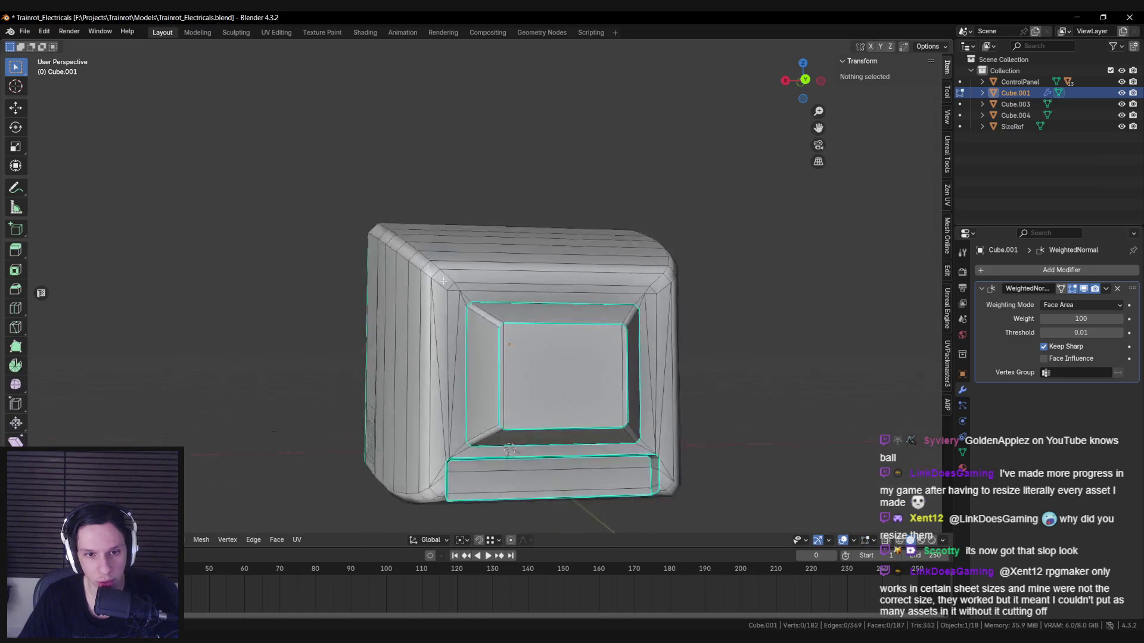
scroll(472, 248, down, 1)
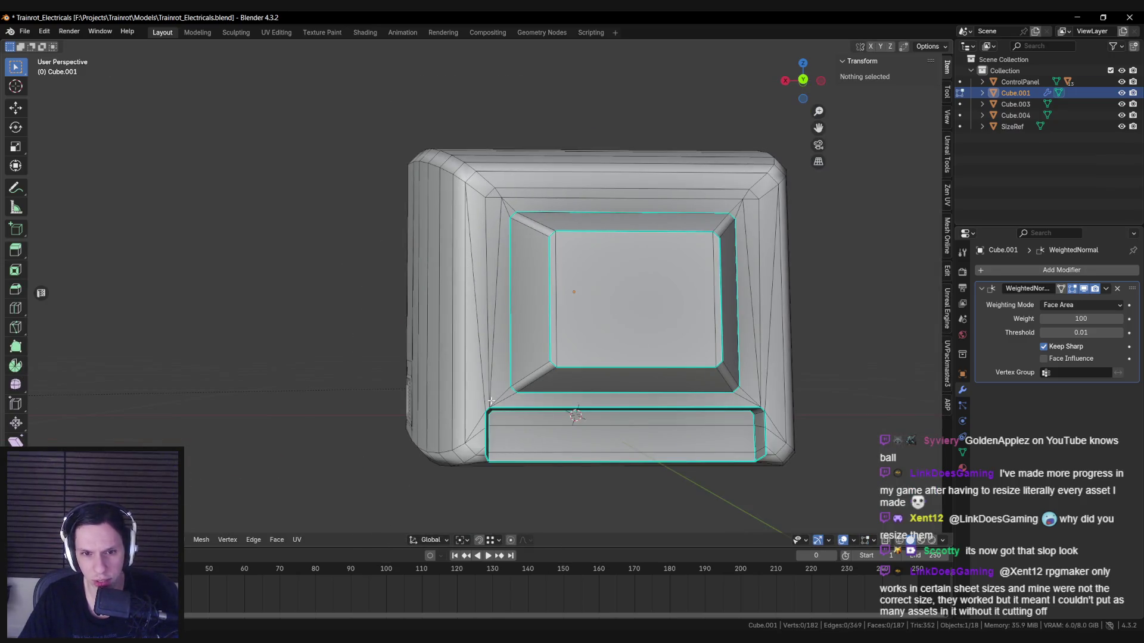
scroll(474, 222, up, 1)
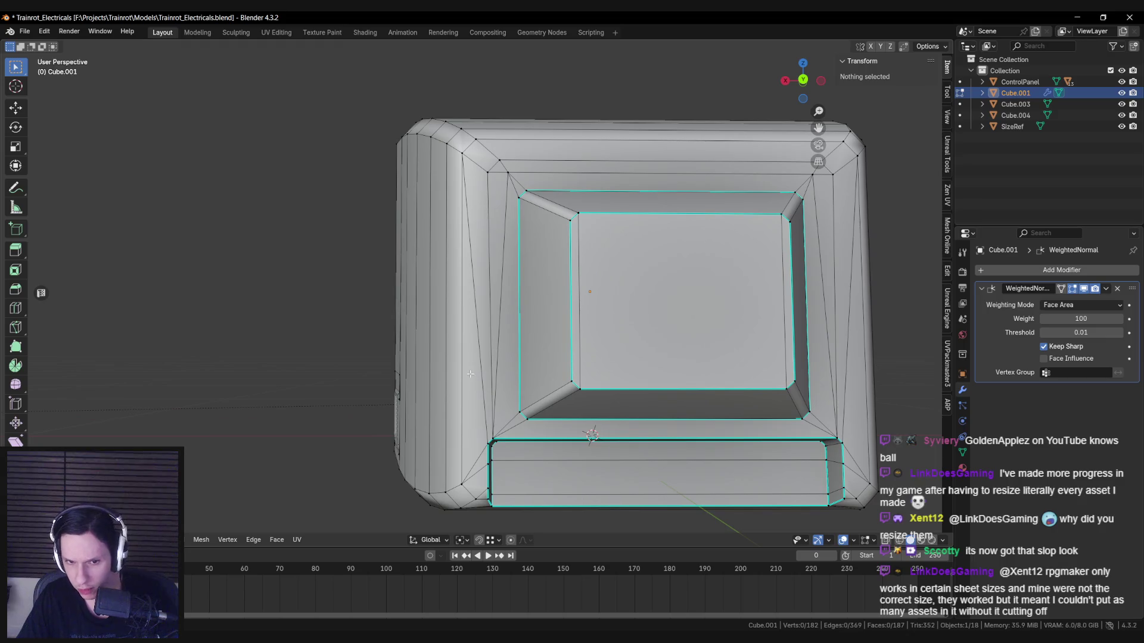
mouse_move(466, 379)
middle_down()
mouse_move(408, 331)
mouse_move(328, 351)
middle_up()
scroll(417, 339, up, 3)
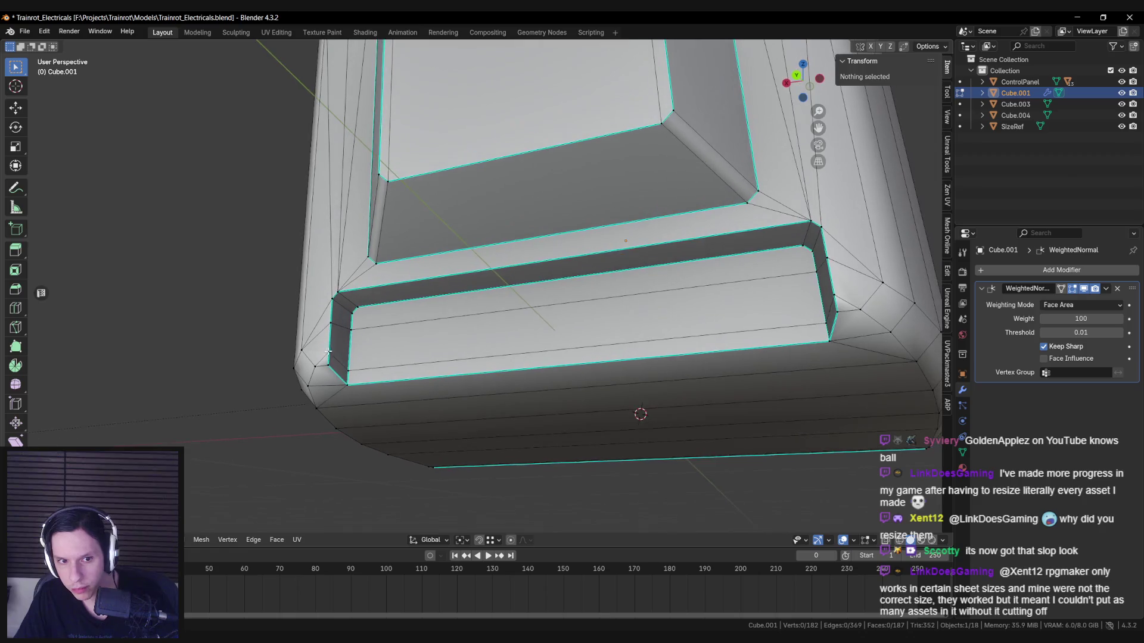
key(m)
click(330, 366)
key(m)
click(332, 387)
mouse_move(332, 387)
middle_down()
mouse_move(709, 344)
mouse_move(721, 309)
middle_up()
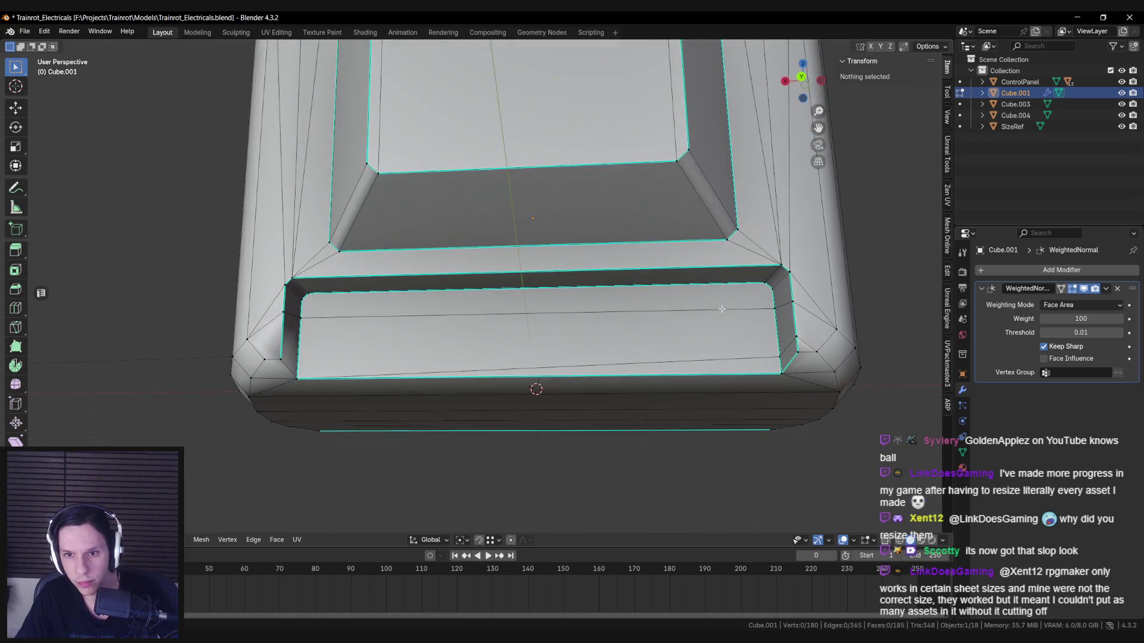
key(ctrl+x)
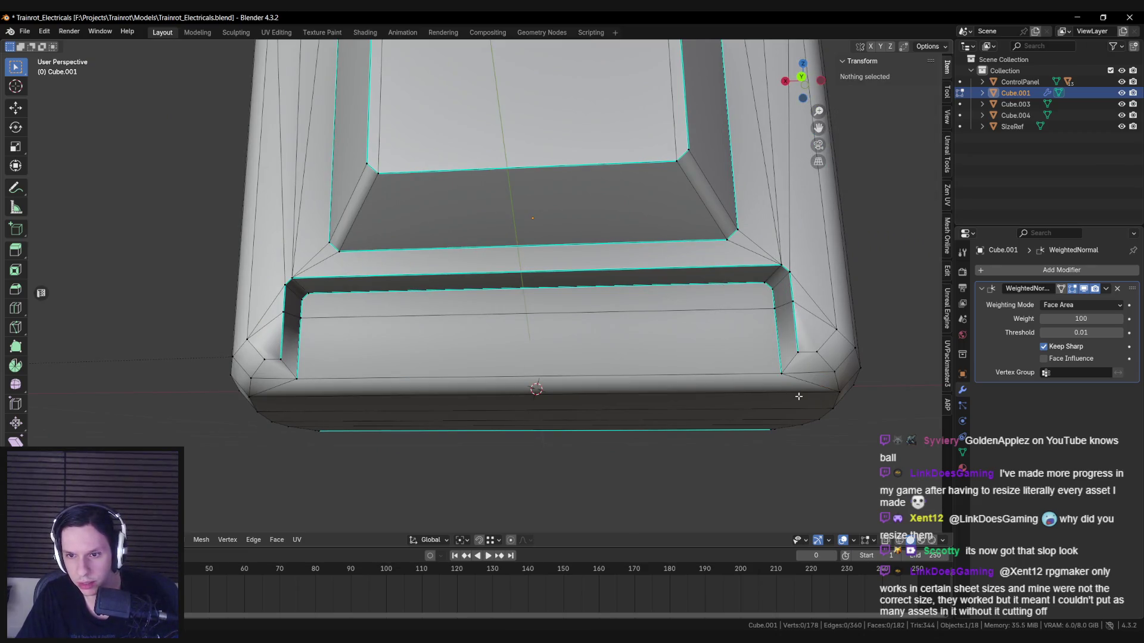
Step: Mark further edges around the lower bezel as sharp
right_click(294, 371)
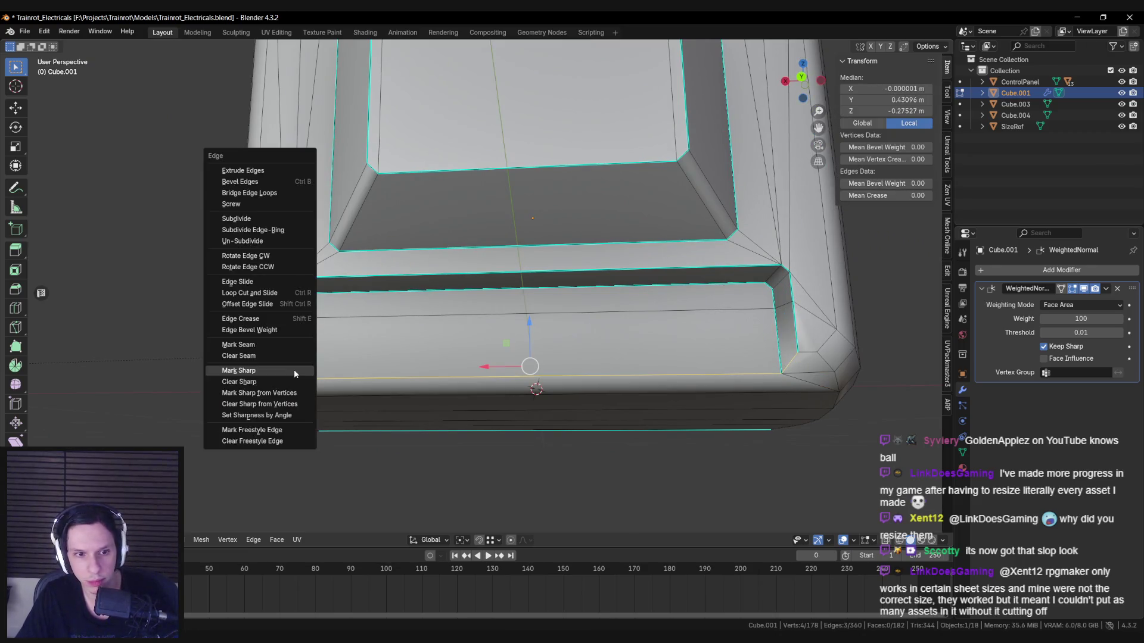
click(294, 370)
key(Tab)
scroll(451, 382, down, 5)
mouse_move(533, 339)
middle_down()
mouse_move(447, 342)
mouse_move(519, 324)
mouse_move(527, 294)
middle_up()
key(Tab)
scroll(447, 342, up, 4)
key(alt+a)
right_click(200, 298)
click(200, 298)
key(Tab)
Step: Check the bezel's sharp edges, then return to Object Mode
mouse_move(330, 314)
middle_down()
mouse_move(452, 313)
mouse_move(550, 335)
mouse_move(443, 331)
mouse_move(465, 340)
middle_up()
key(Tab)
key(Tab)
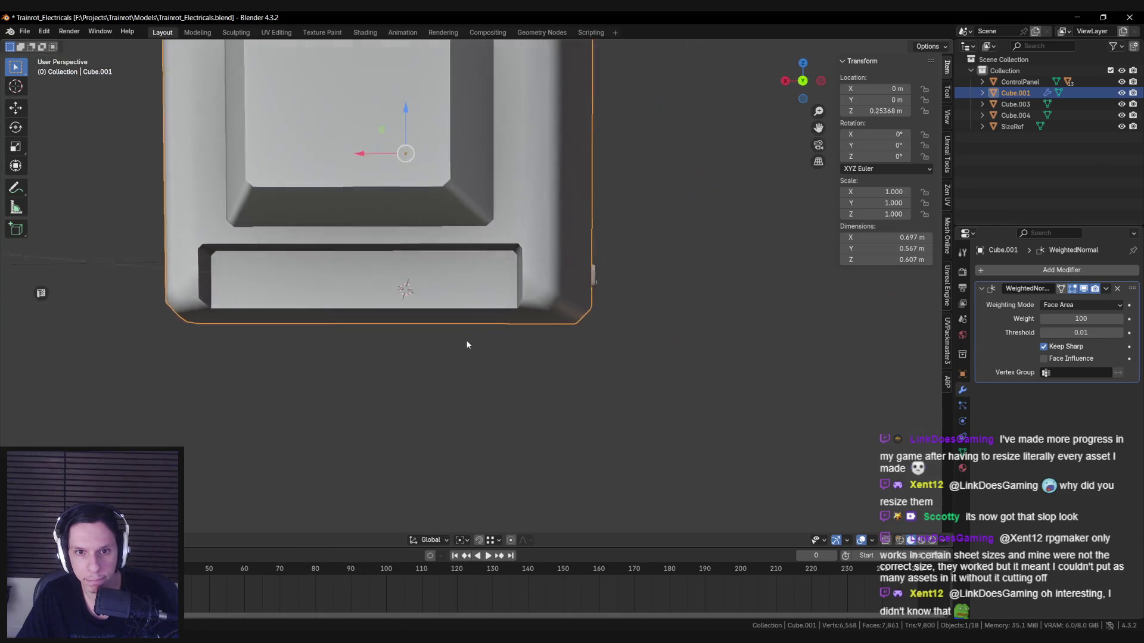
key(Tab)
mouse_move(475, 398)
middle_down()
mouse_move(491, 356)
mouse_move(477, 370)
mouse_move(485, 395)
mouse_move(528, 352)
mouse_move(408, 335)
mouse_move(503, 301)
mouse_move(443, 334)
middle_up()
key(Tab)
scroll(477, 370, down, 3)
Step: Save the Blender file
key(ctrl+s)
scroll(504, 300, down, 3)
scroll(503, 300, up, 4)
scroll(462, 323, down, 2)
scroll(446, 331, up, 4)
scroll(426, 332, down, 1)
scroll(443, 334, down, 2)
scroll(452, 356, up, 4)
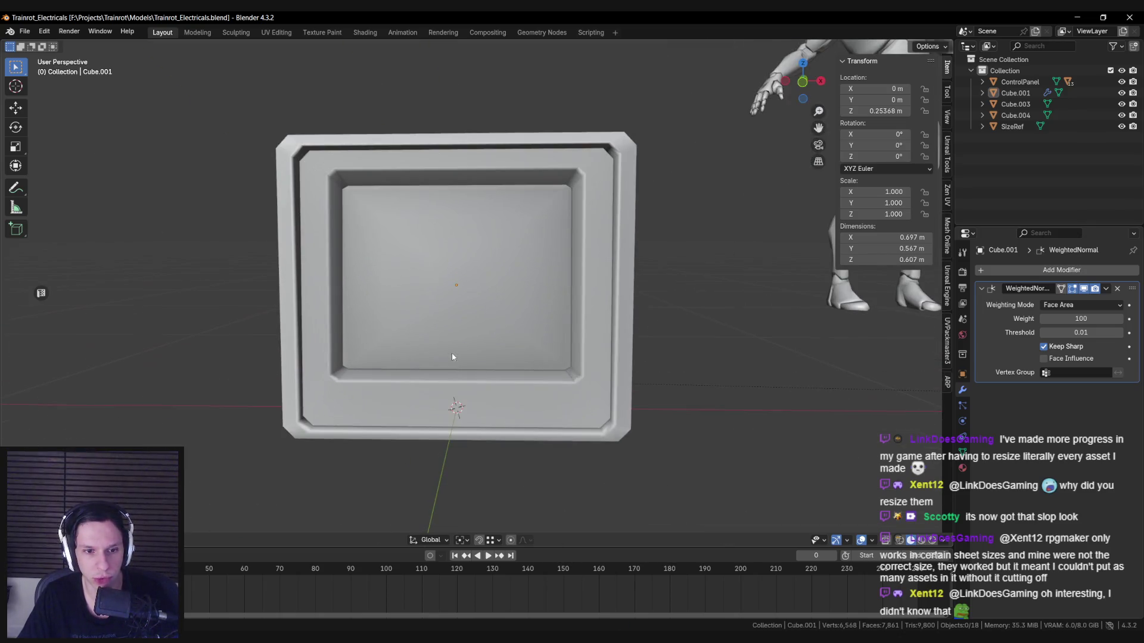
Step: Merge two pairs of vertices on the monitor frame mesh
click(451, 357)
key(Tab)
scroll(383, 365, up, 4)
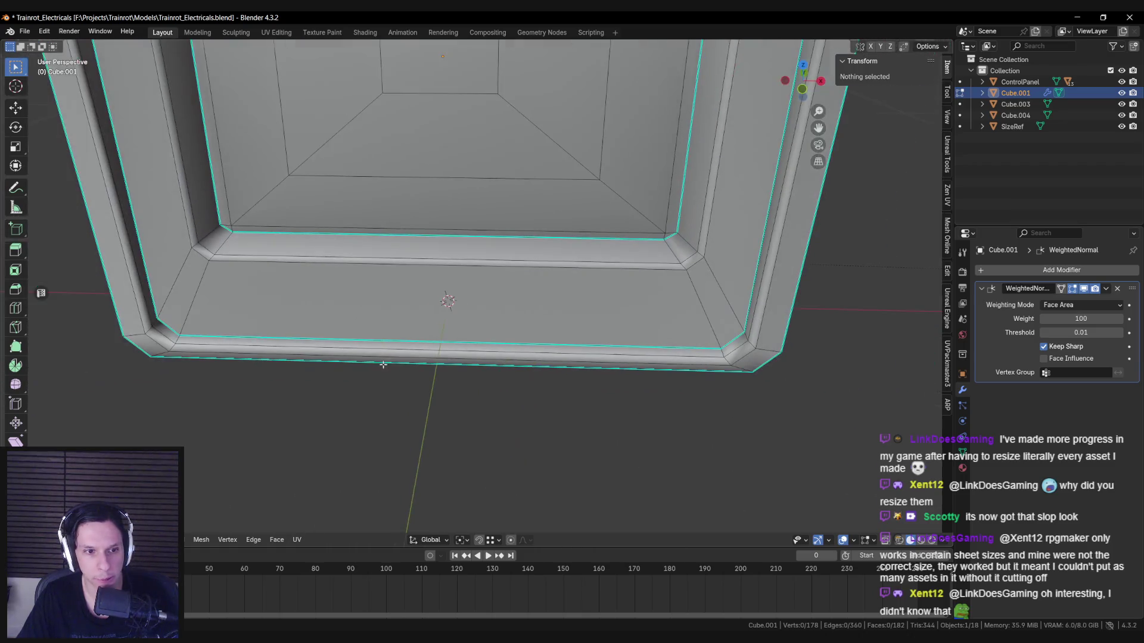
click(151, 329)
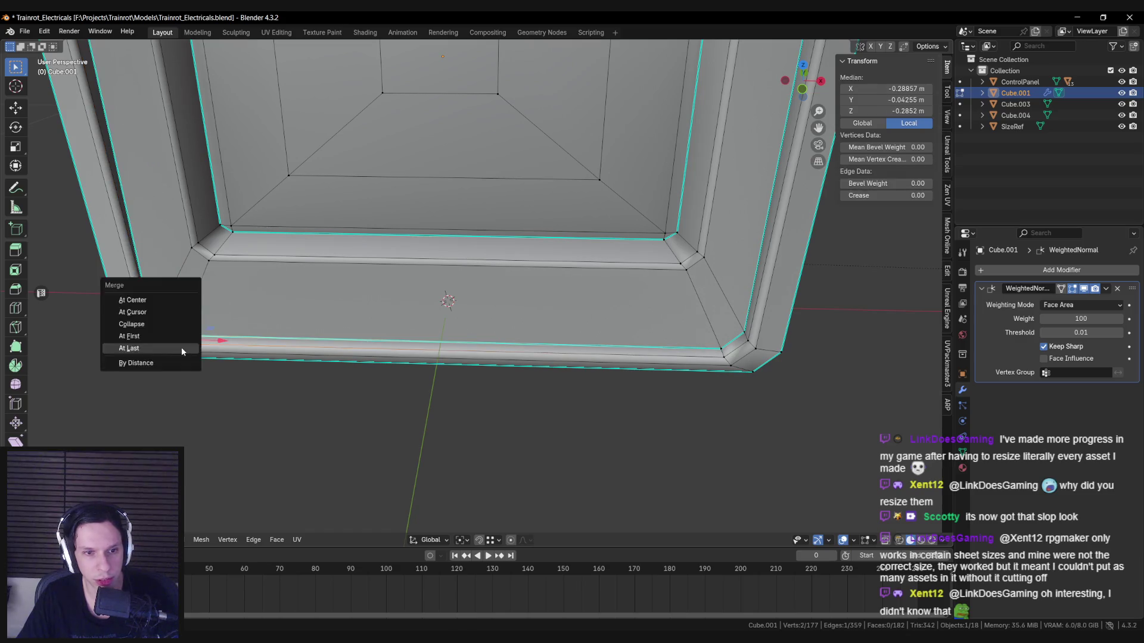
click(182, 350)
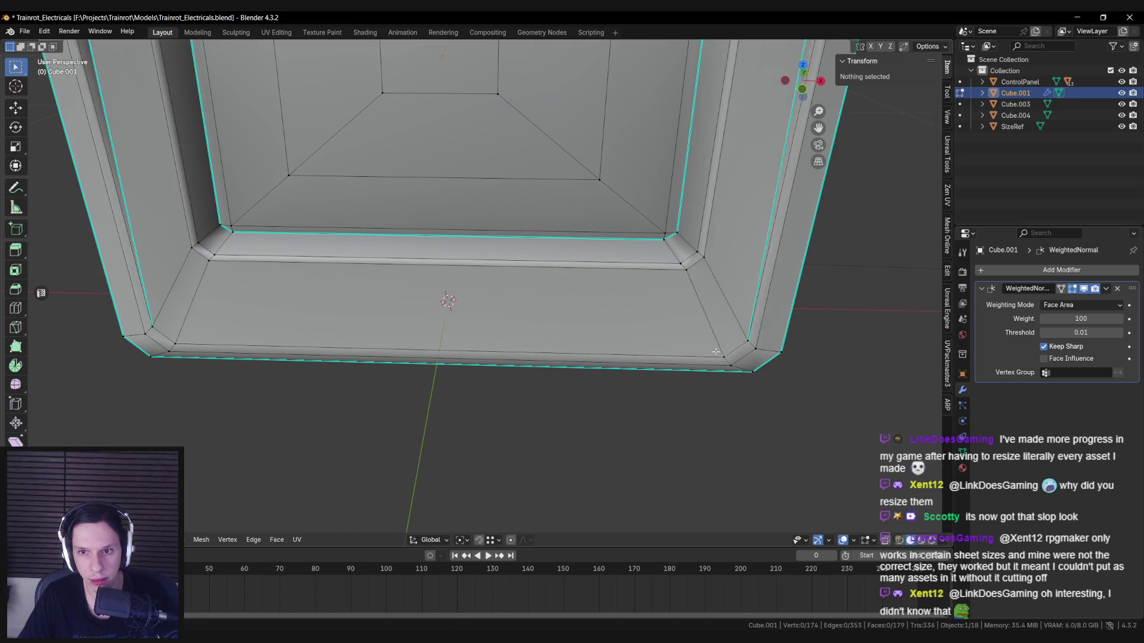
key(Tab)
Step: Merge the lower-left bezel corner vertices and another selected vertex pair
scroll(553, 276, down, 8)
mouse_move(553, 276)
middle_down()
mouse_move(415, 314)
mouse_move(327, 321)
mouse_move(488, 321)
middle_up()
key(Tab)
scroll(359, 348, up, 8)
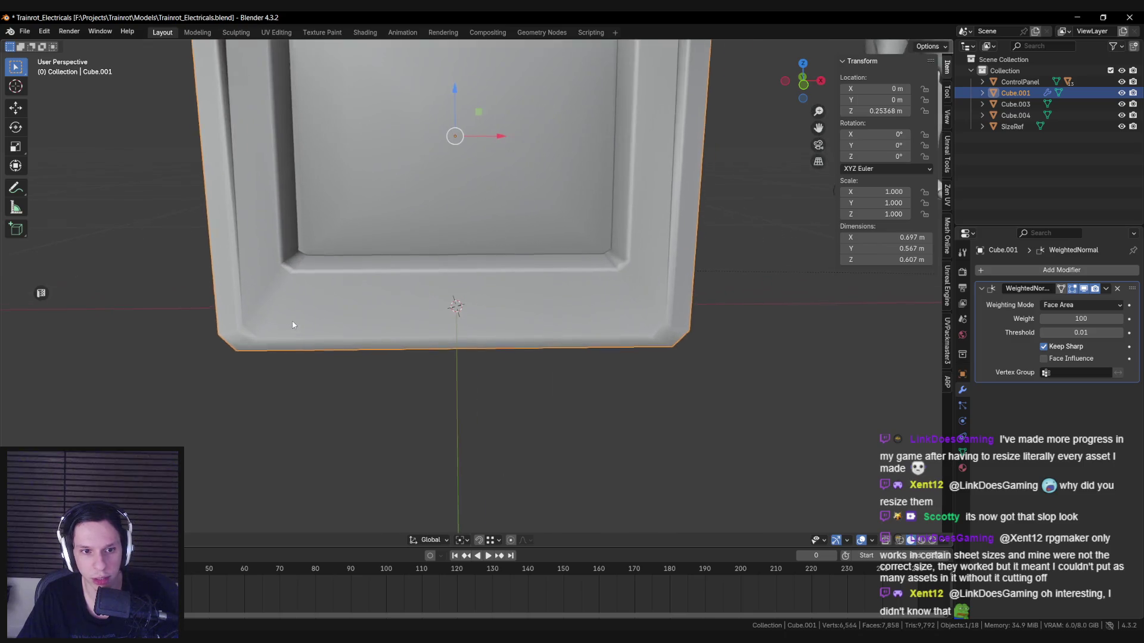
mouse_move(350, 336)
middle_down()
mouse_move(354, 363)
mouse_move(350, 299)
middle_up()
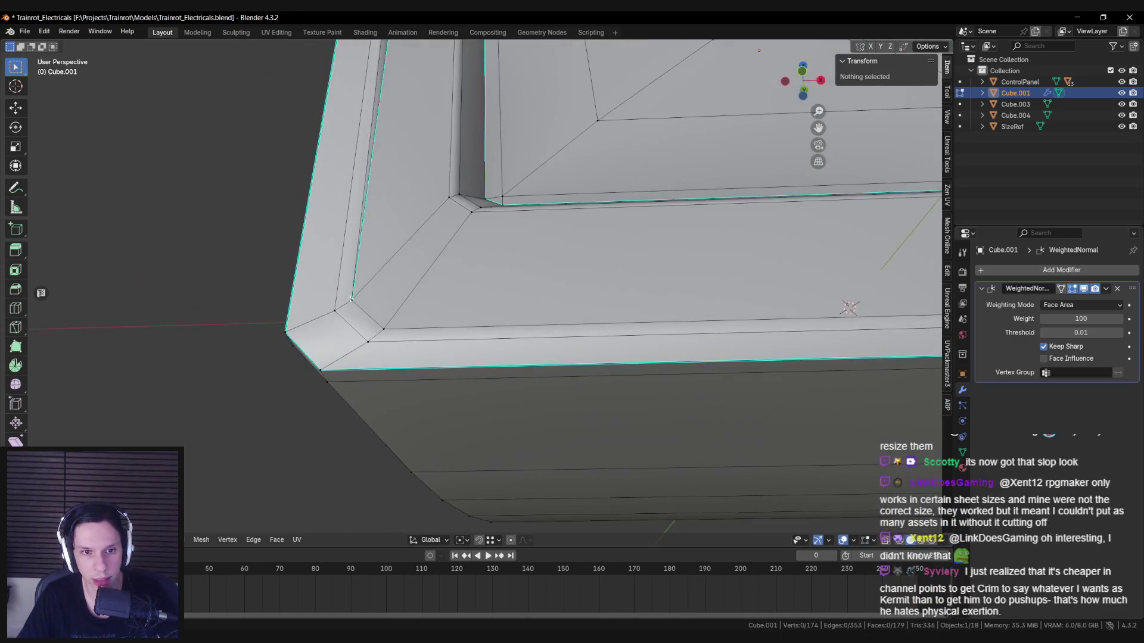
click(332, 318)
key(alt+a)
scroll(590, 349, down, 6)
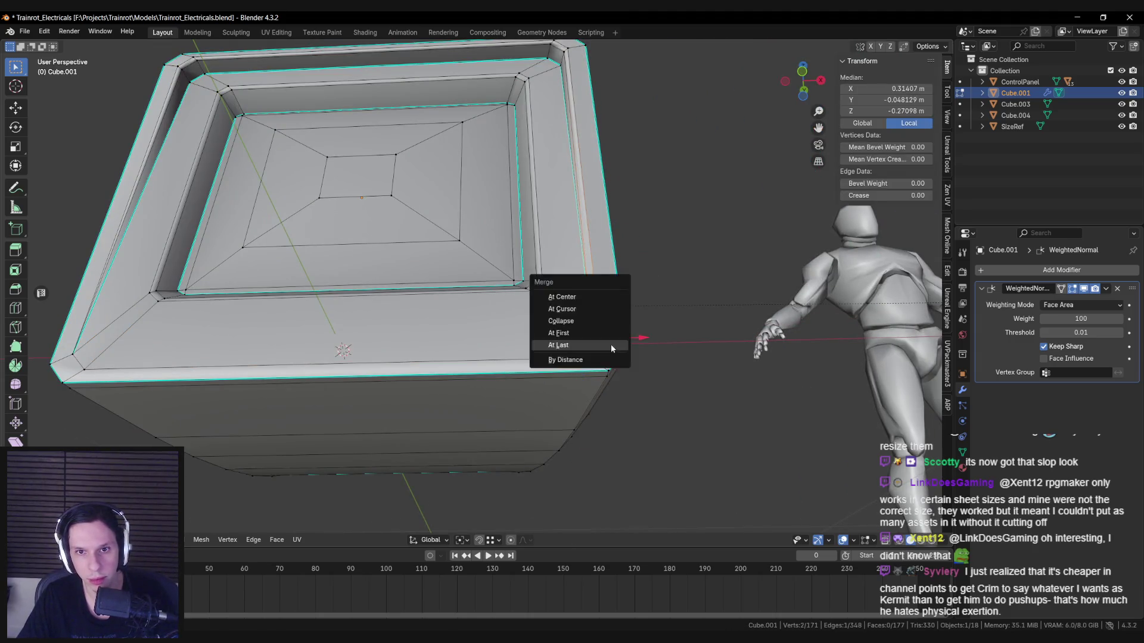
click(611, 345)
key(Tab)
scroll(632, 285, down, 5)
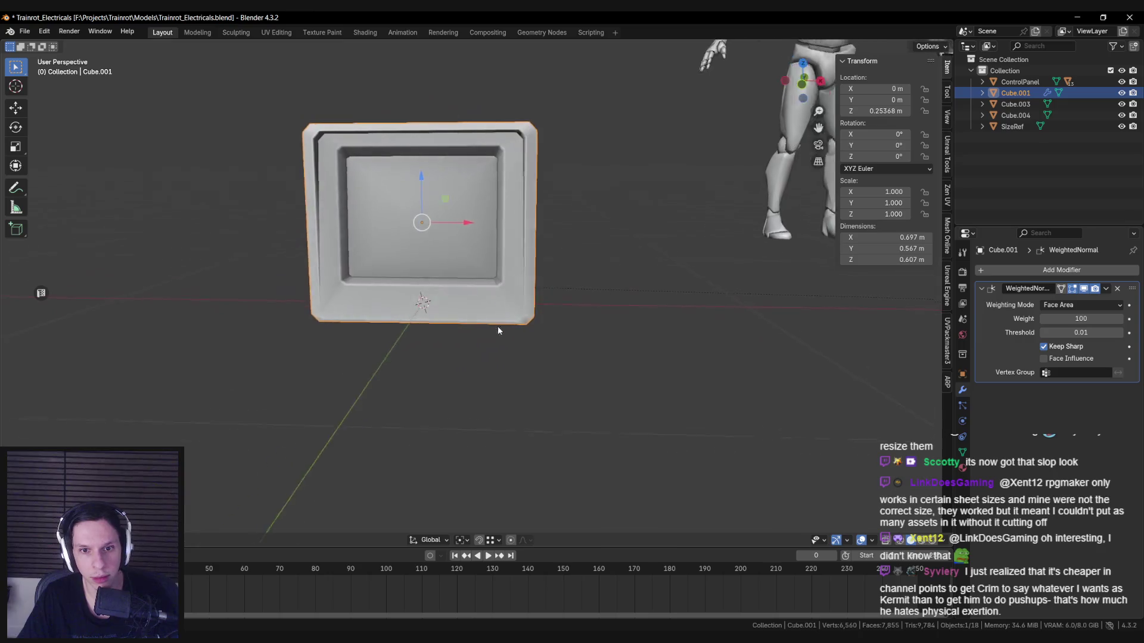
Step: Mark the selected bezel edges sharp
key(Tab)
scroll(490, 344, up, 6)
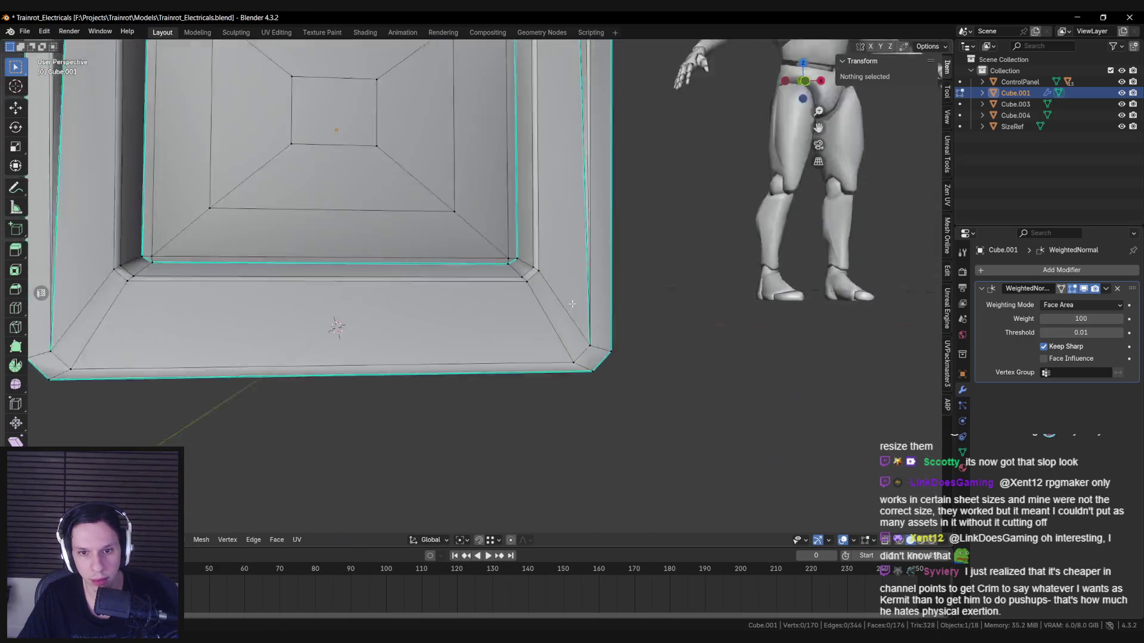
middle_drag(571, 304, 579, 338)
right_click(59, 344)
click(69, 355)
key(Tab)
Step: Mark further selected frame edges sharp through the Ctrl+E edge menu
mouse_move(357, 369)
middle_down()
mouse_move(417, 408)
mouse_move(375, 381)
mouse_move(510, 384)
mouse_move(421, 378)
mouse_move(525, 352)
mouse_move(357, 318)
mouse_move(600, 179)
mouse_move(455, 229)
mouse_move(566, 248)
mouse_move(546, 242)
middle_up()
scroll(417, 407, down, 4)
scroll(511, 384, up, 5)
key(Tab)
click(452, 252)
key(Tab)
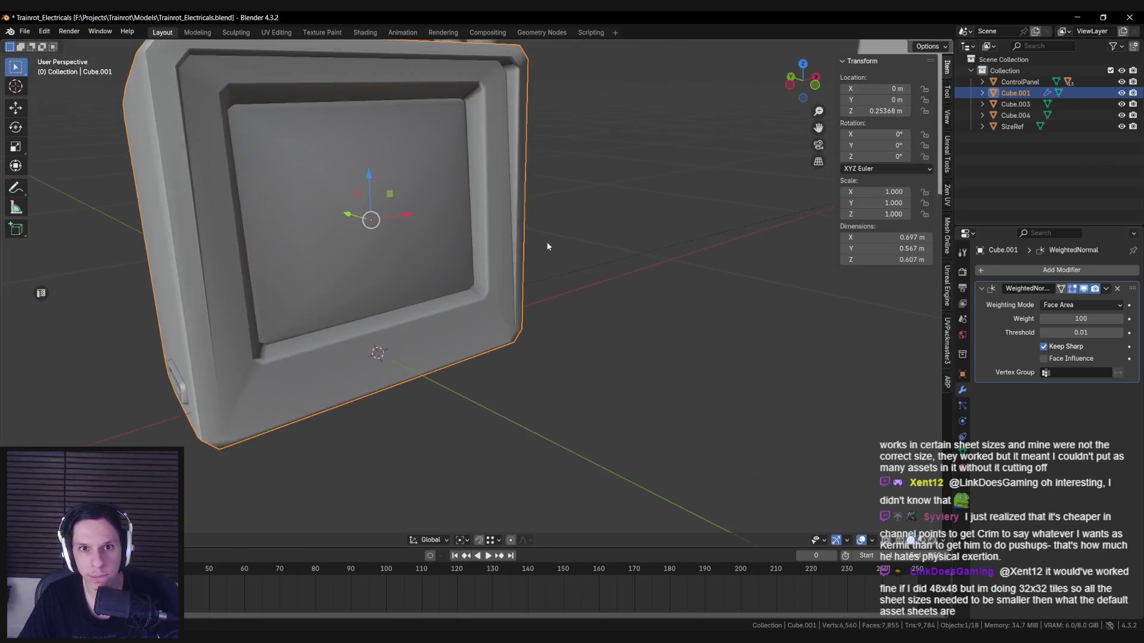
key(Tab)
key(ctrl+e)
click(545, 242)
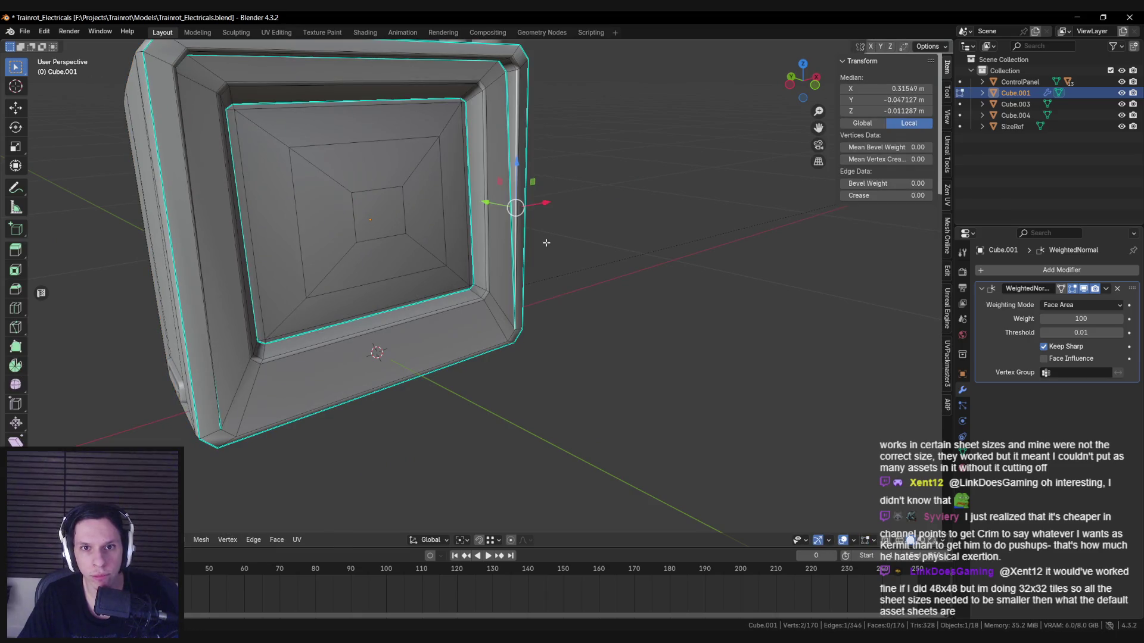
key(Tab)
Step: Select the bezel's bottom front edge and move it slightly lower
mouse_move(549, 244)
middle_down()
mouse_move(570, 231)
mouse_move(499, 241)
mouse_move(531, 285)
mouse_move(524, 178)
middle_up()
key(Tab)
scroll(443, 368, up, 3)
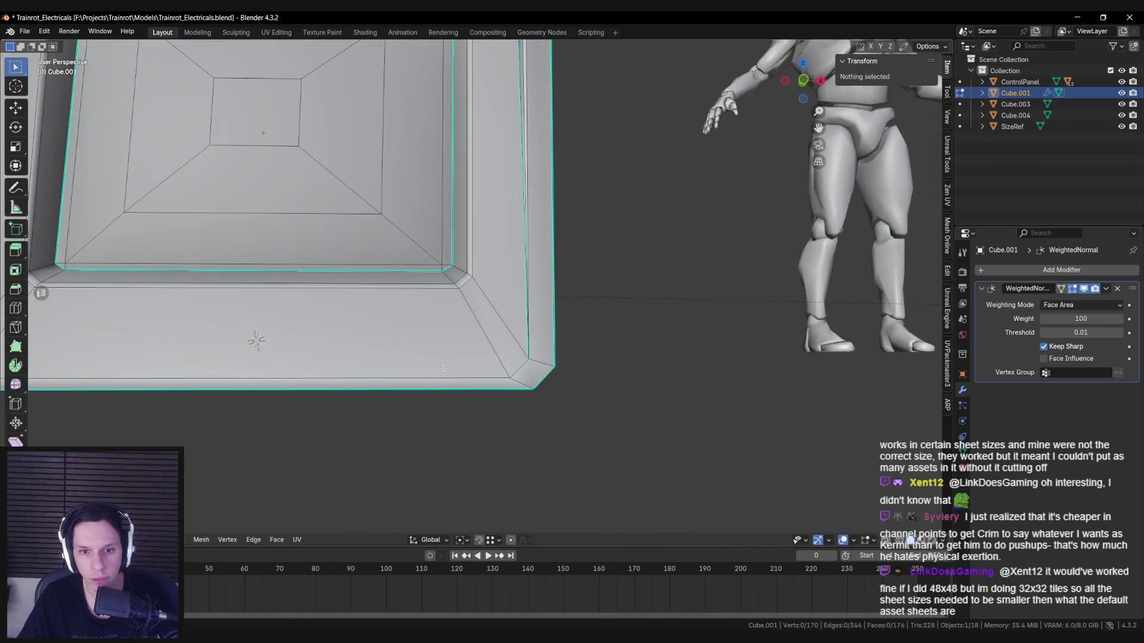
middle_drag(442, 368, 608, 307)
click(607, 307)
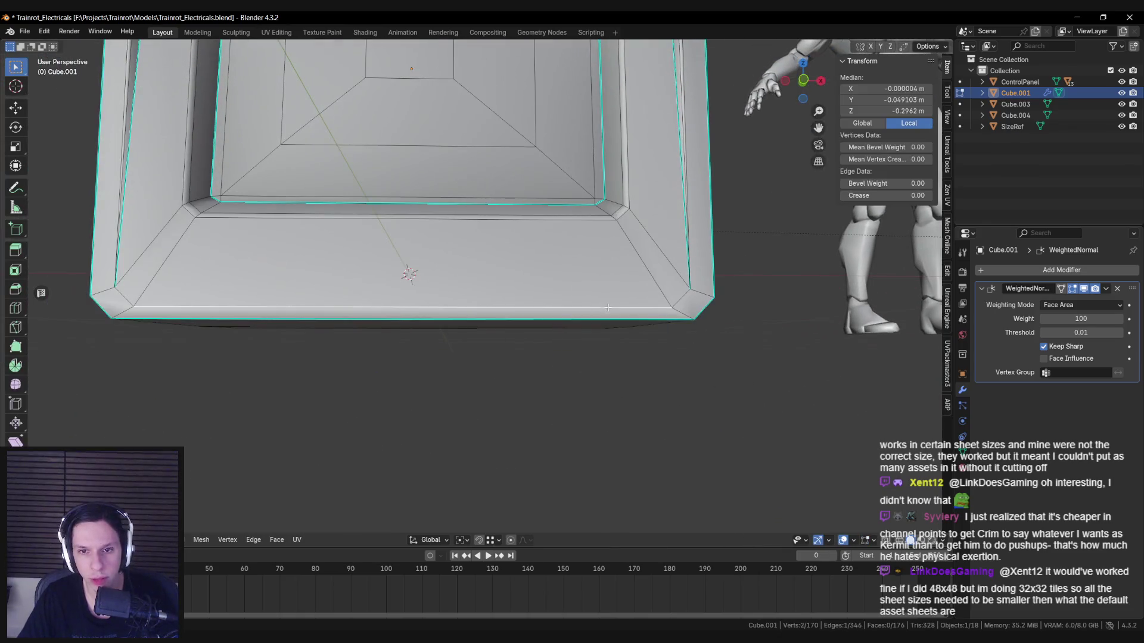
click(674, 327)
scroll(674, 326, down, 3)
key(Tab)
mouse_move(631, 334)
middle_down()
mouse_move(541, 344)
mouse_move(503, 306)
middle_up()
scroll(562, 342, up, 3)
scroll(536, 348, up, 2)
scroll(522, 332, down, 2)
Step: Apply an Edge menu option to the bottom bezel edge, ending in object mode
key(Tab)
scroll(523, 358, up, 3)
scroll(545, 333, down, 1)
key(Tab)
scroll(559, 328, down, 3)
scroll(595, 288, up, 4)
key(Tab)
scroll(596, 288, up, 3)
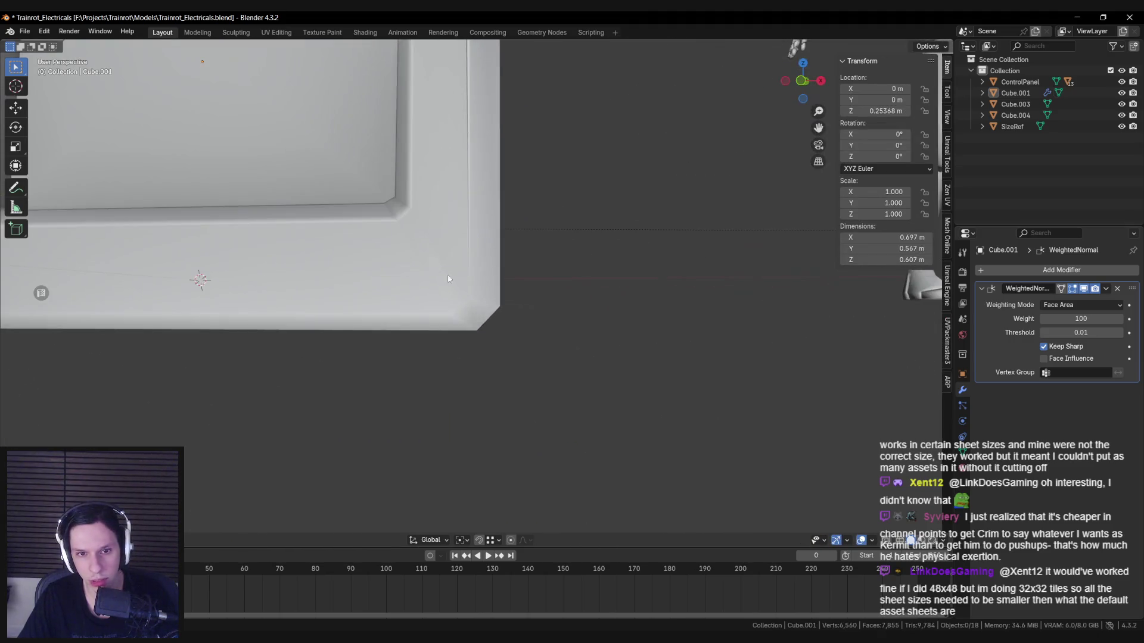
key(KP_Decimal)
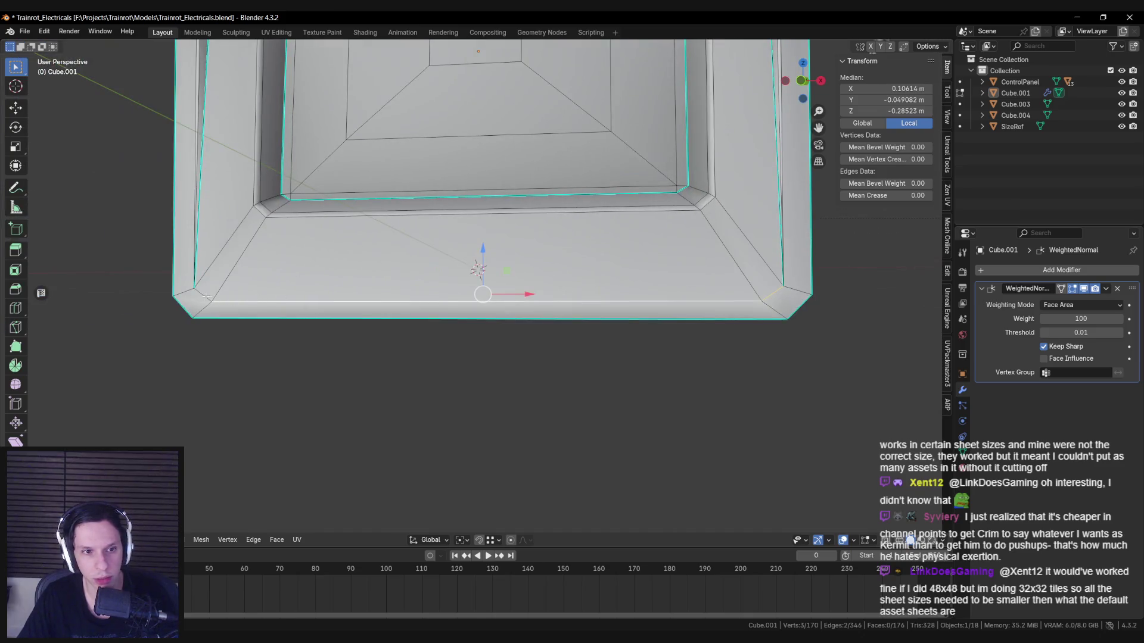
key(ctrl+e)
click(201, 303)
key(Tab)
scroll(308, 314, down, 3)
mouse_move(308, 313)
middle_down()
mouse_move(370, 306)
mouse_move(317, 291)
mouse_move(445, 311)
mouse_move(232, 347)
mouse_move(243, 364)
mouse_move(370, 365)
mouse_move(327, 357)
mouse_move(257, 390)
mouse_move(243, 371)
mouse_move(560, 376)
mouse_move(635, 351)
middle_up()
scroll(348, 352, down, 3)
scroll(367, 358, up, 2)
scroll(434, 380, up, 4)
scroll(469, 319, down, 2)
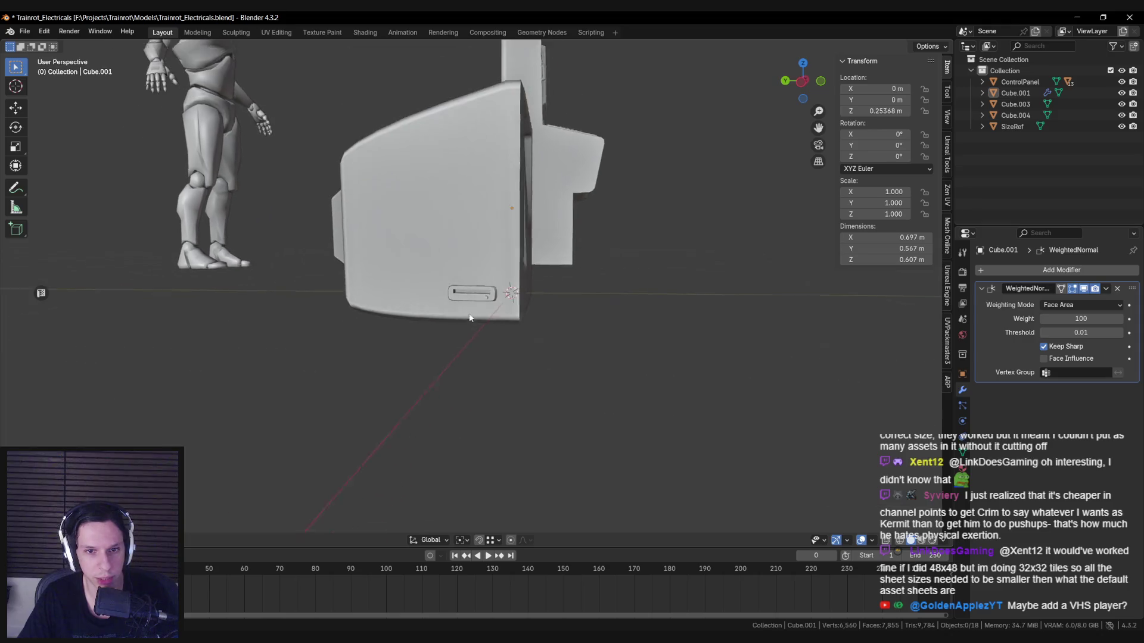
scroll(470, 318, up, 3)
scroll(461, 294, down, 5)
mouse_move(461, 295)
middle_down()
mouse_move(361, 346)
mouse_move(401, 366)
mouse_move(215, 359)
mouse_move(526, 311)
mouse_move(707, 261)
middle_up()
scroll(481, 326, up, 3)
scroll(665, 288, up, 5)
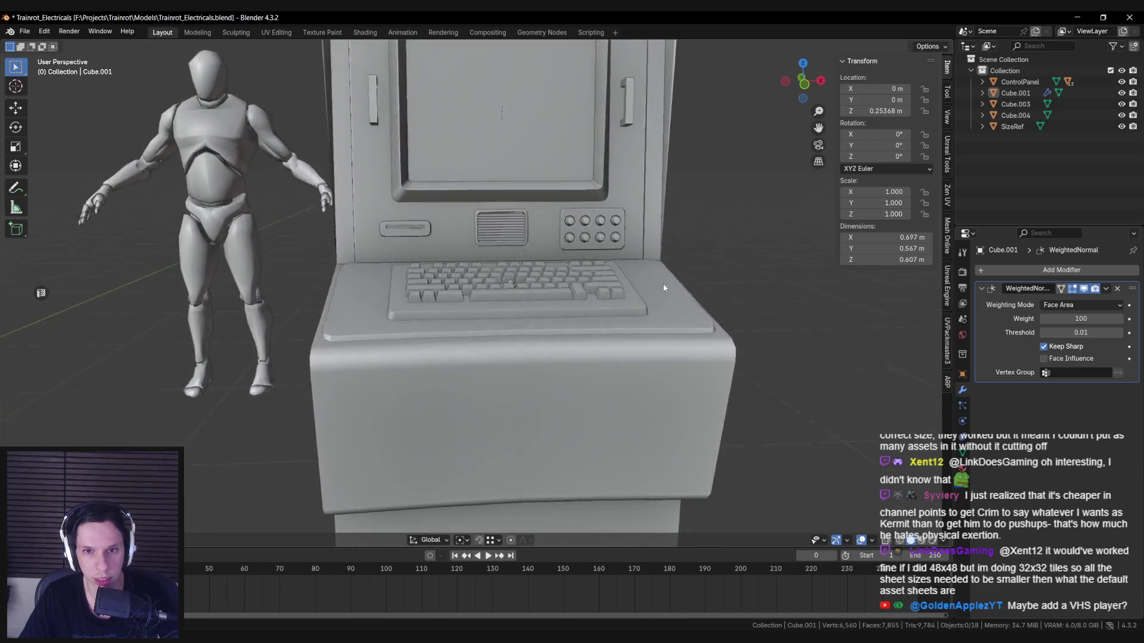
scroll(664, 288, down, 6)
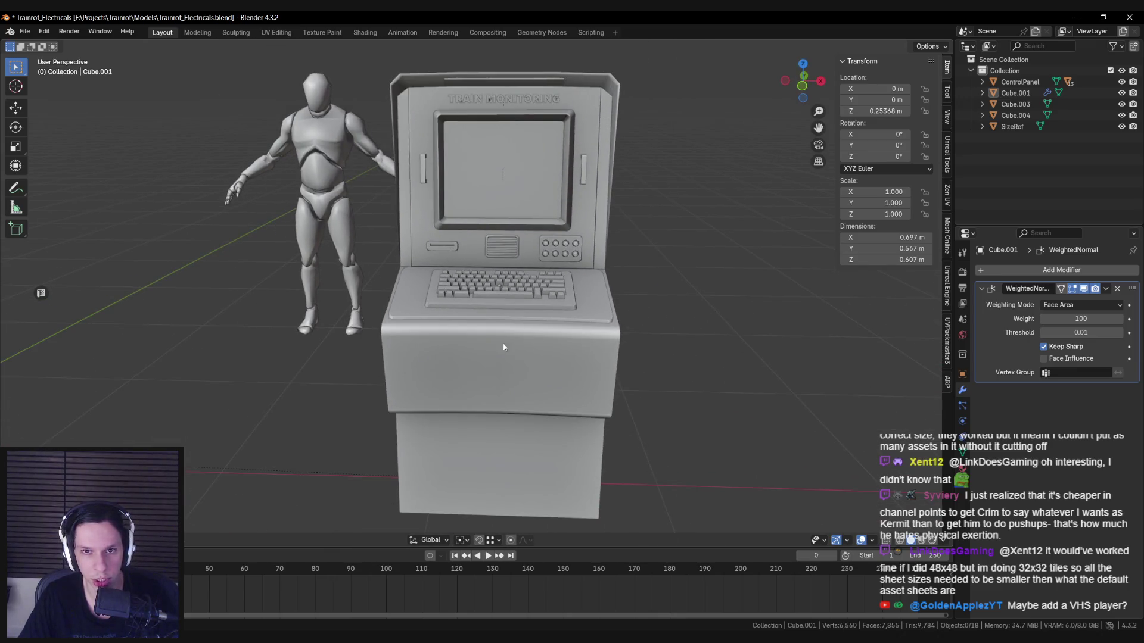
scroll(384, 343, down, 3)
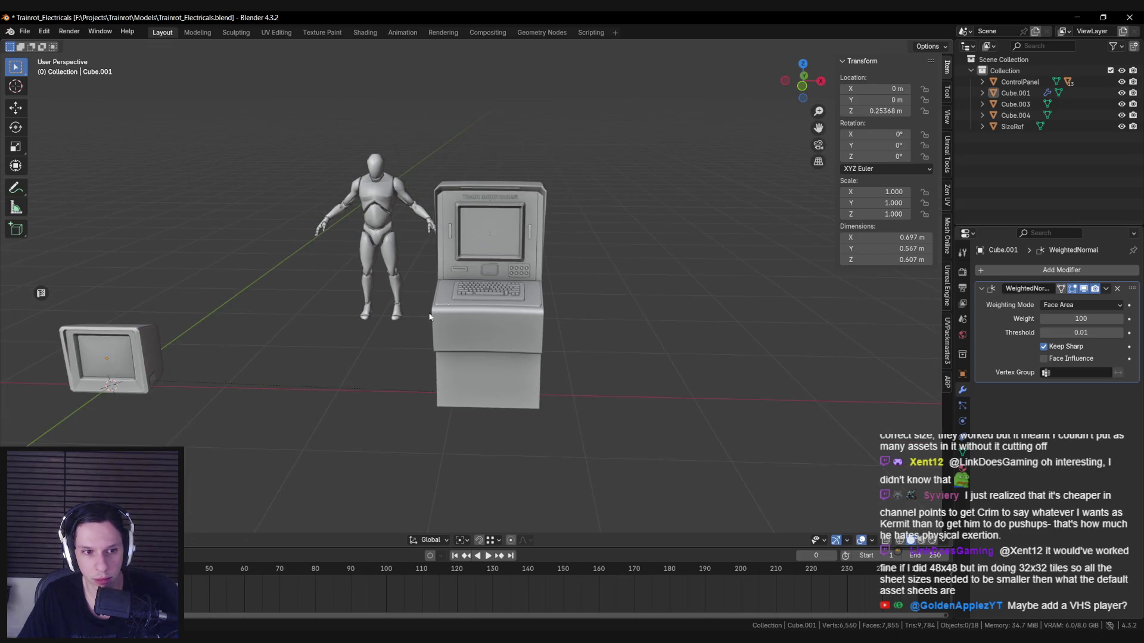
scroll(567, 249, up, 4)
click(568, 249)
Step: Duplicate the console's button panel and clear the copy's parent
scroll(514, 344, down, 4)
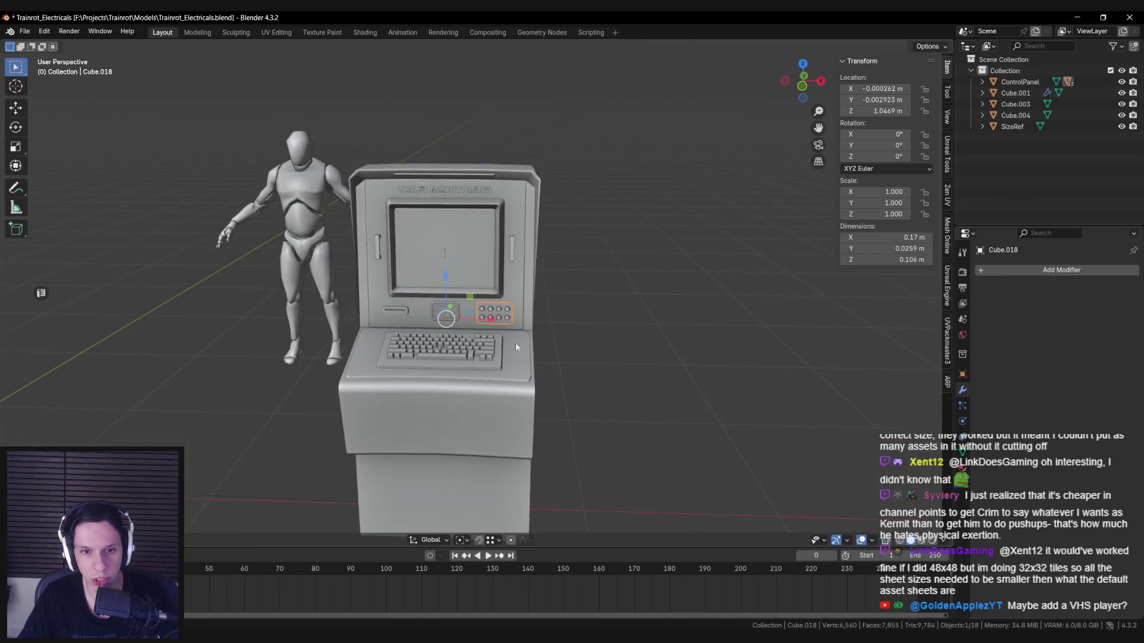
middle_drag(516, 342, 743, 307)
key(ctrl+z)
shift+middle_drag(344, 326, 523, 284)
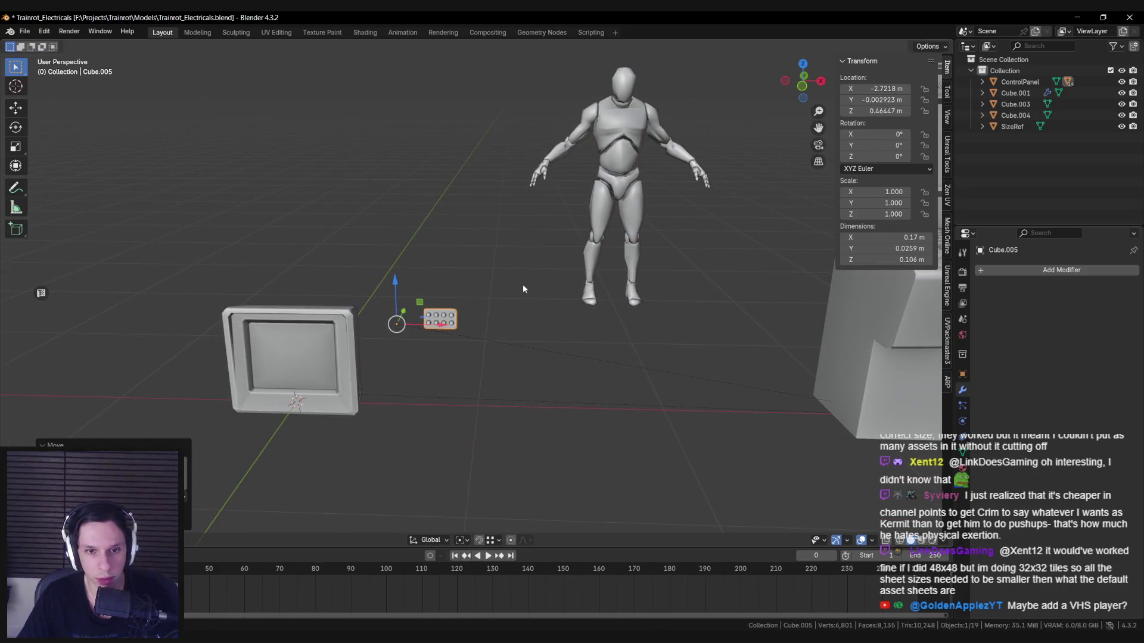
key(alt+p)
click(522, 284)
Step: Move the panel copy onto the monitor's lower frame, toward its right side
scroll(566, 262, up, 4)
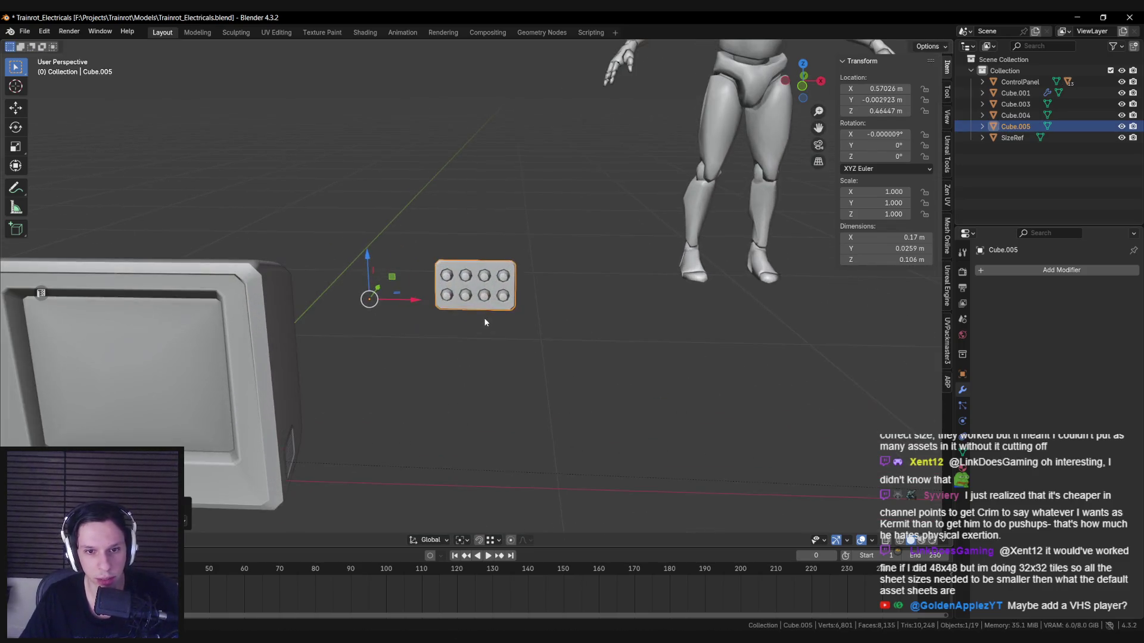
scroll(658, 233, down, 3)
mouse_move(614, 208)
mouse_down()
mouse_move(406, 367)
mouse_move(427, 345)
mouse_up()
scroll(460, 314, up, 5)
key(g)
key(z)
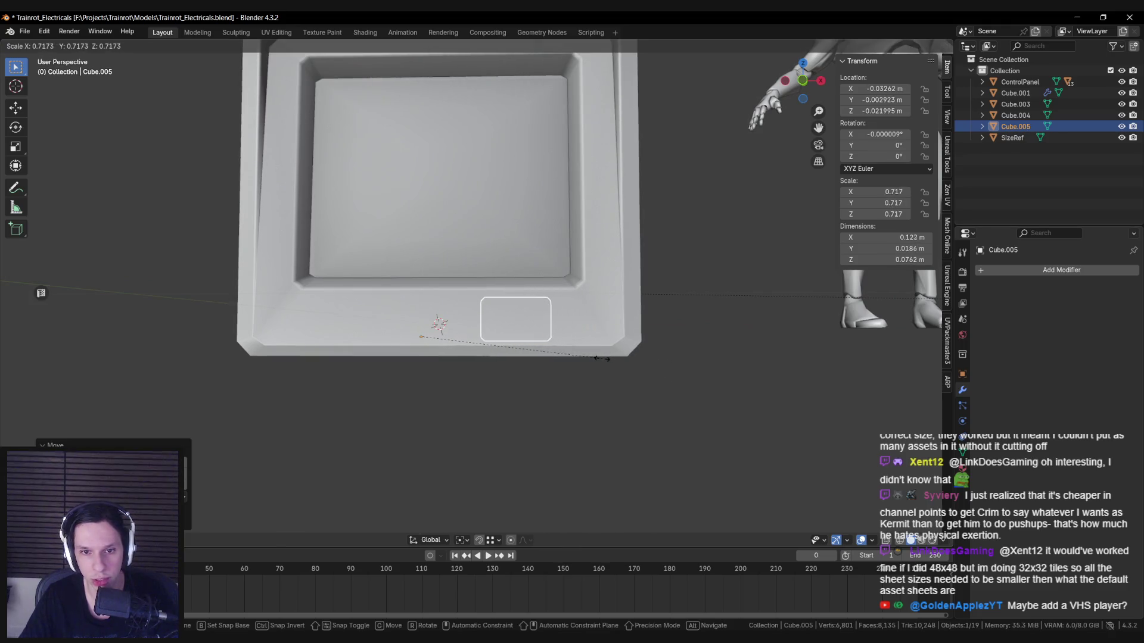
drag(441, 320, 493, 321)
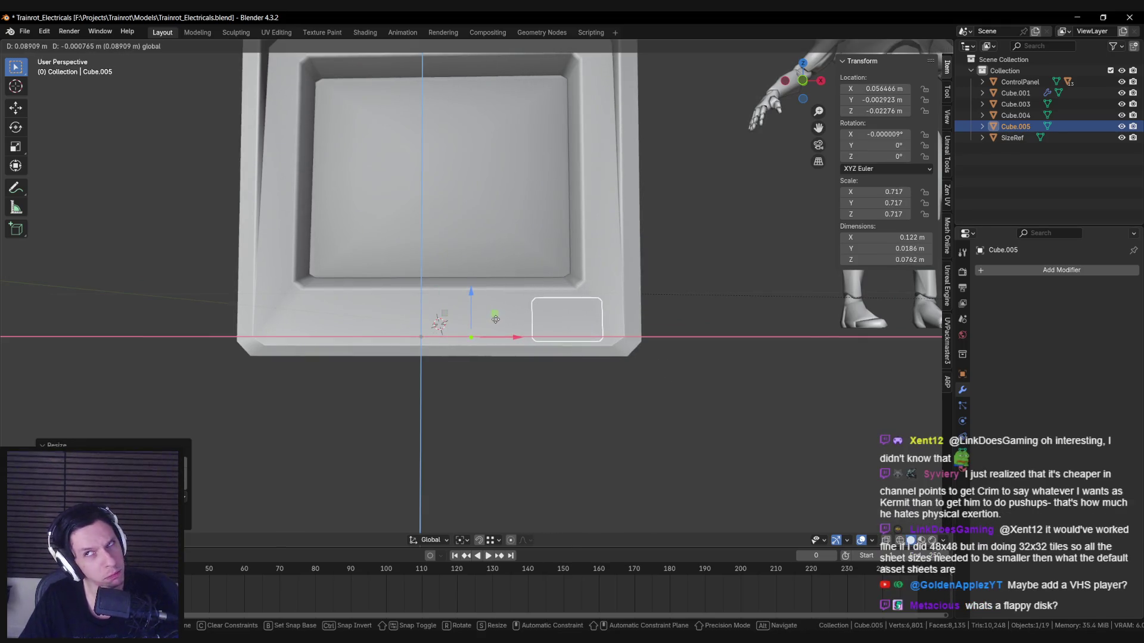
click(495, 320)
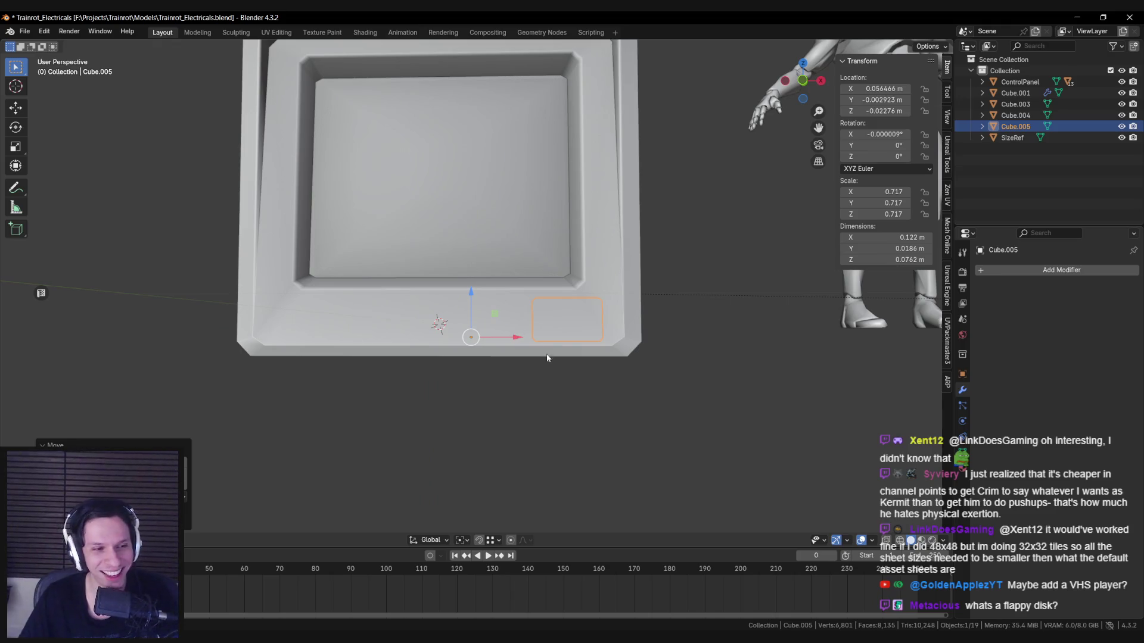
Step: Scale the panel down to 0.634 at the frame's right corner
key(s)
drag(497, 318, 501, 315)
middle_drag(500, 315, 448, 372)
right_click(447, 372)
Step: Select the whole panel mesh in Edit Mode and frame it in front view
click(471, 417)
key(Tab)
right_click(514, 359)
click(513, 360)
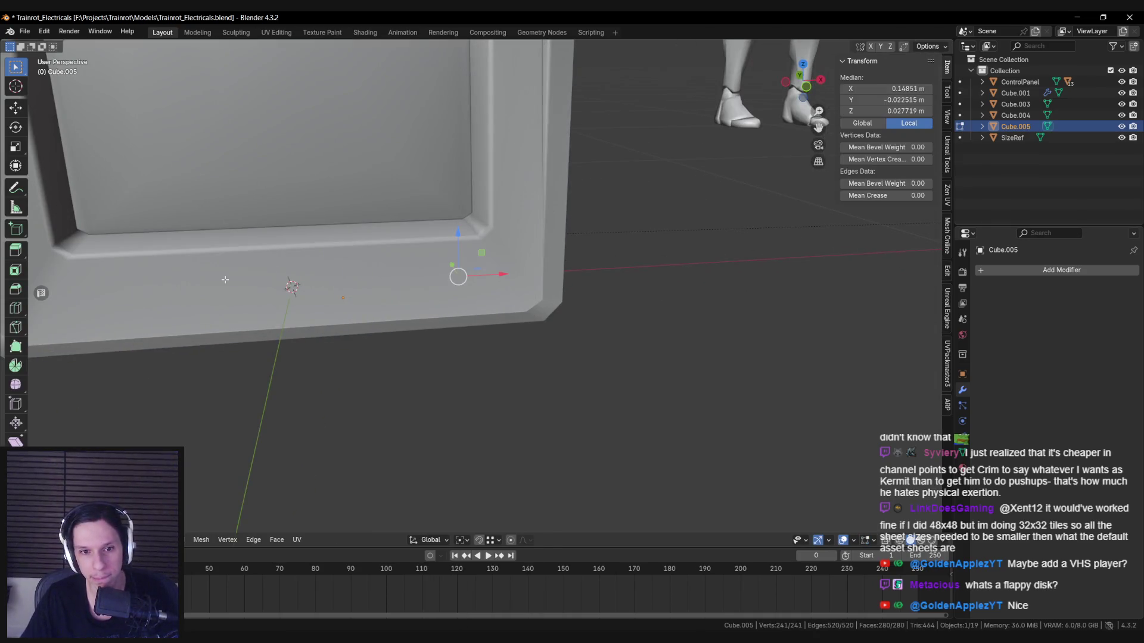
key(n)
mouse_move(499, 380)
middle_down()
mouse_move(462, 370)
mouse_move(460, 289)
middle_up()
key(a)
key(KP_1)
key(KP_Decimal)
scroll(674, 334, down, 5)
Step: Check the panel in right side view with wireframe shading
mouse_move(674, 334)
middle_down()
mouse_move(533, 298)
mouse_move(556, 304)
middle_up()
key(KP_1)
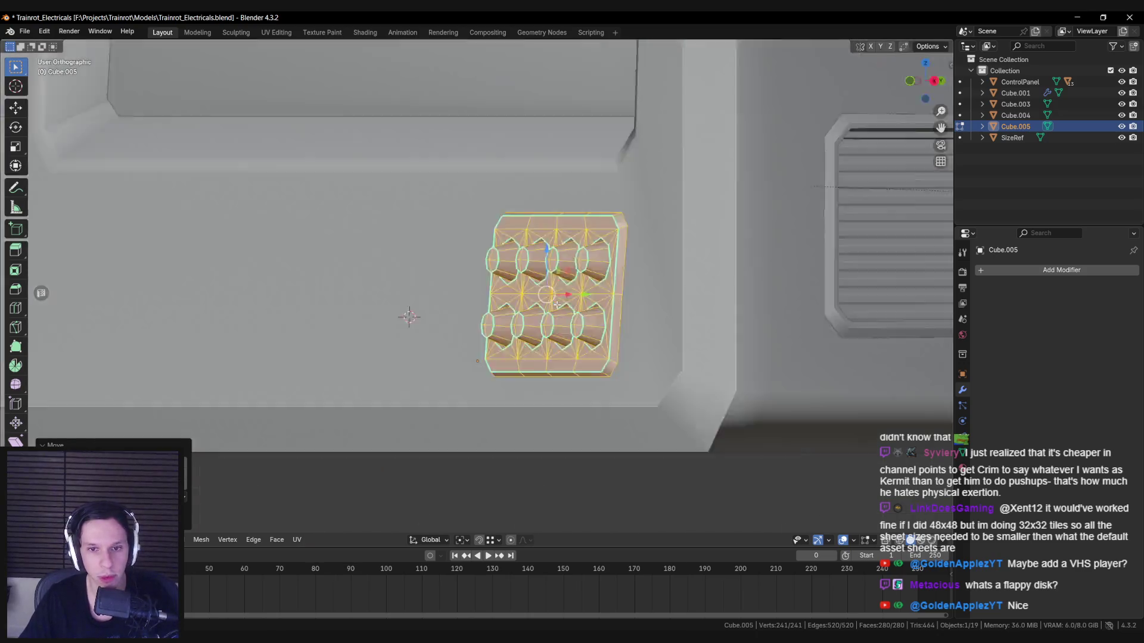
key(KP_3)
key(shift+z)
scroll(648, 318, up, 2)
key(shift+z)
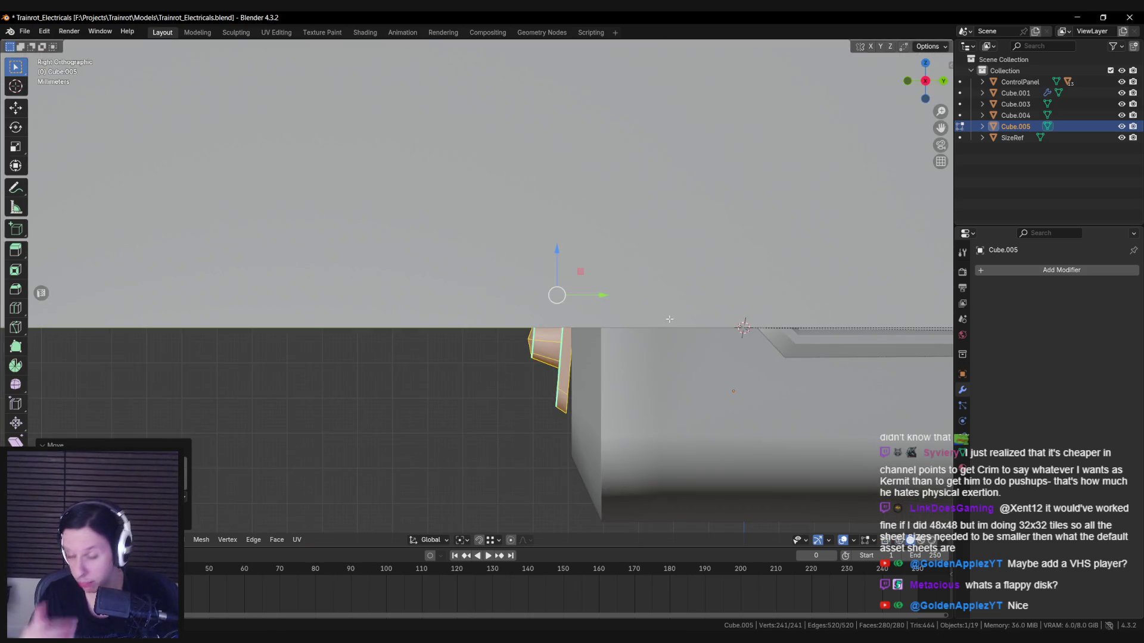
click(626, 391)
key(shift+z)
key(shift+z)
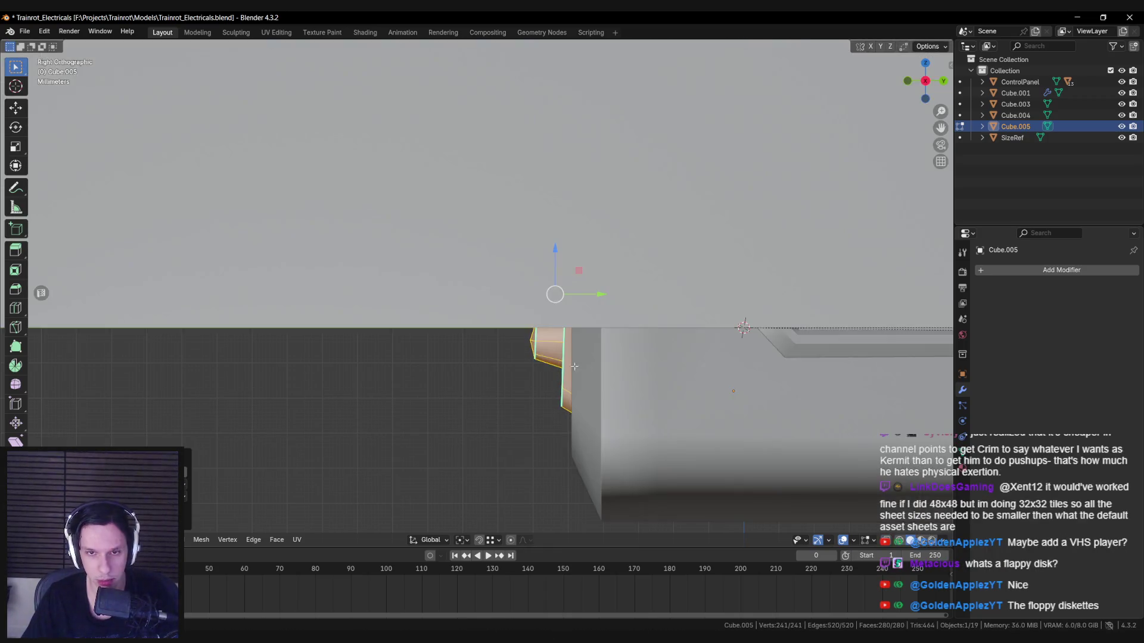
key(Tab)
middle_drag(574, 366, 626, 359)
Step: Isolate the casing and panel in local view and reselect the panel Cube.005
shift+click(703, 330)
key(KP_Divide)
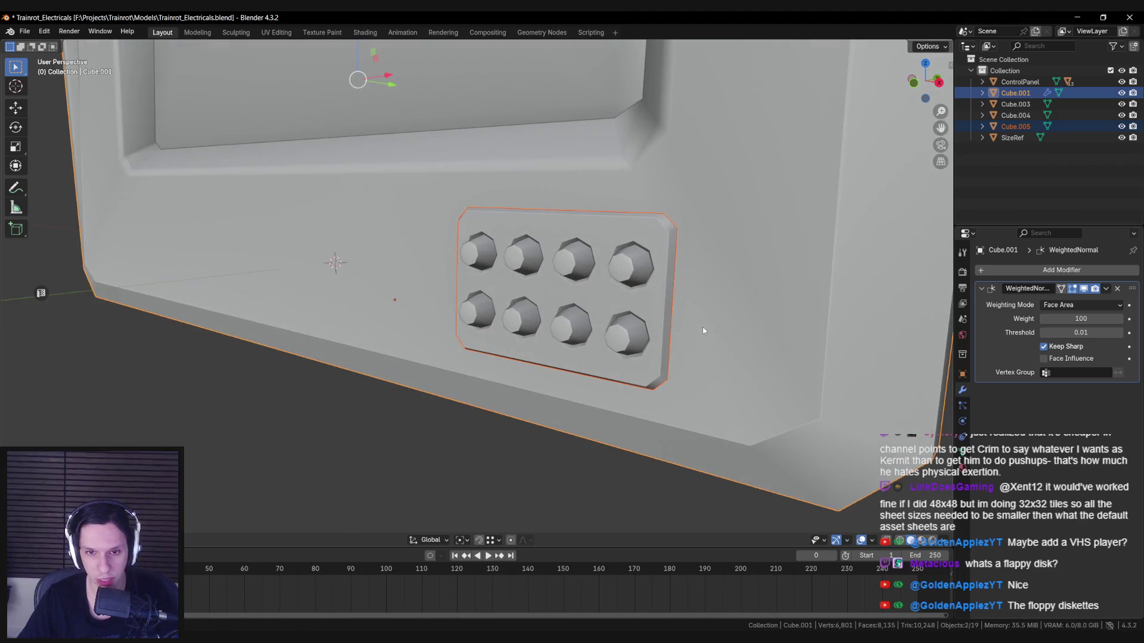
key(KP_1)
key(KP_3)
scroll(550, 305, up, 5)
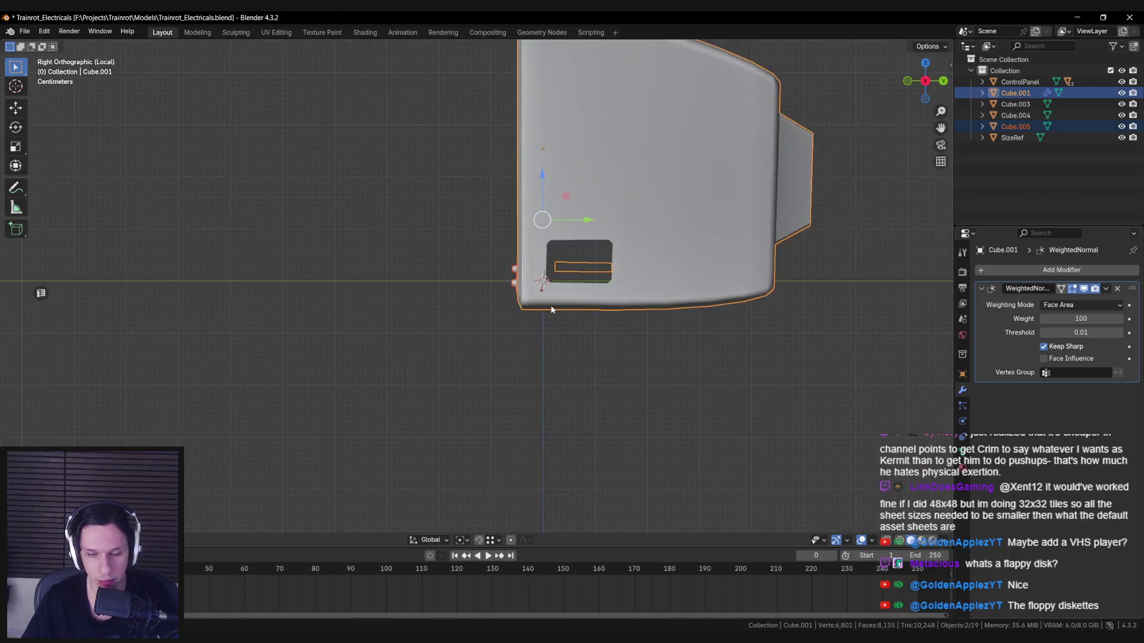
click(484, 325)
scroll(484, 325, up, 3)
click(511, 367)
key(Tab)
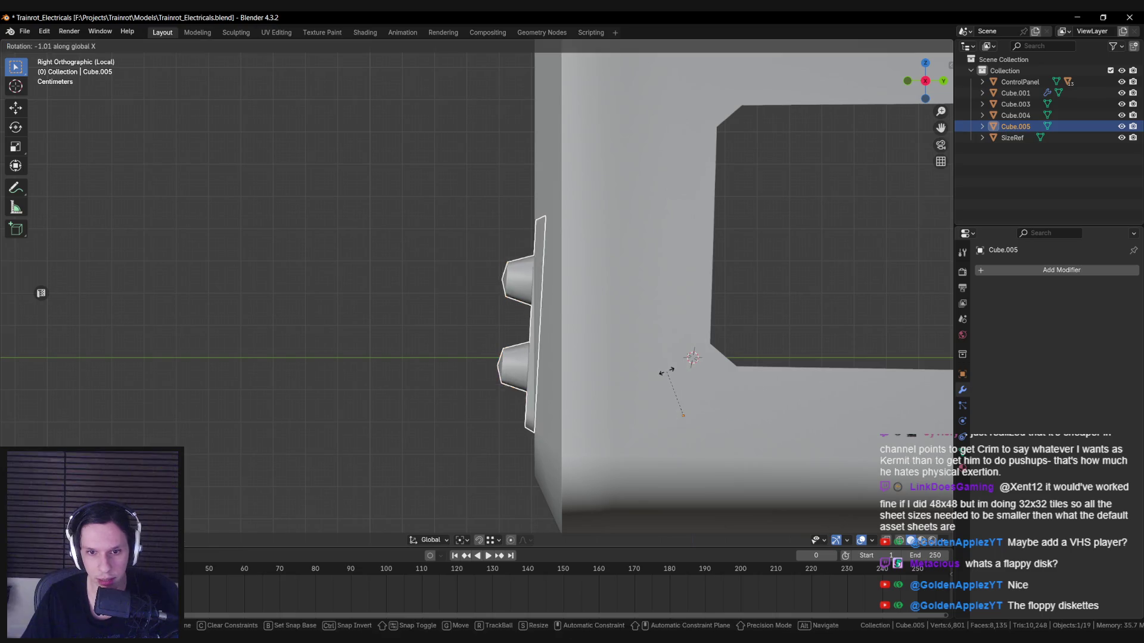
Step: Tilt the panel mesh around the X axis to match the bezel's front face
key(r)
key(x)
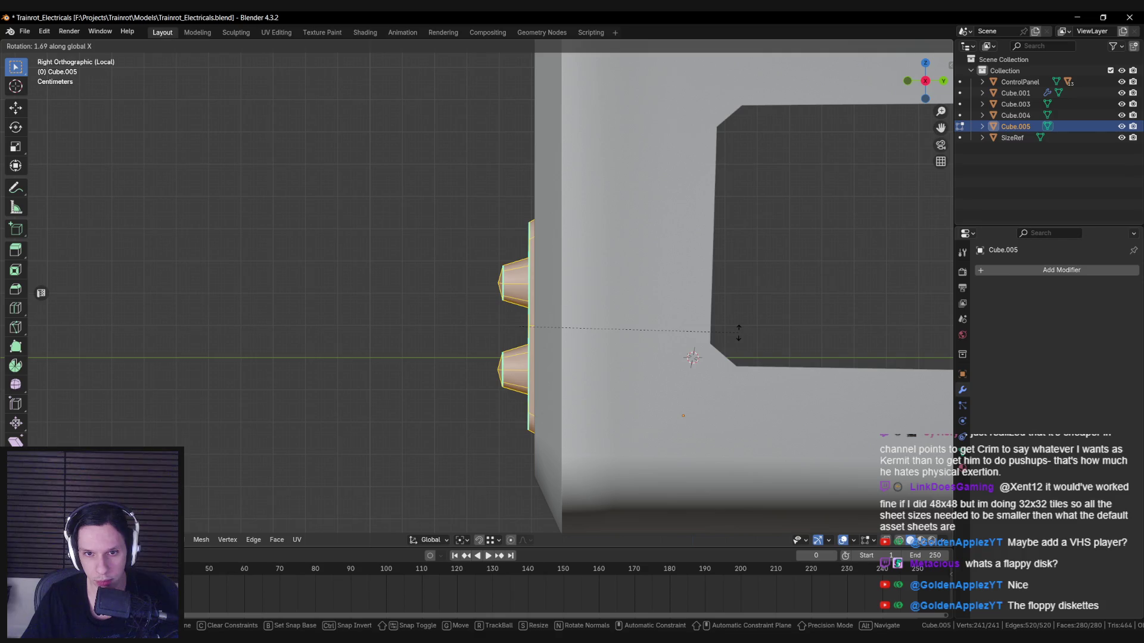
key(Escape)
key(g)
key(y)
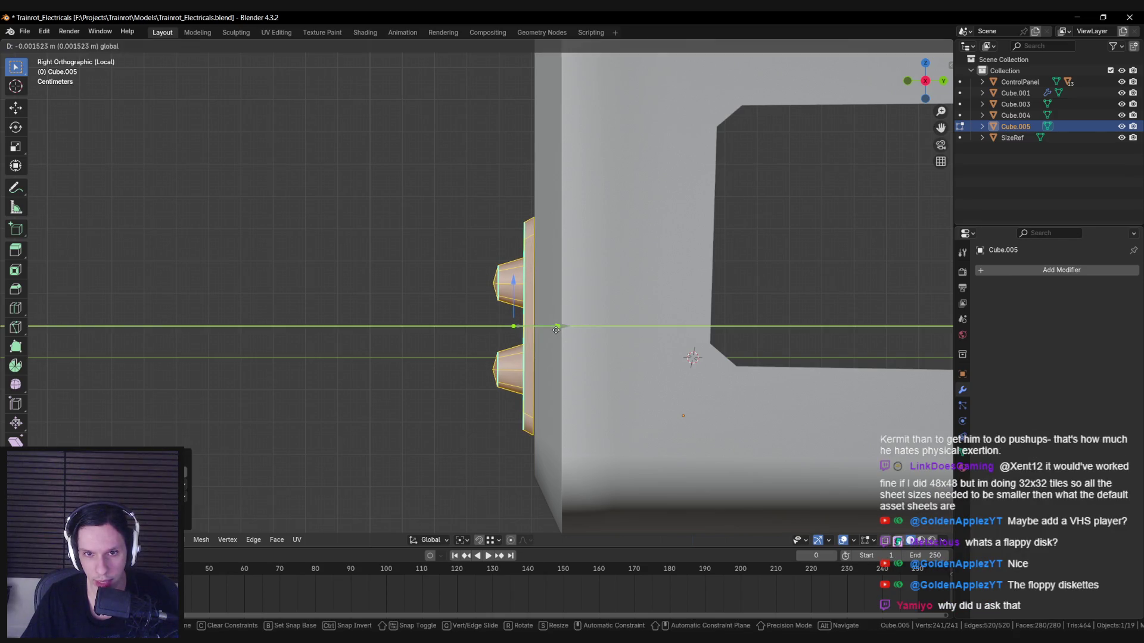
key(Escape)
key(r)
key(x)
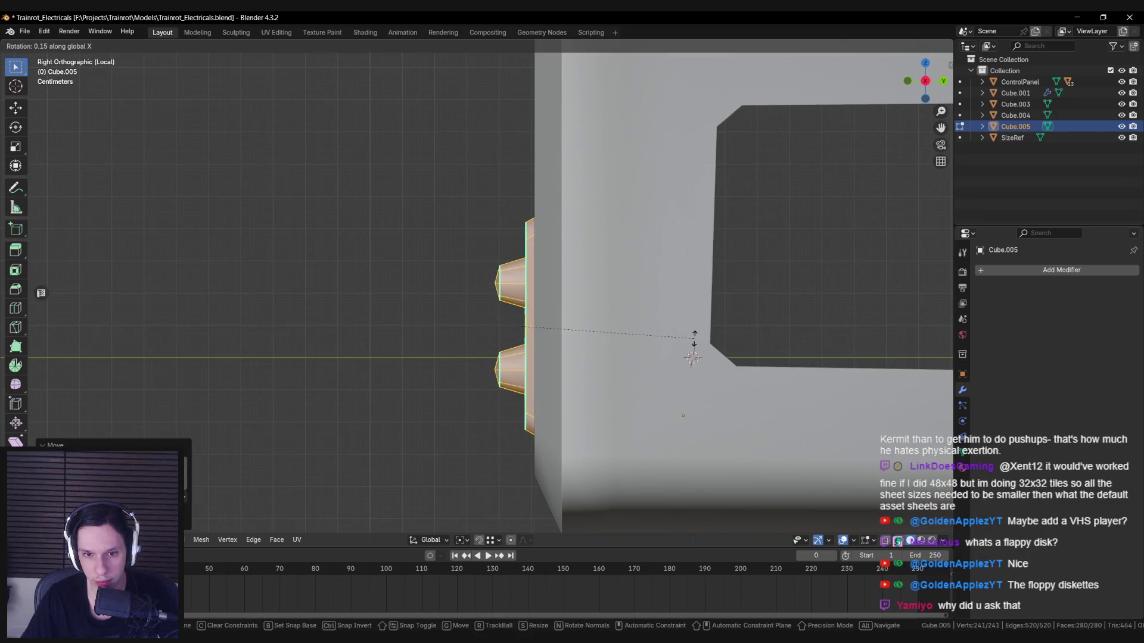
key(Escape)
mouse_move(651, 334)
middle_down()
mouse_move(697, 334)
mouse_move(434, 312)
mouse_move(587, 342)
middle_up()
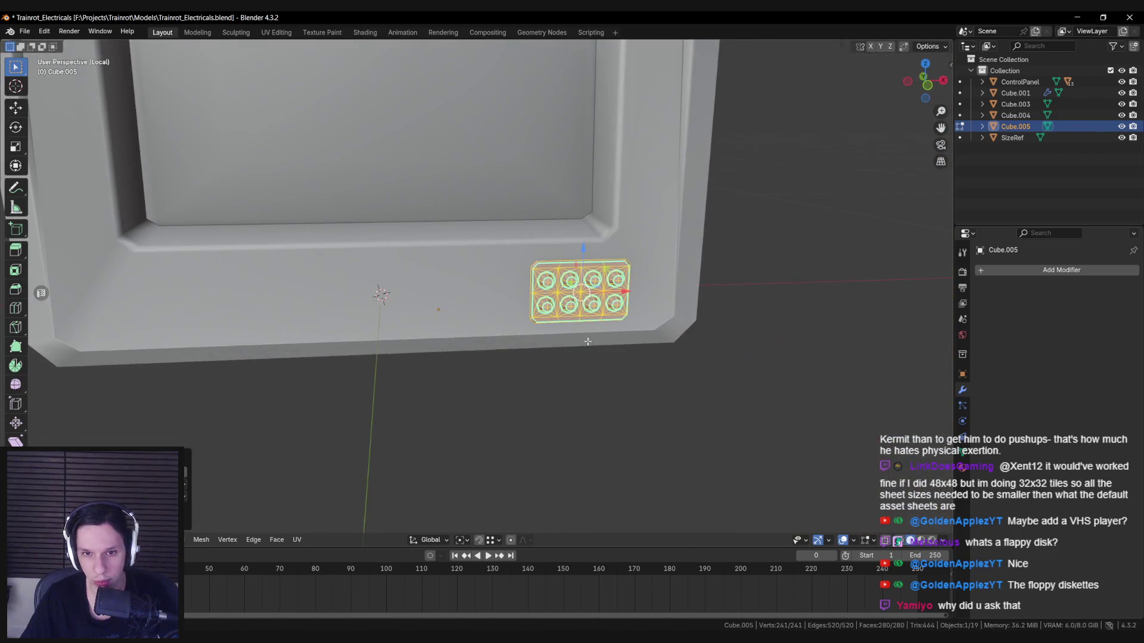
key(Tab)
Step: Nudge the panel flush against the frame and slightly right at its lower corner
scroll(648, 291, down, 3)
mouse_move(648, 290)
middle_down()
mouse_move(617, 327)
mouse_move(467, 325)
middle_up()
mouse_move(467, 325)
mouse_down()
mouse_move(444, 317)
mouse_move(471, 316)
mouse_up()
click(484, 349)
scroll(488, 318, up, 5)
drag(428, 408, 425, 407)
click(558, 421)
key(Tab)
scroll(357, 239, down, 3)
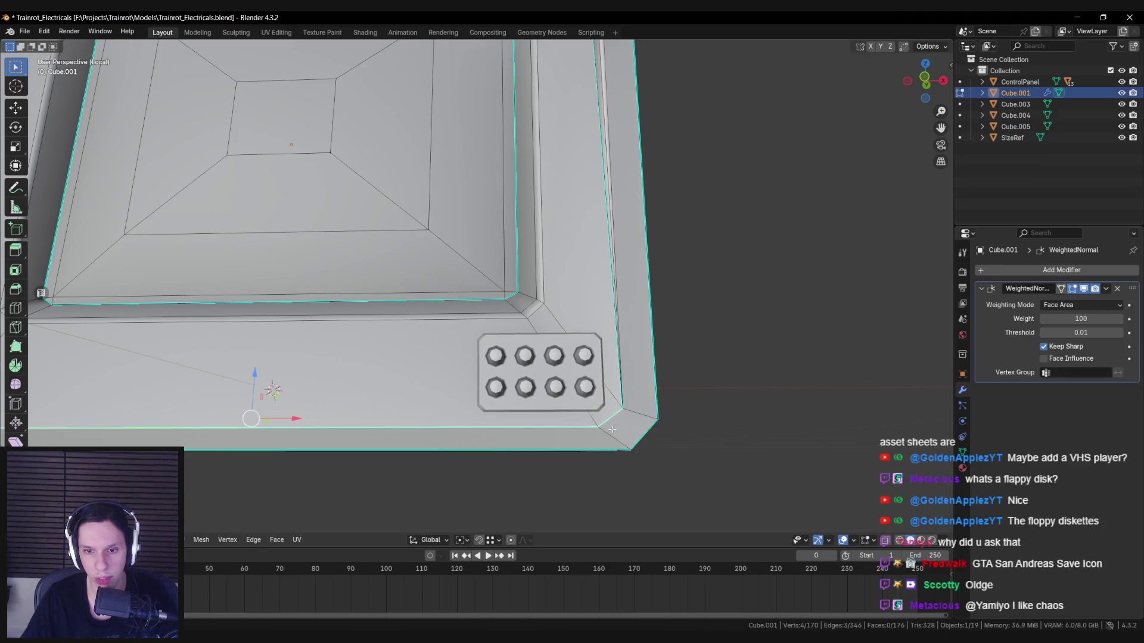
Step: Scale the bezel edge beside the button panel slightly along X, then return to Object Mode
middle_drag(358, 238, 238, 298)
click(133, 376)
scroll(783, 403, up, 4)
key(s)
key(x)
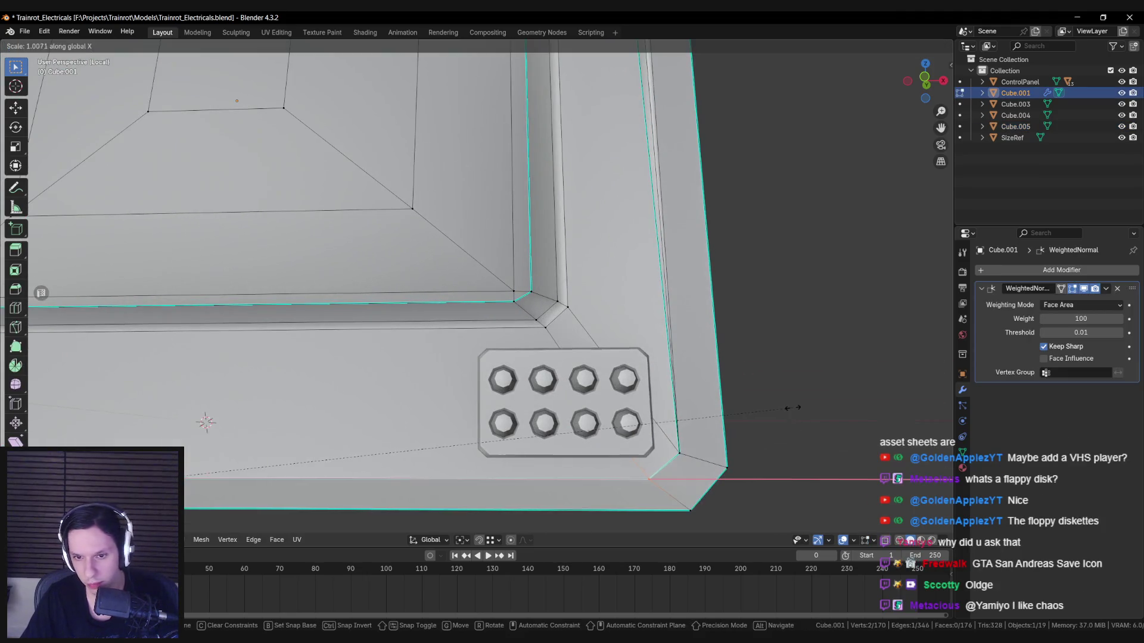
click(803, 409)
scroll(803, 409, down, 8)
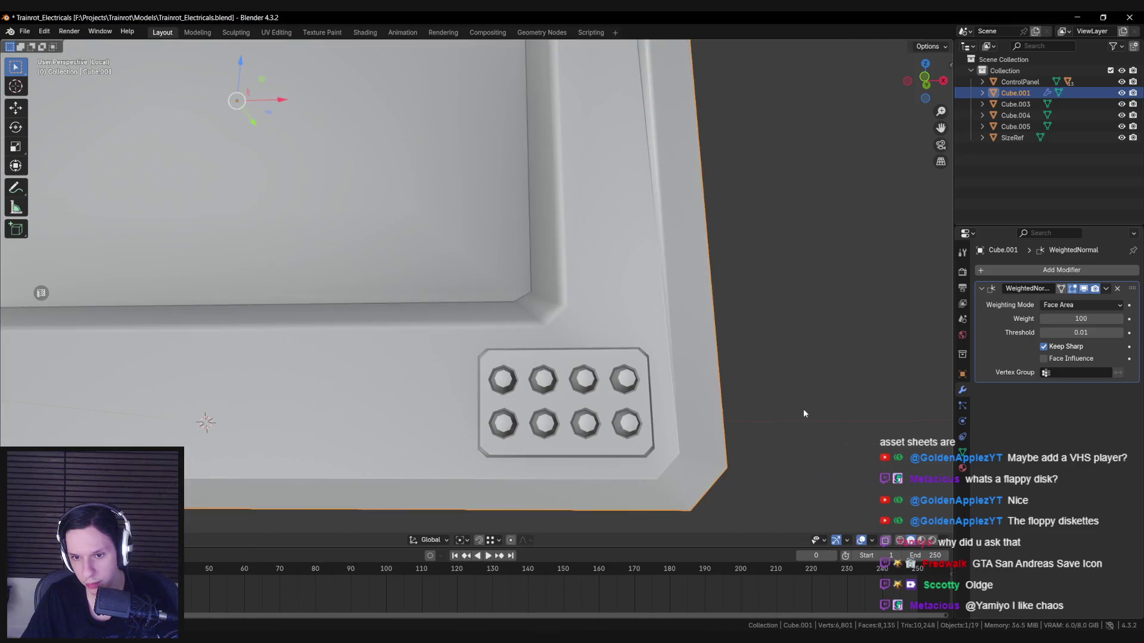
key(Tab)
Step: Save the file as Trainrot_Electricals.blend after reviewing the whole monitor
scroll(535, 356, up, 4)
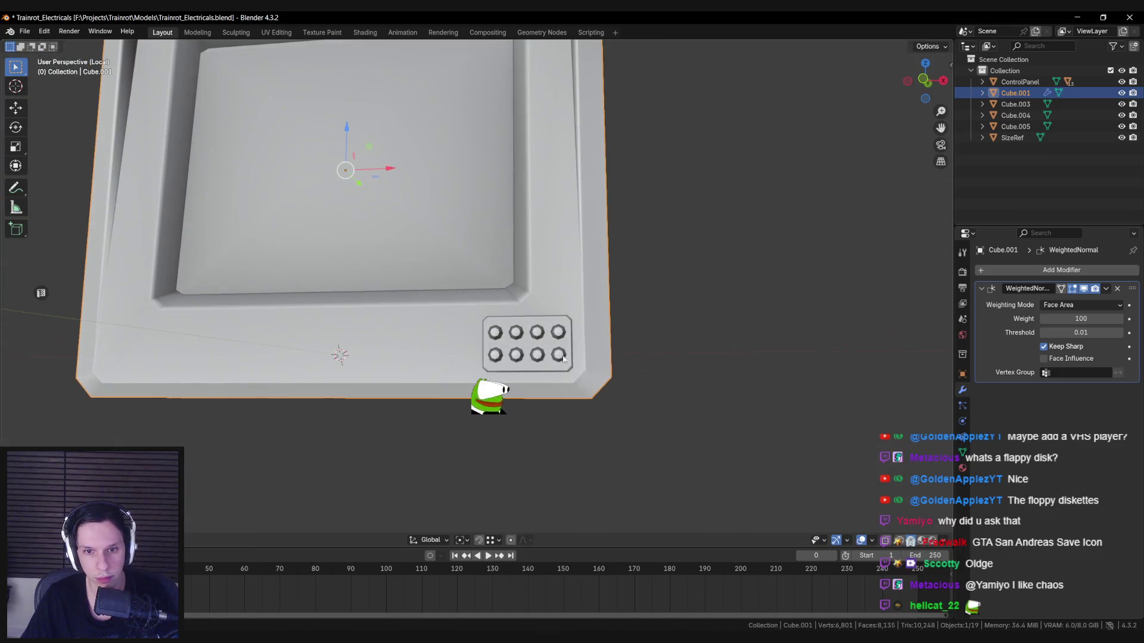
scroll(594, 366, down, 5)
mouse_move(595, 367)
middle_down()
mouse_move(548, 384)
mouse_move(467, 362)
middle_up()
scroll(542, 384, down, 3)
key(ctrl+s)
scroll(537, 389, up, 2)
scroll(467, 362, down, 3)
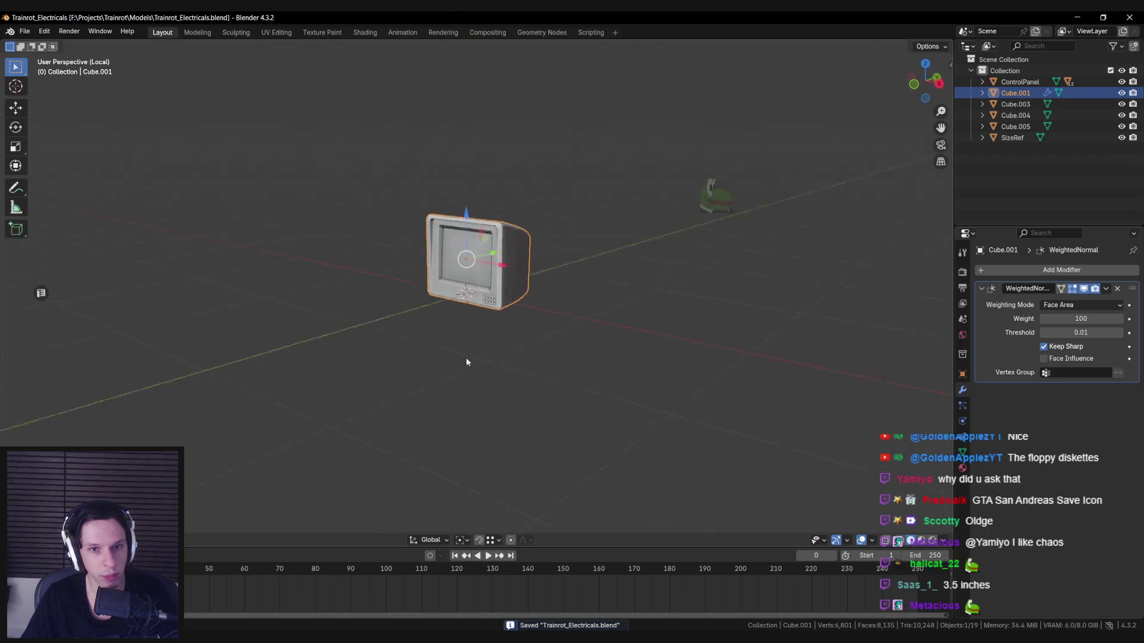
scroll(478, 390, up, 4)
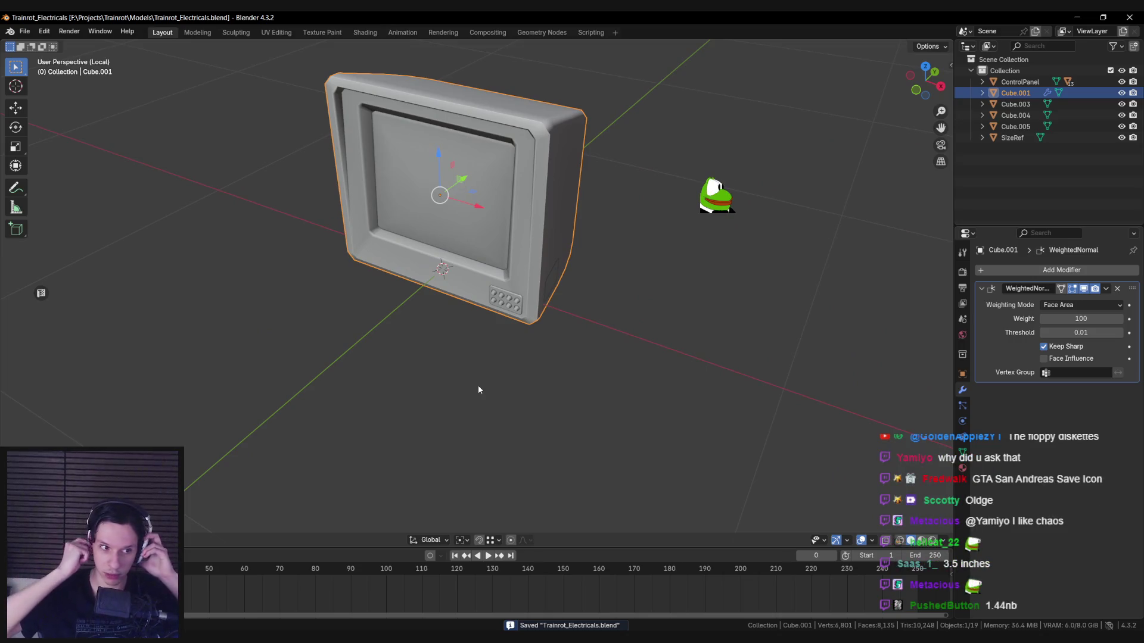
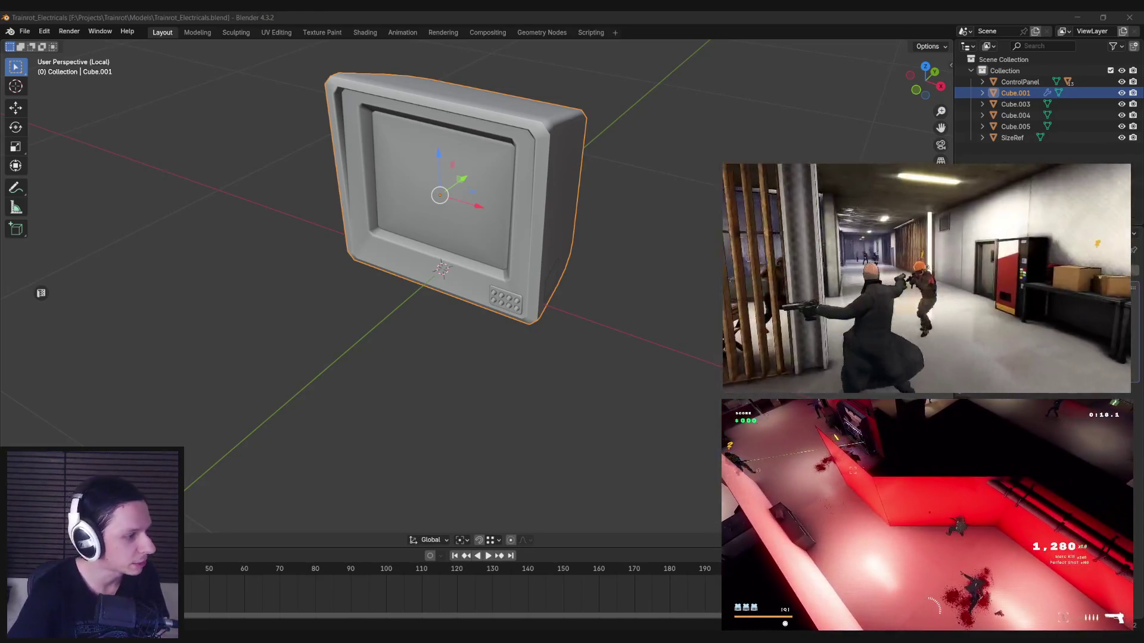
Step: Move the button panel Cube.005 slightly upward along Z on the lower bezel
middle_drag(469, 351, 458, 357)
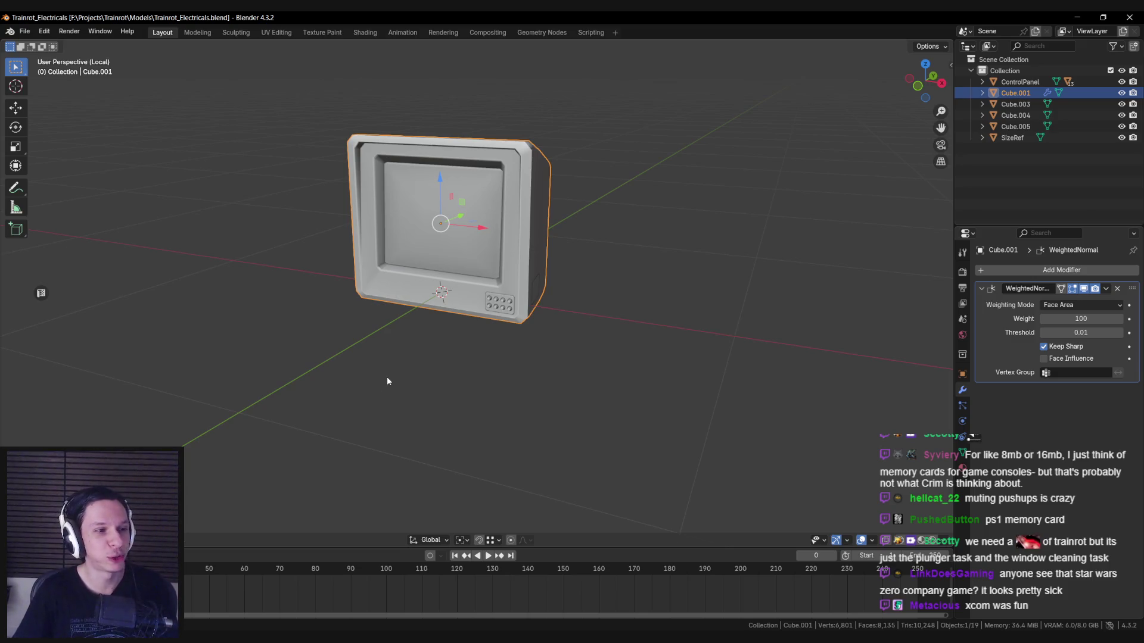
mouse_move(381, 396)
middle_down()
mouse_move(360, 329)
mouse_move(543, 320)
middle_up()
scroll(360, 329, up, 4)
scroll(496, 399, up, 4)
click(595, 402)
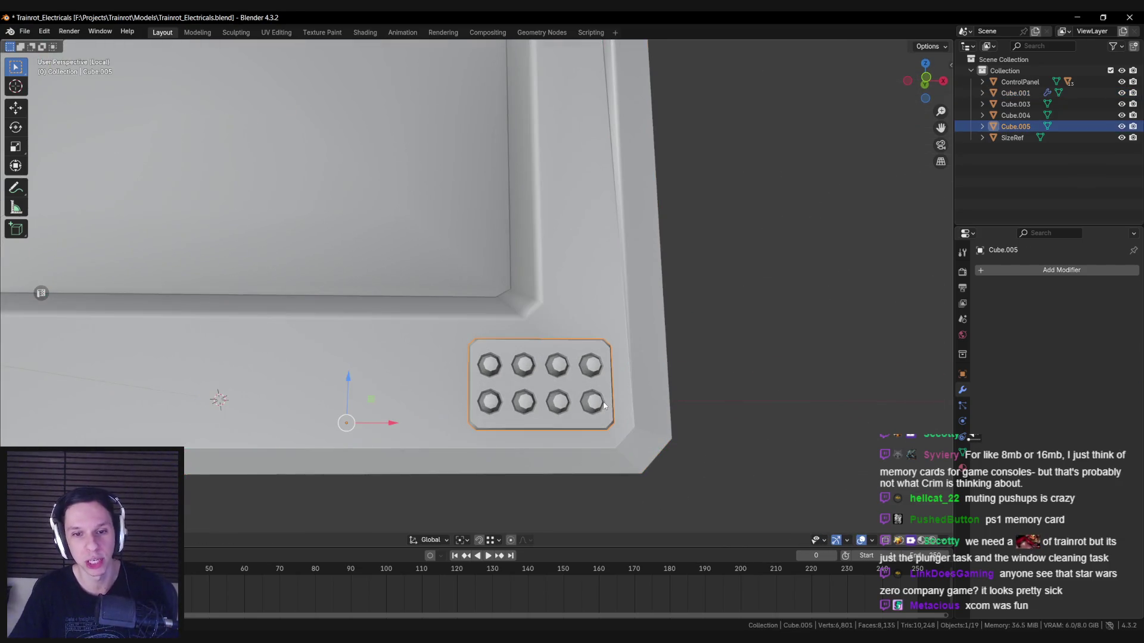
key(g)
key(z)
click(602, 397)
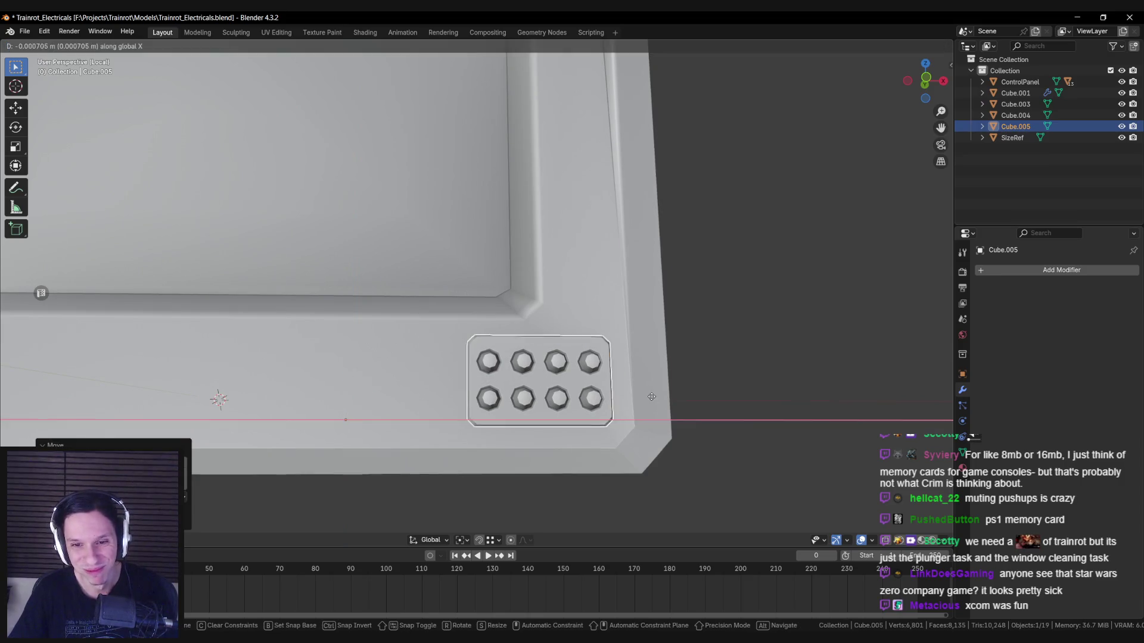
Step: Check the raised button panel from the Right view, then deselect it
middle_drag(649, 400, 503, 412)
key(KP_3)
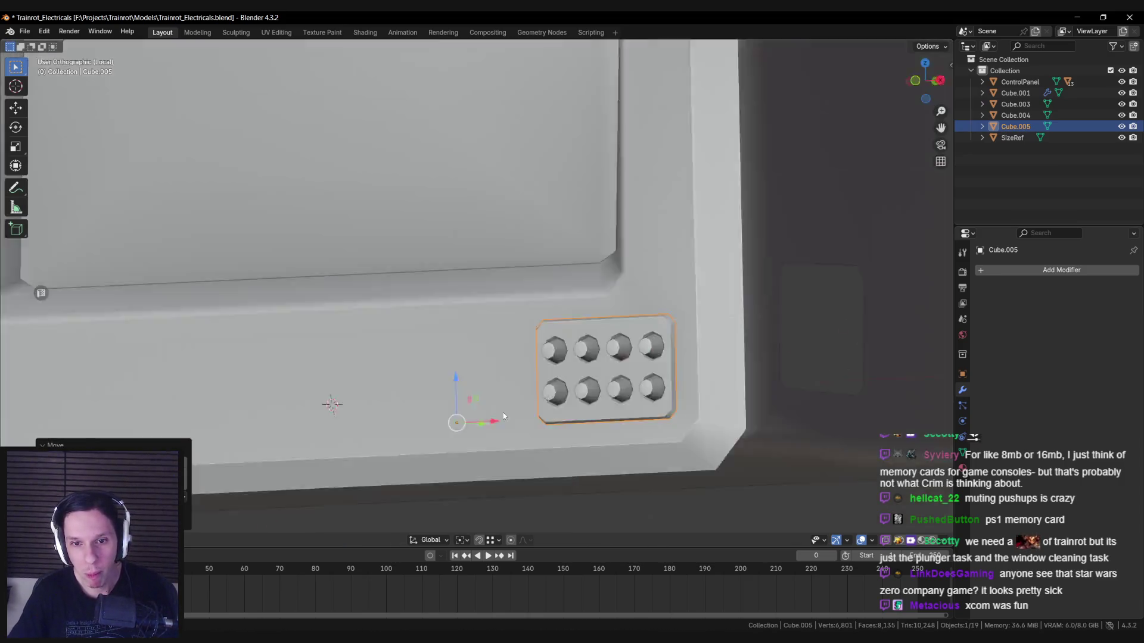
scroll(503, 416, up, 3)
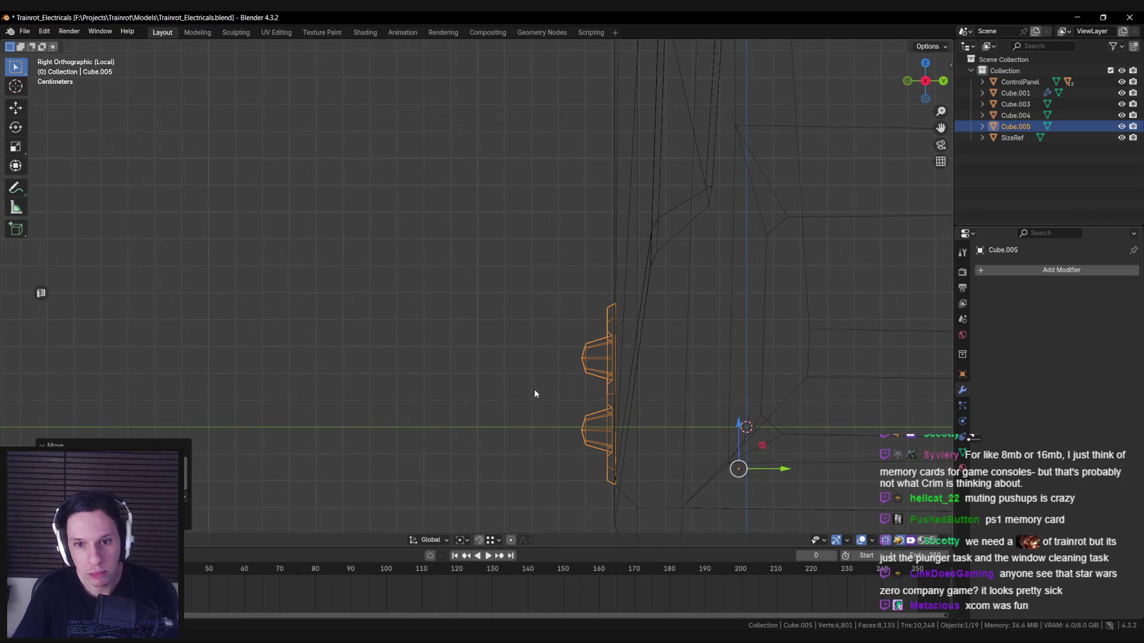
mouse_move(534, 393)
middle_down()
mouse_move(429, 341)
mouse_move(679, 342)
mouse_move(592, 298)
mouse_move(682, 317)
mouse_move(365, 363)
middle_up()
scroll(365, 362, down, 5)
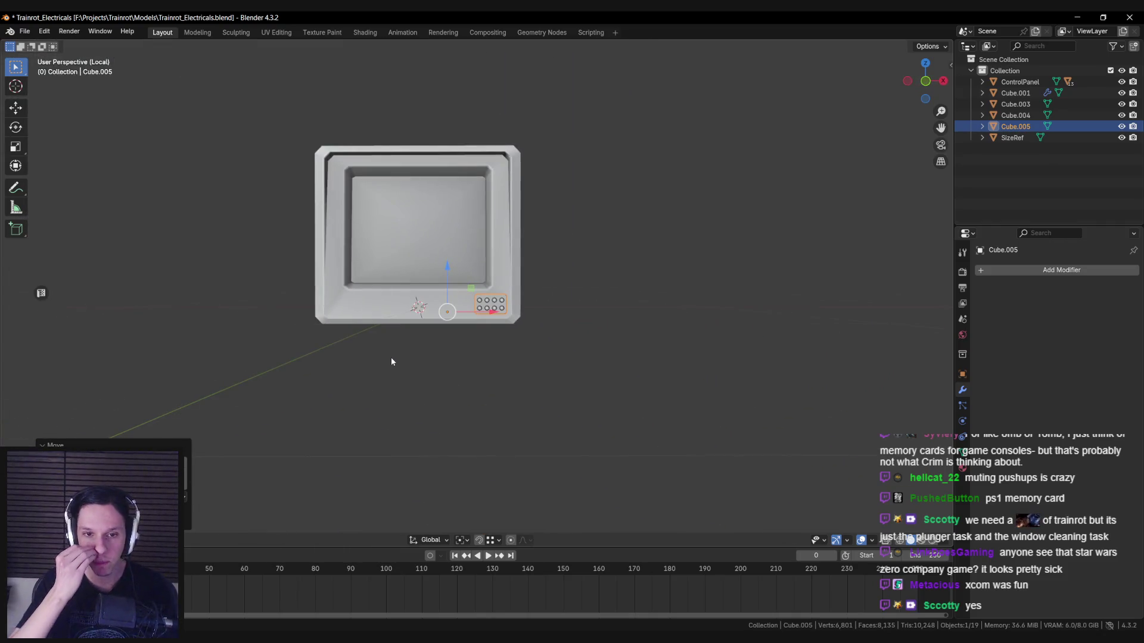
scroll(390, 356, up, 4)
click(391, 357)
scroll(536, 337, down, 4)
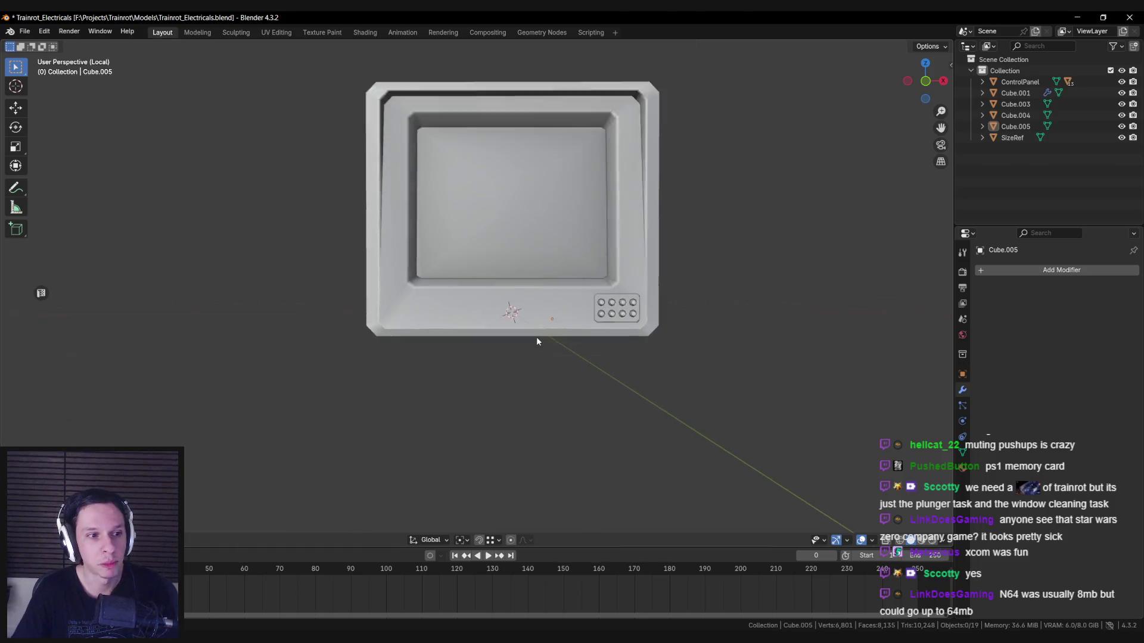
Step: Zoom out to review the monitor and save Trainrot_Electricals.blend with Ctrl+S
scroll(536, 343, up, 4)
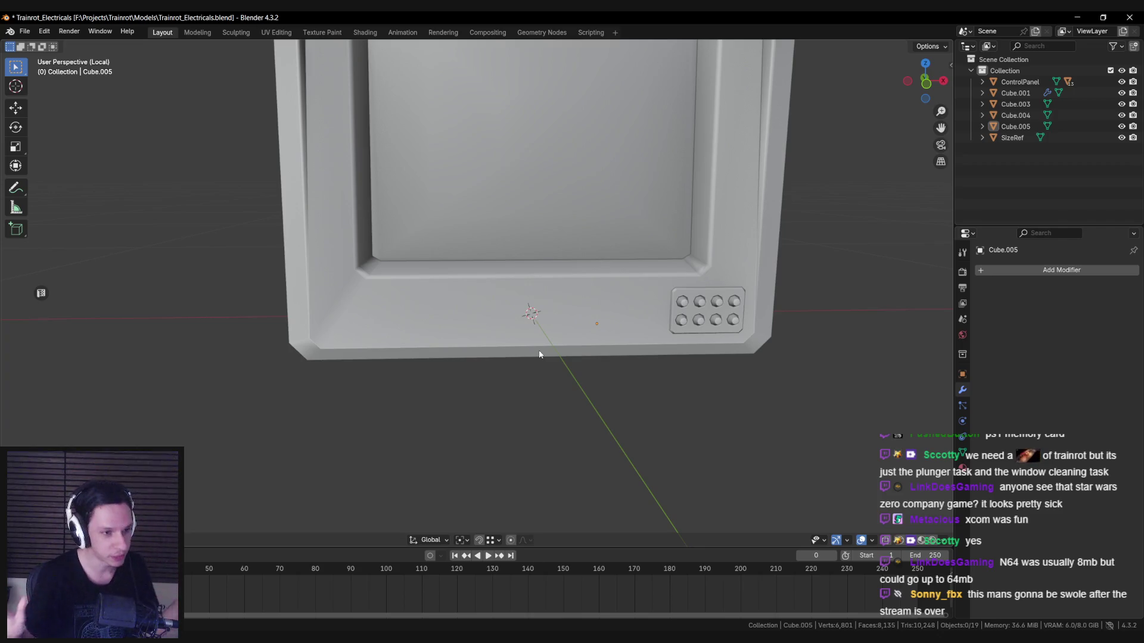
scroll(539, 354, down, 6)
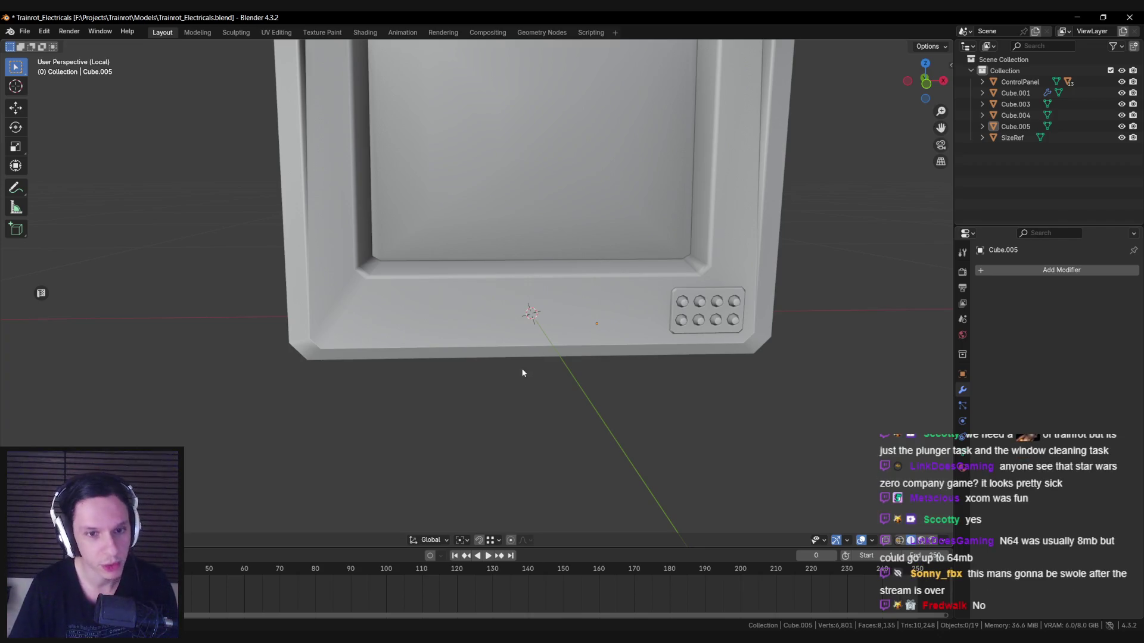
scroll(499, 351, down, 2)
key(ctrl+s)
scroll(477, 369, down, 4)
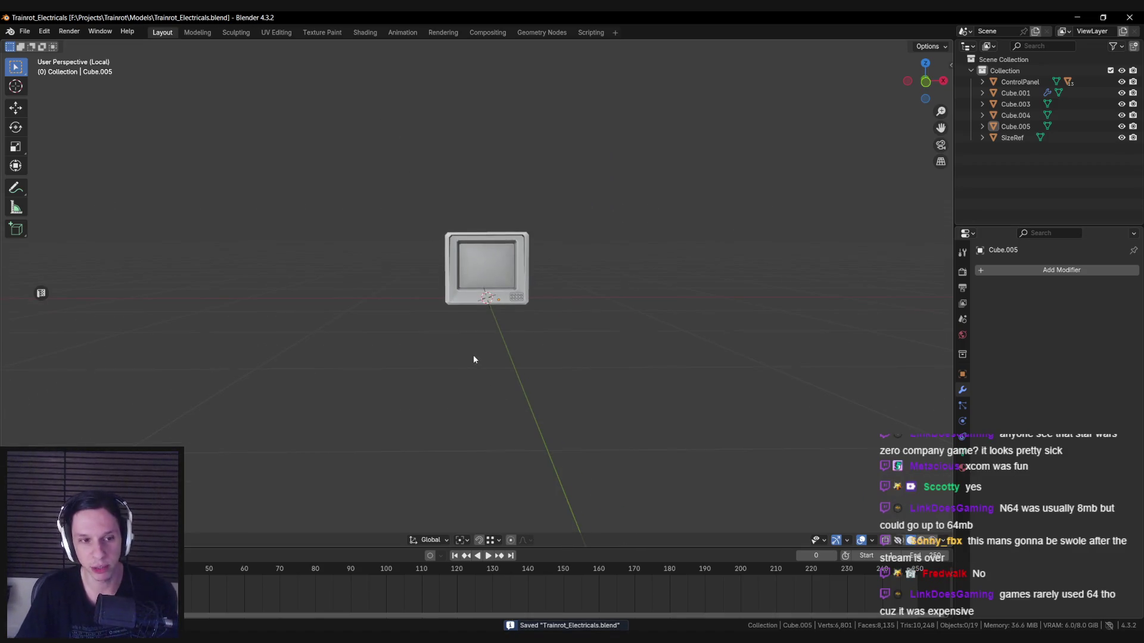
middle_drag(548, 328, 460, 348)
Step: Exit Local View so all scene objects appear around the monitor
scroll(463, 351, down, 2)
key(KP_Divide)
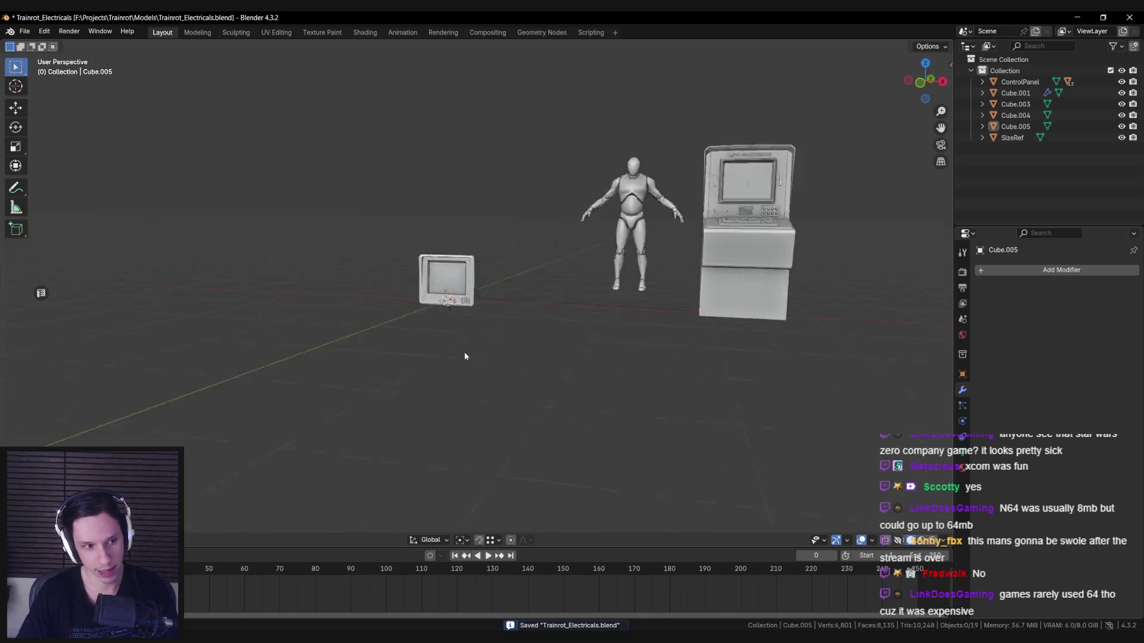
scroll(510, 343, down, 8)
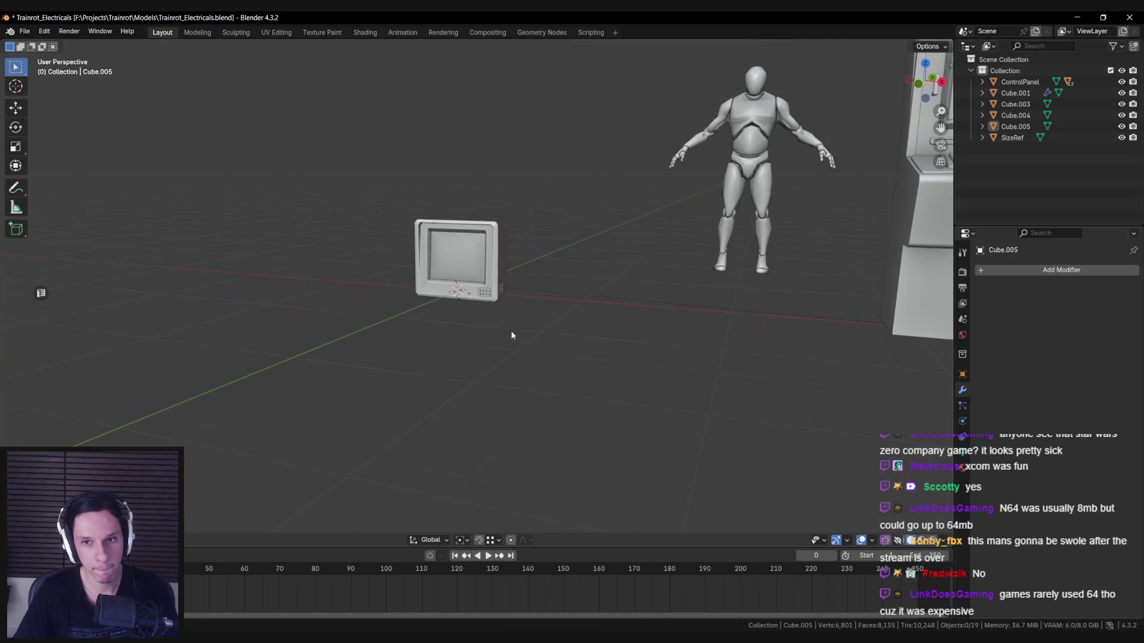
scroll(569, 300, up, 3)
scroll(551, 304, up, 4)
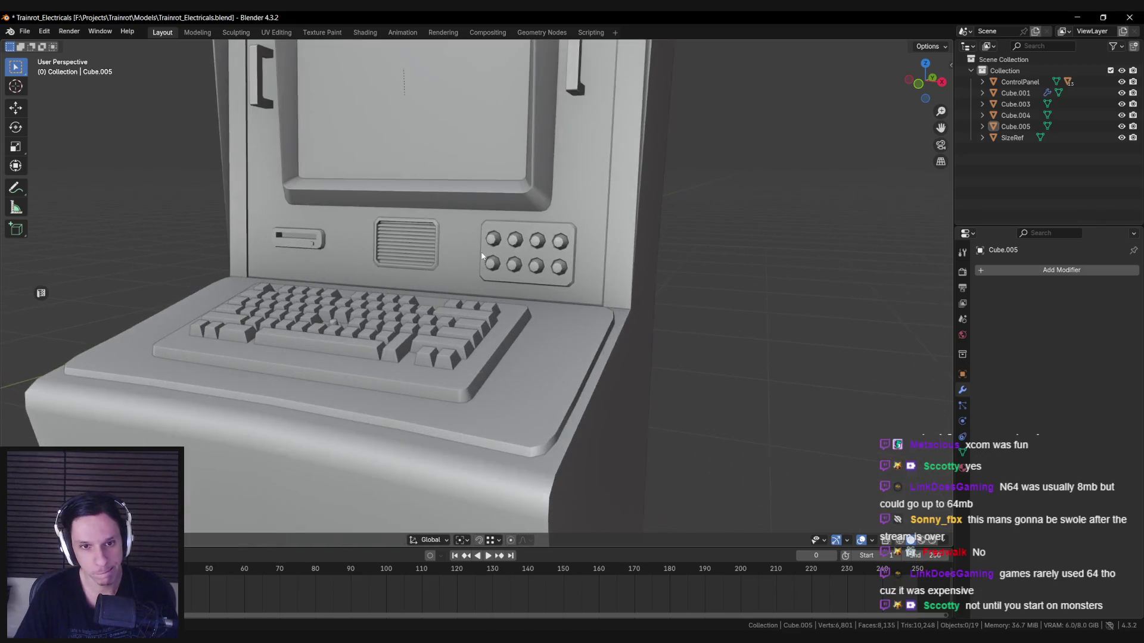
scroll(499, 267, down, 3)
Step: Orbit and zoom to view the terminal kiosk from the front
mouse_move(470, 262)
middle_down()
mouse_move(510, 273)
mouse_move(453, 310)
mouse_move(236, 351)
middle_up()
scroll(510, 273, down, 2)
scroll(509, 301, up, 4)
scroll(510, 300, down, 3)
scroll(411, 320, down, 2)
scroll(319, 341, down, 3)
scroll(237, 352, up, 3)
scroll(236, 352, up, 3)
Step: Compare the TV model beside the human figure, then bring up the reference board
mouse_move(388, 276)
middle_down()
mouse_move(409, 331)
mouse_move(505, 259)
middle_up()
scroll(408, 332, down, 3)
scroll(505, 260, up, 2)
click(494, 324)
mouse_move(494, 323)
middle_down()
mouse_move(602, 336)
mouse_move(549, 334)
mouse_move(617, 344)
mouse_move(609, 379)
mouse_move(492, 380)
mouse_move(403, 334)
mouse_move(588, 327)
mouse_move(553, 367)
mouse_move(551, 352)
mouse_move(538, 356)
middle_up()
click(552, 370)
scroll(539, 356, up, 4)
scroll(546, 351, down, 4)
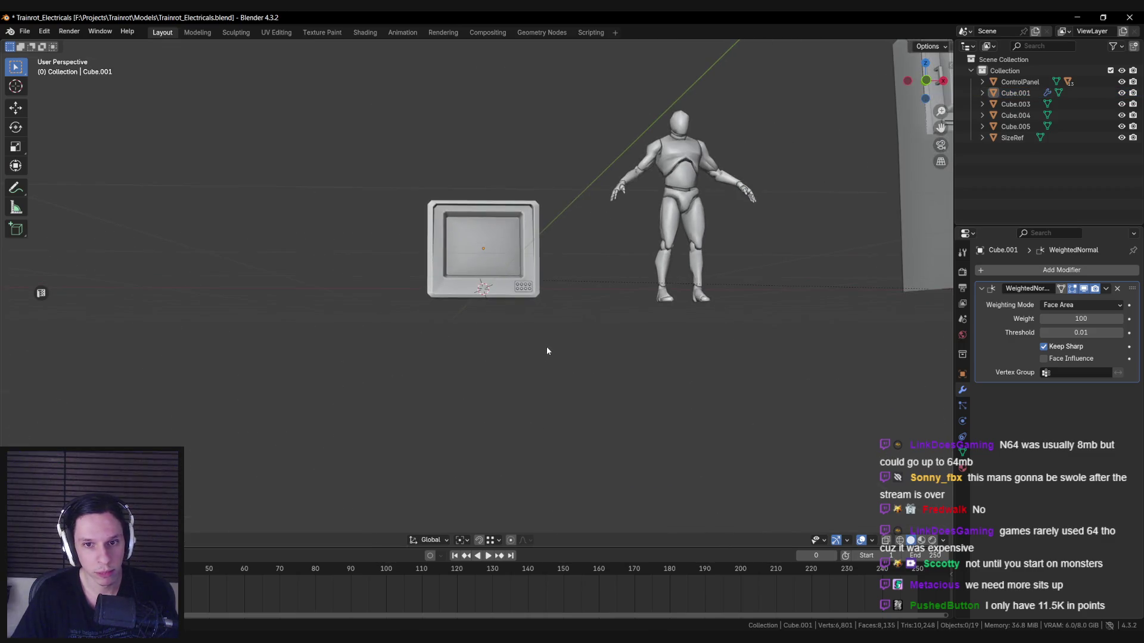
key(alt+Tab)
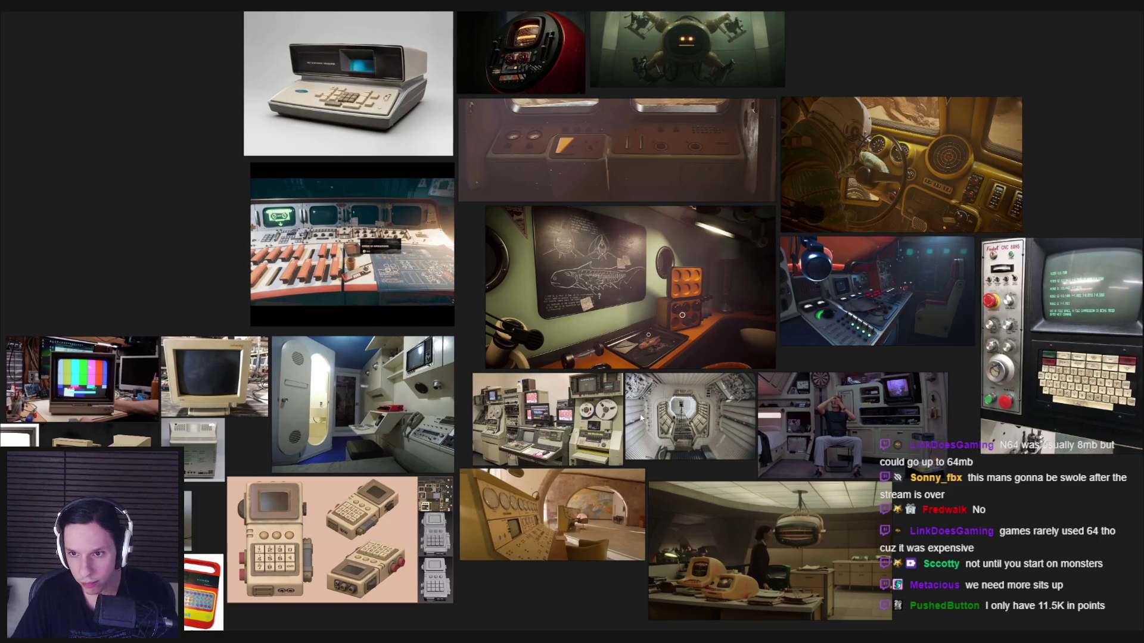
middle_drag(268, 614, 164, 580)
scroll(741, 427, up, 2)
scroll(563, 459, up, 5)
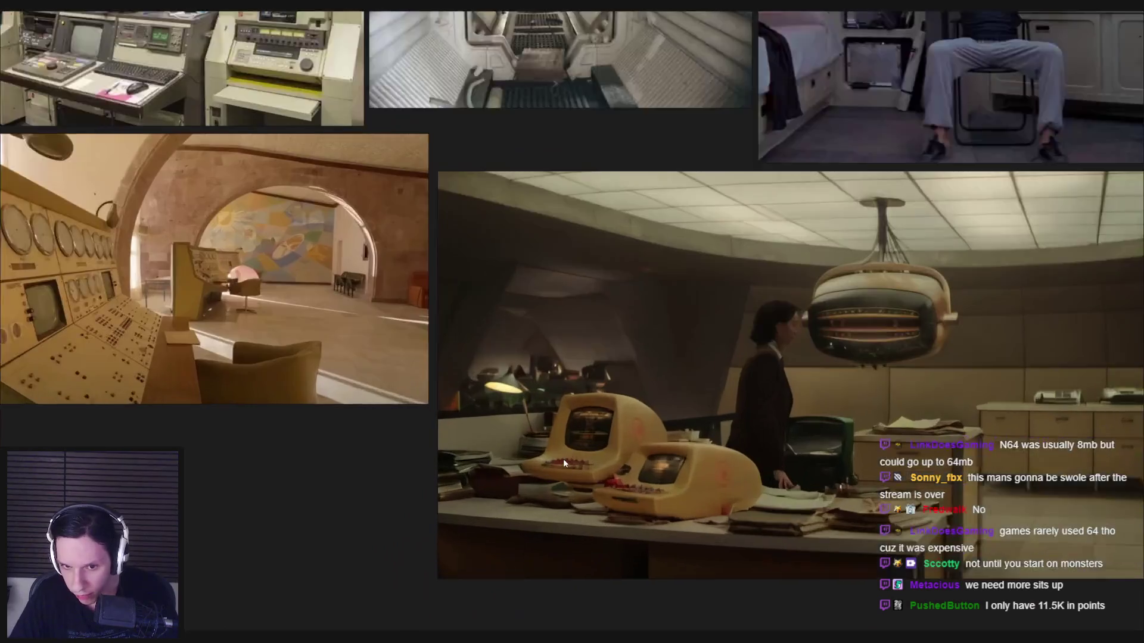
scroll(542, 436, down, 2)
scroll(539, 435, down, 5)
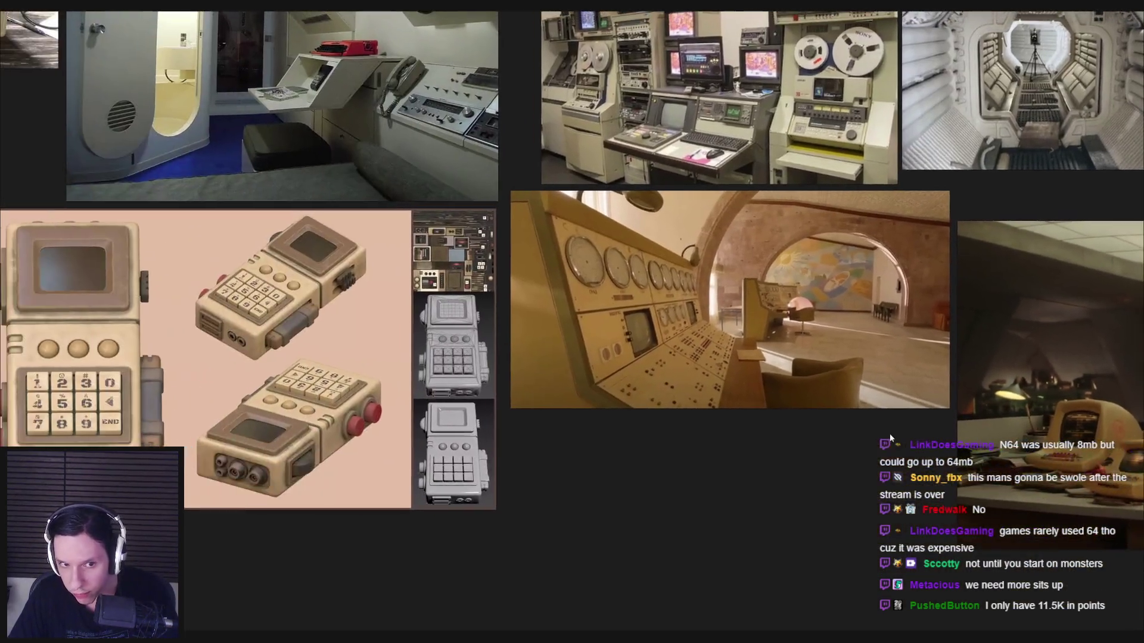
scroll(476, 447, up, 4)
scroll(491, 441, up, 2)
scroll(702, 394, down, 4)
middle_drag(728, 406, 603, 396)
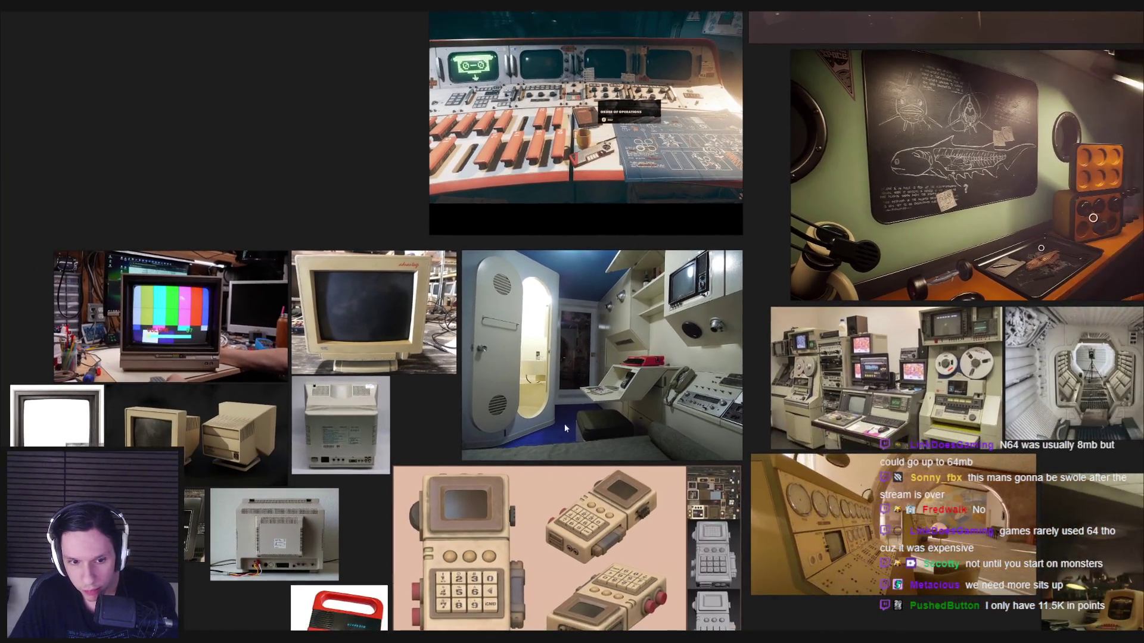
scroll(300, 581, up, 4)
key(alt+Tab)
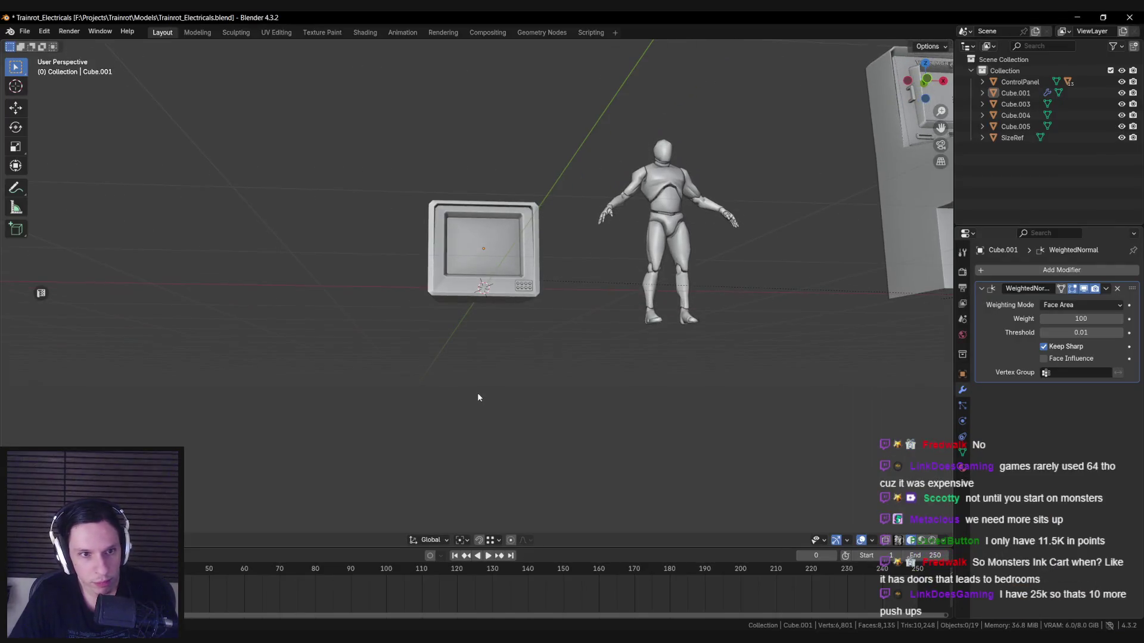
Step: Select a single side face of the monitor in Edit Mode, then return to Object Mode
scroll(478, 396, up, 3)
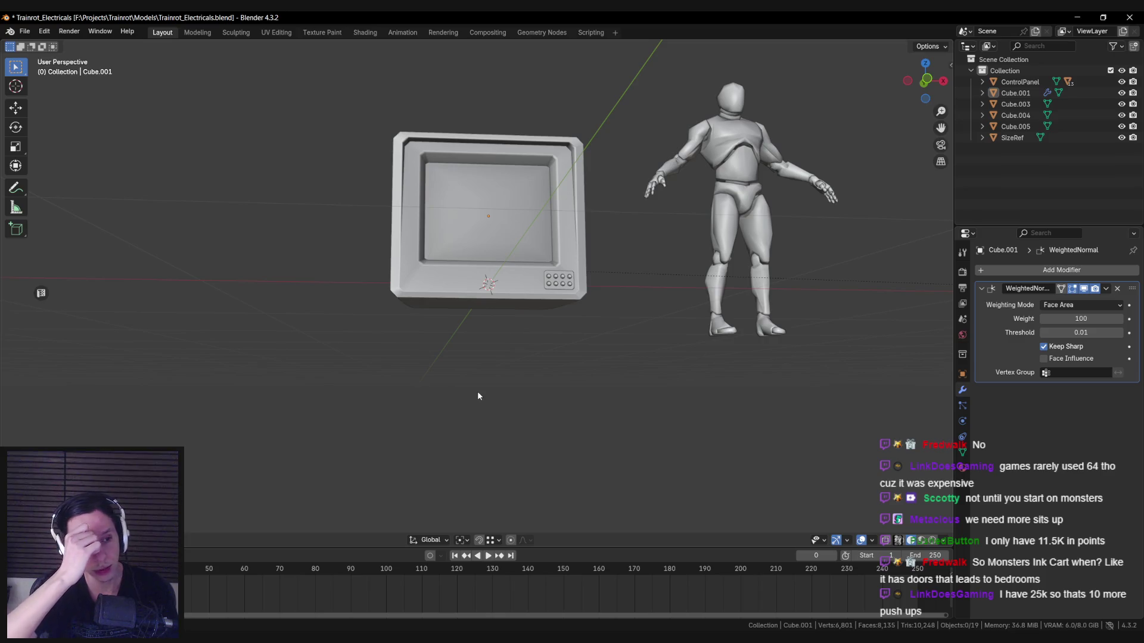
mouse_move(477, 391)
middle_down()
mouse_move(485, 320)
mouse_move(454, 360)
mouse_move(350, 378)
mouse_move(441, 322)
mouse_move(444, 351)
mouse_move(453, 333)
mouse_move(490, 327)
mouse_move(473, 362)
middle_up()
click(484, 321)
key(Tab)
key(a)
key(alt+a)
click(427, 327)
key(Tab)
Step: Study the rear-view monitor references on the PureRef board, then return to Blender
scroll(473, 365, down, 4)
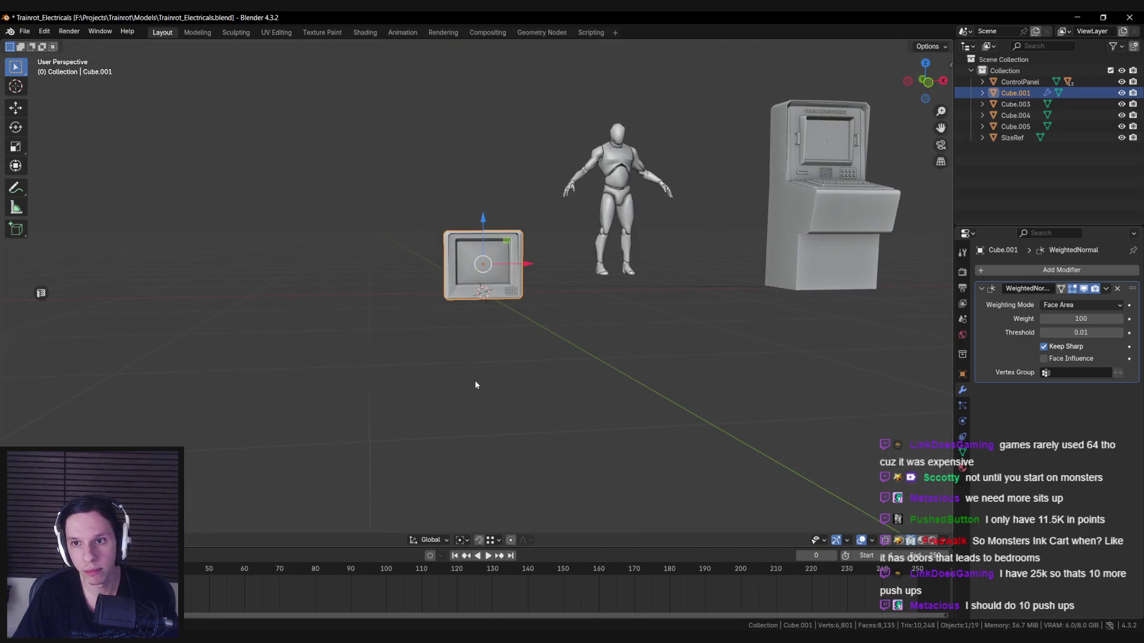
key(alt+Tab)
scroll(475, 381, down, 3)
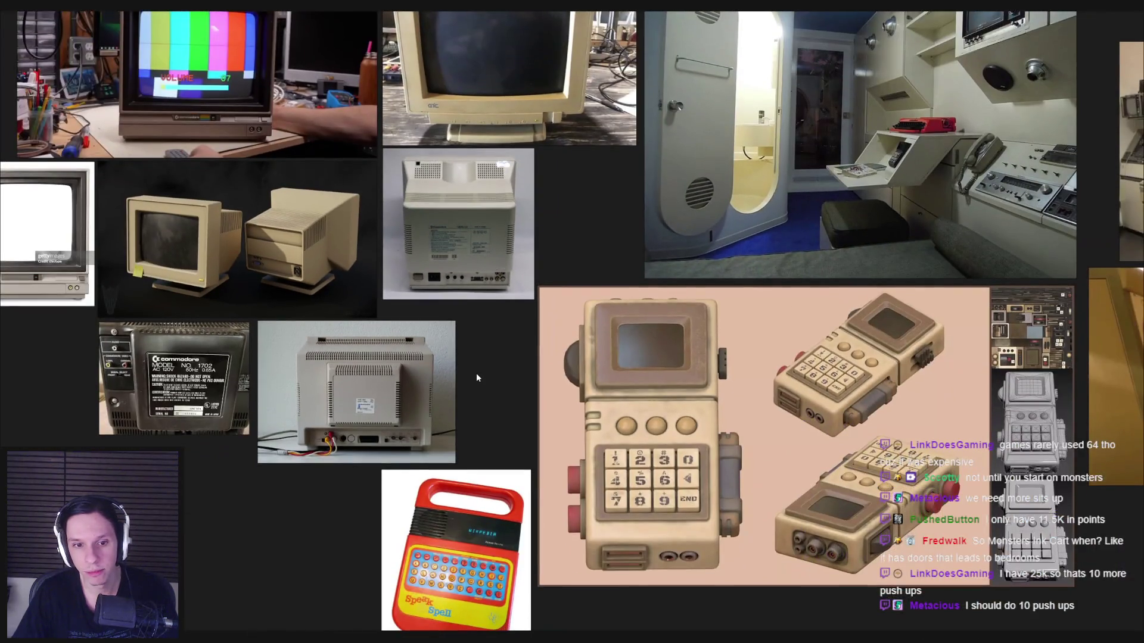
scroll(476, 375, down, 1)
mouse_move(476, 375)
middle_down()
mouse_move(477, 386)
mouse_move(284, 381)
mouse_move(655, 338)
middle_up()
scroll(477, 386, up, 1)
scroll(346, 363, down, 1)
scroll(300, 365, up, 1)
key(alt+Tab)
Step: Add a 16-vertex cylinder to the scene from the command search
mouse_move(492, 351)
middle_down()
mouse_move(502, 313)
mouse_move(605, 297)
mouse_move(454, 305)
mouse_move(469, 363)
middle_up()
key(Tab)
click(460, 305)
key(Tab)
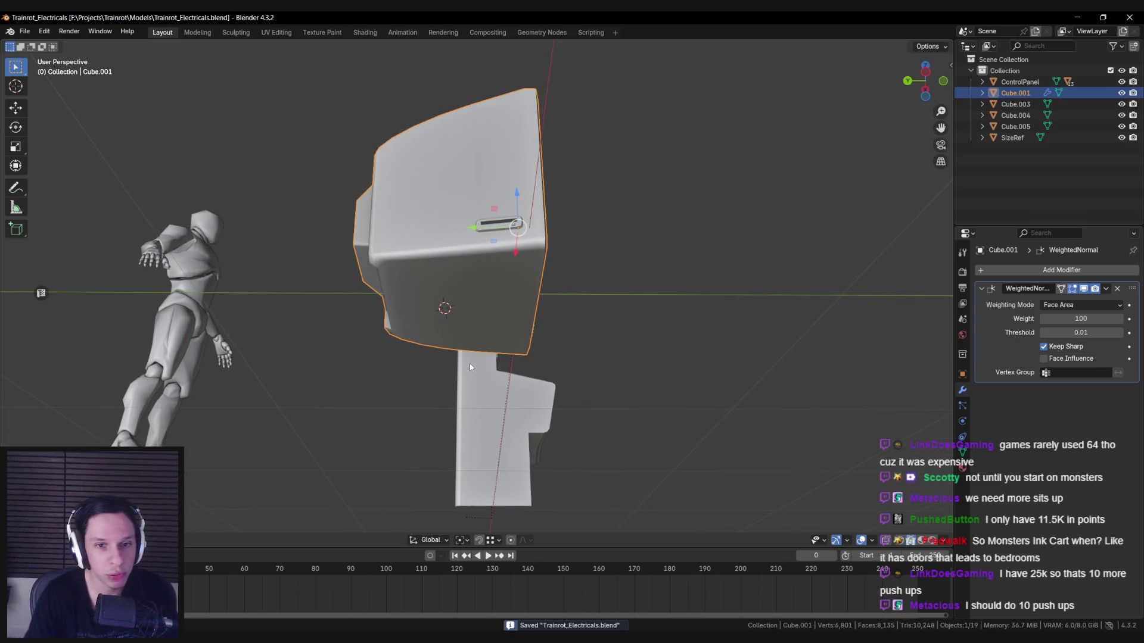
key(F3)
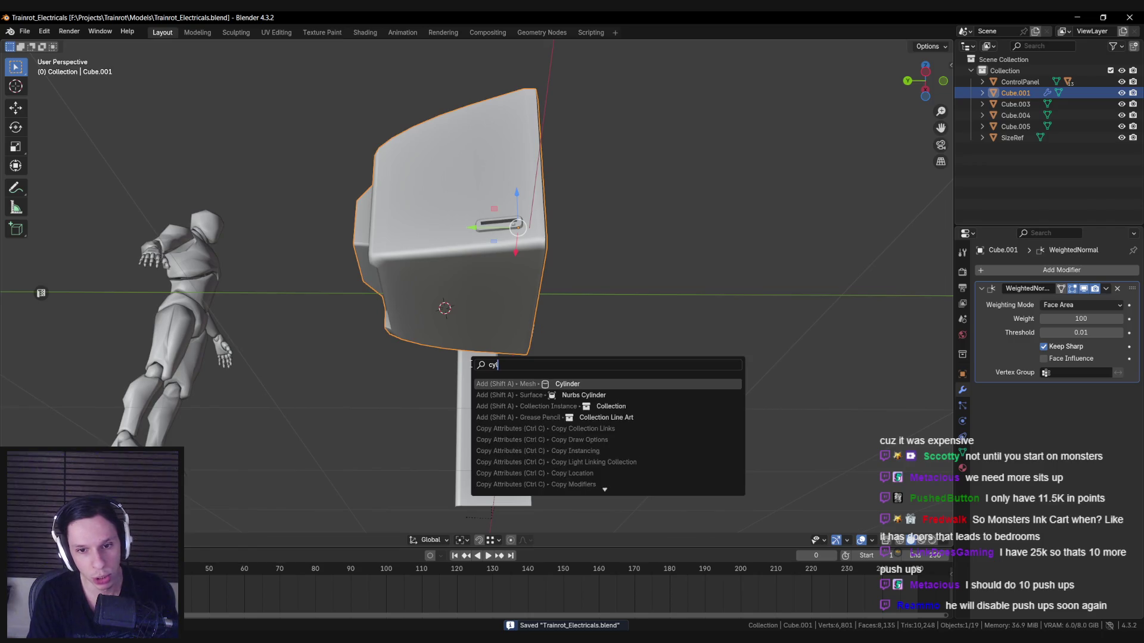
key(Return)
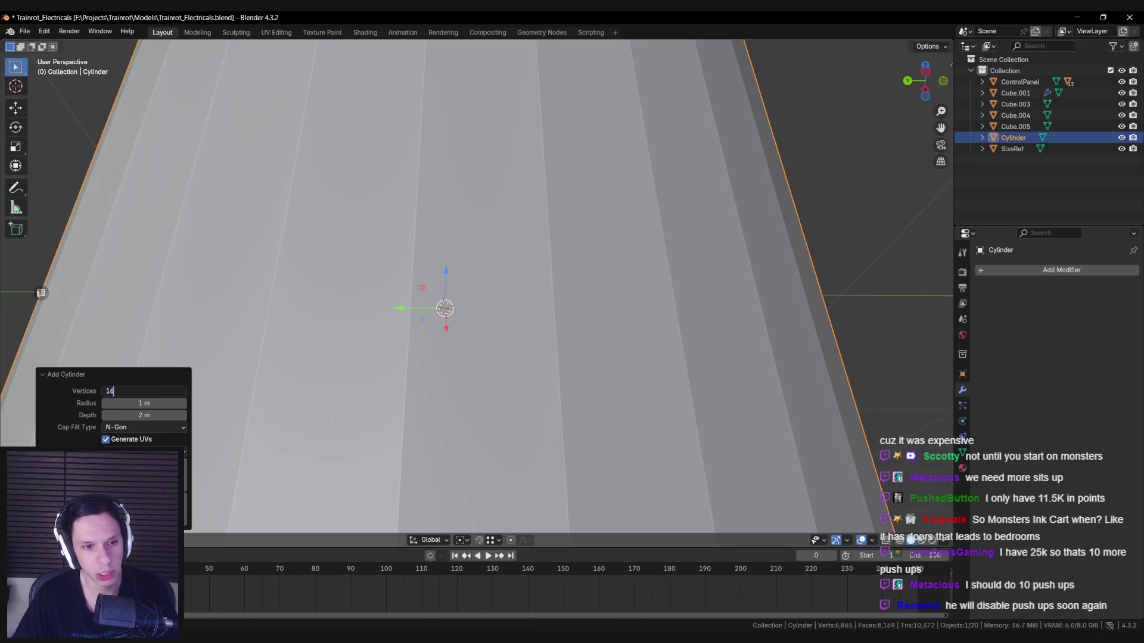
key(Return)
Step: Shrink the cylinder and flatten it vertically into a thin disc
key(s)
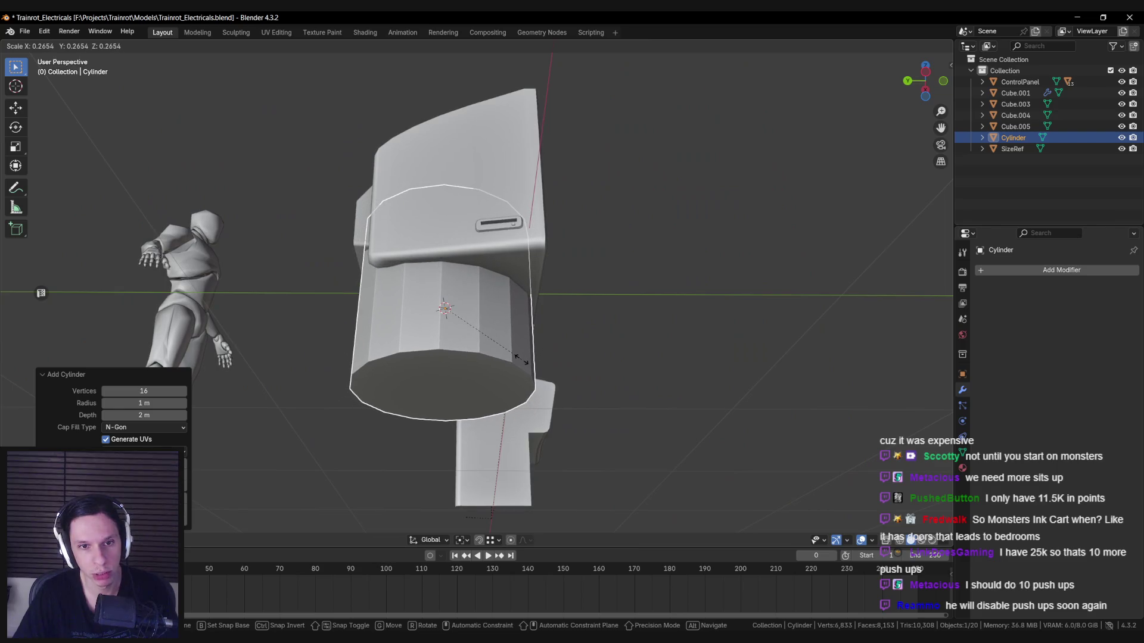
click(522, 359)
key(s)
key(z)
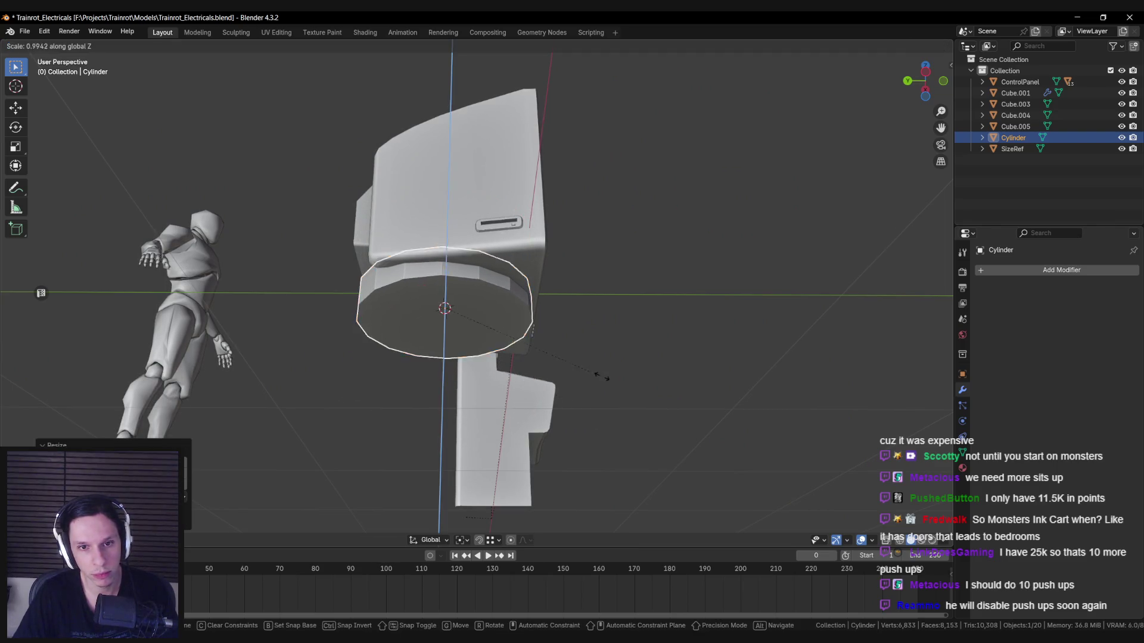
click(531, 335)
mouse_move(532, 335)
middle_down()
mouse_move(452, 354)
mouse_move(456, 369)
mouse_move(563, 355)
mouse_move(668, 391)
middle_up()
Step: Lower the disc along Z so it sits beneath the monitor
key(g)
key(z)
click(597, 370)
key(g)
key(z)
click(562, 364)
mouse_move(561, 364)
middle_down()
mouse_move(584, 355)
mouse_move(480, 333)
middle_up()
Step: Extrude the disc's top face and scale the new face inward
key(Tab)
alt+click(480, 333)
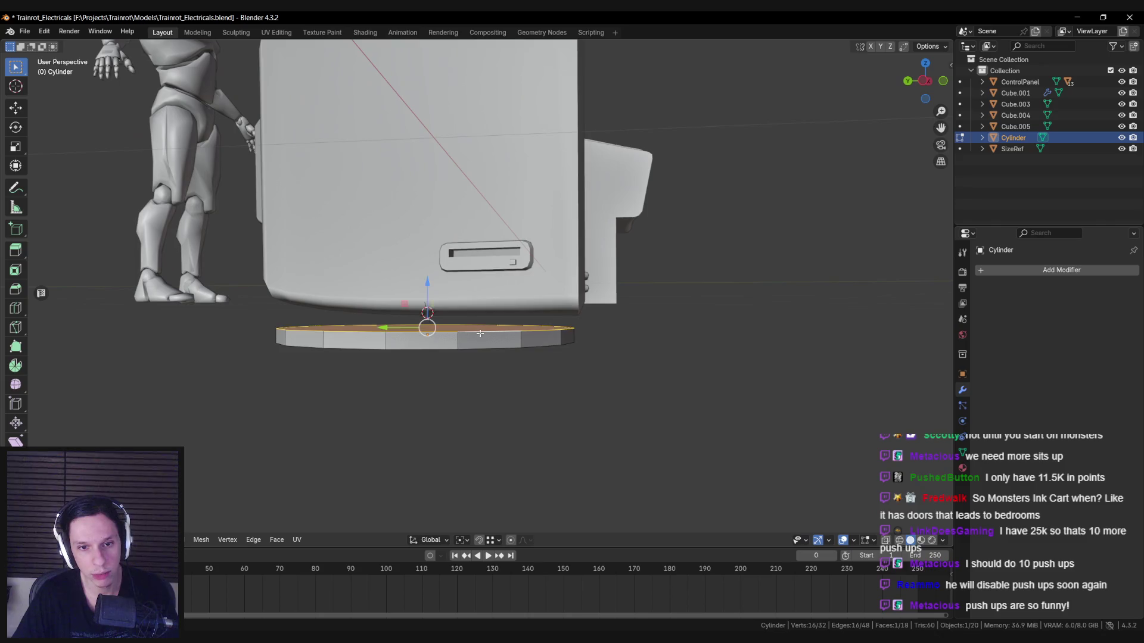
click(599, 341)
click(420, 284)
mouse_move(420, 284)
middle_down()
mouse_move(429, 315)
mouse_move(467, 320)
mouse_move(416, 333)
mouse_move(433, 348)
middle_up()
key(e)
key(s)
key(0)
key(Return)
Step: Use the Merge options to turn the disc's cap face into a triangle fan
key(m)
key(e)
key(s)
key(0)
key(Return)
key(m)
Step: Mark the disc's two rim edge loops as sharp
click(590, 358)
alt+click(518, 318)
key(ctrl+e)
click(470, 332)
key(alt+a)
mouse_move(471, 332)
middle_down()
mouse_move(424, 336)
mouse_move(512, 322)
mouse_move(518, 298)
middle_up()
Step: Inset the disc's top faces in X-ray and extrude them upward into a stem
key(alt+z)
key(alt+z)
key(alt+z)
key(alt+z)
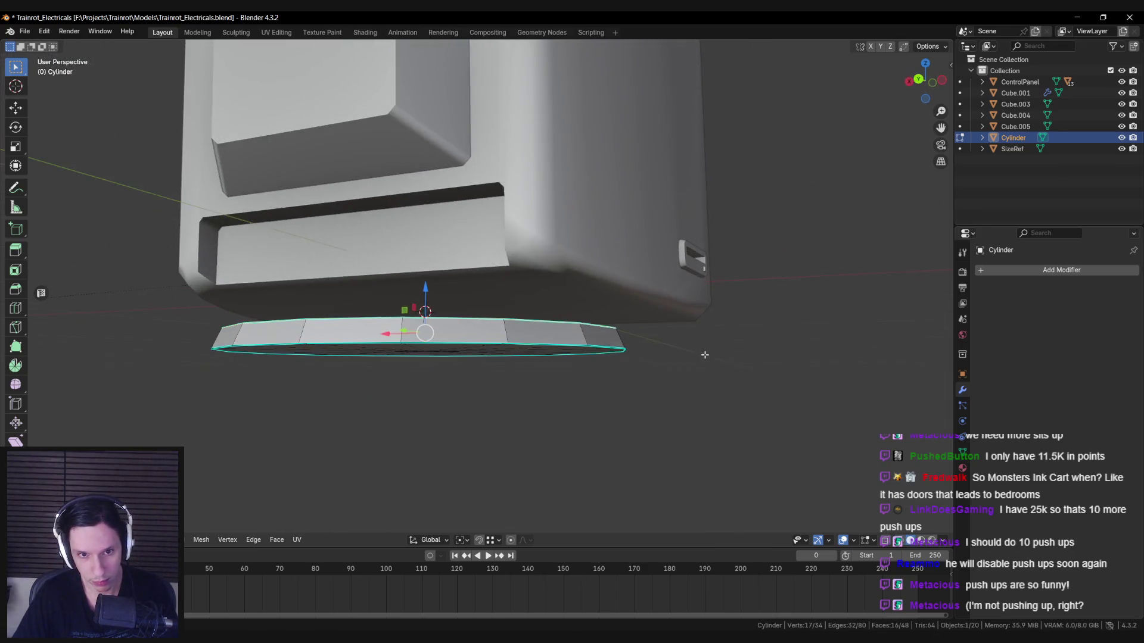
key(i)
click(617, 352)
middle_drag(617, 351, 460, 345)
key(e)
click(593, 345)
key(Tab)
Step: Delete the stem's top cap face, then narrow the stem's top ring and lower it
key(KP_1)
scroll(465, 336, up, 5)
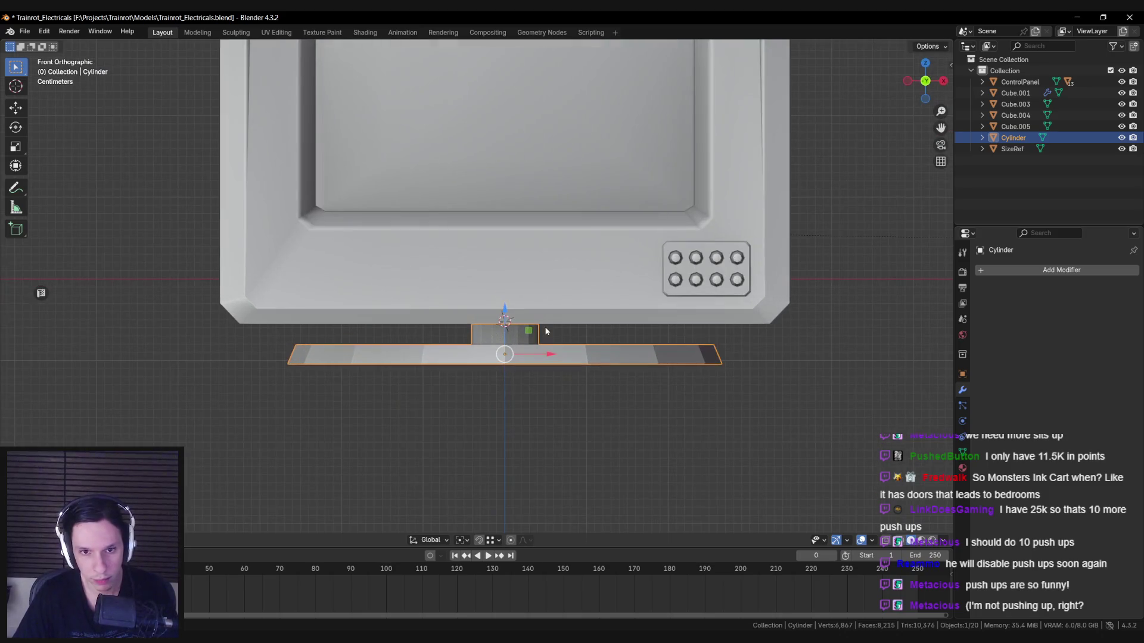
key(x)
click(529, 327)
key(s)
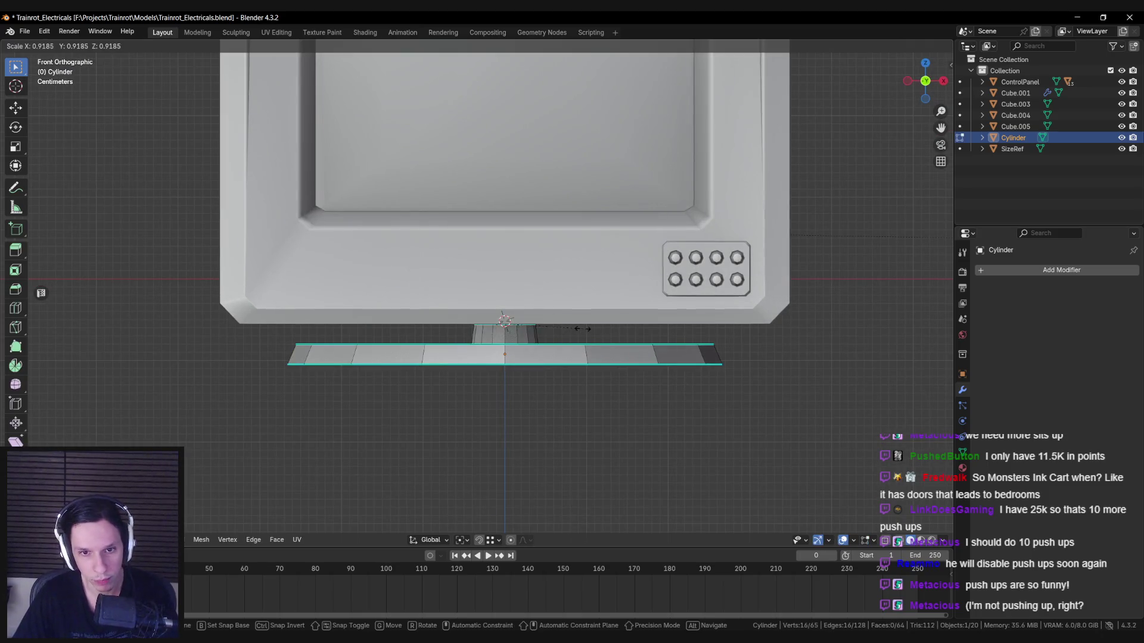
click(574, 327)
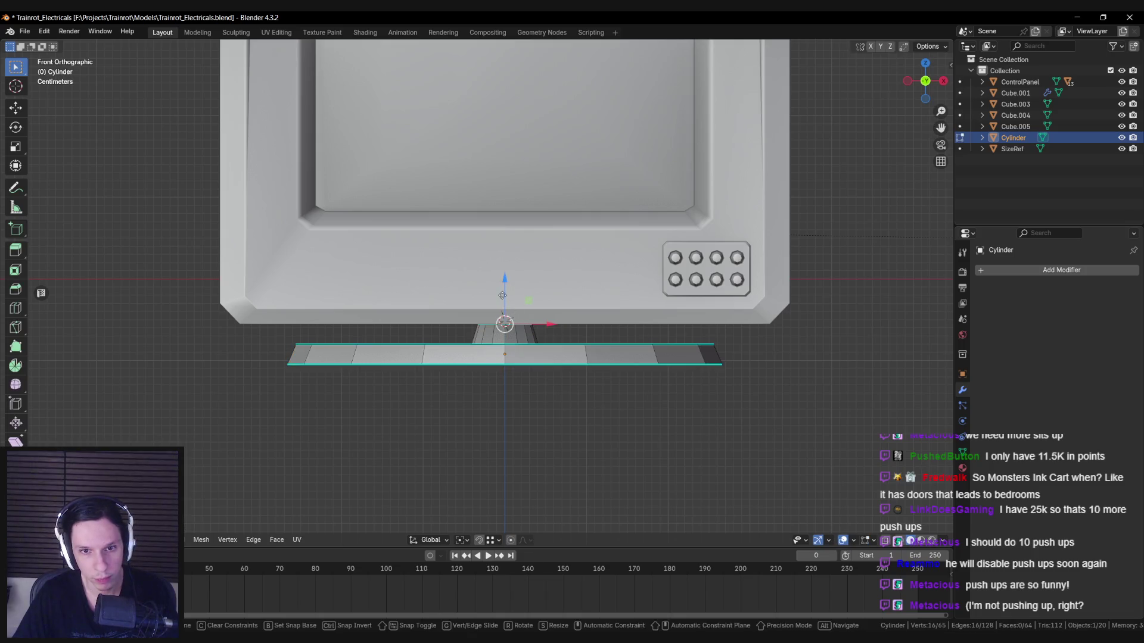
click(499, 344)
middle_drag(499, 345, 495, 347)
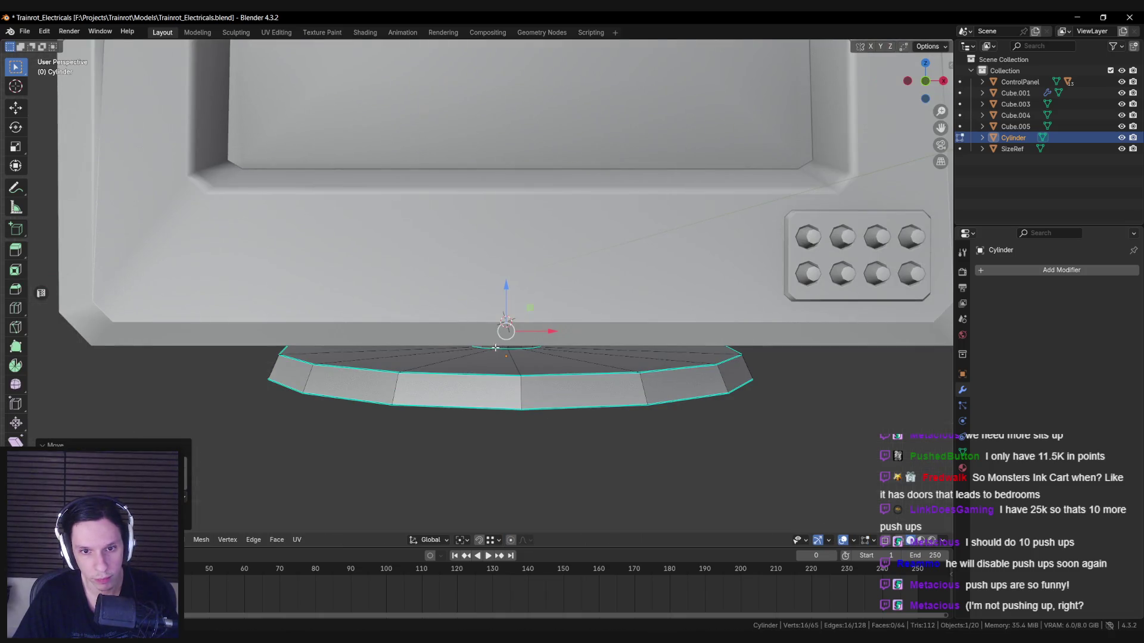
key(Tab)
Step: Shade the stand smooth and raise it slightly along Z
scroll(559, 343, down, 3)
right_click(559, 341)
click(559, 343)
key(g)
key(z)
click(560, 338)
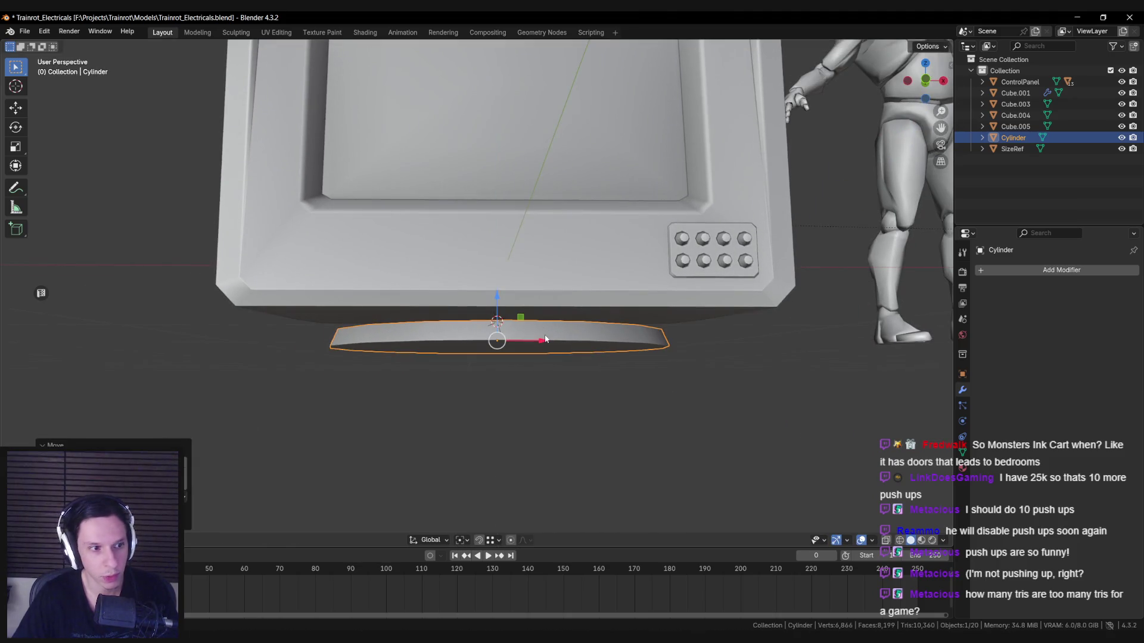
Step: Center the stand front-to-back under the monitor using the right side view
key(KP_1)
scroll(545, 338, up, 3)
mouse_move(644, 395)
middle_down()
mouse_move(552, 424)
mouse_move(502, 374)
mouse_move(524, 363)
mouse_move(513, 365)
middle_up()
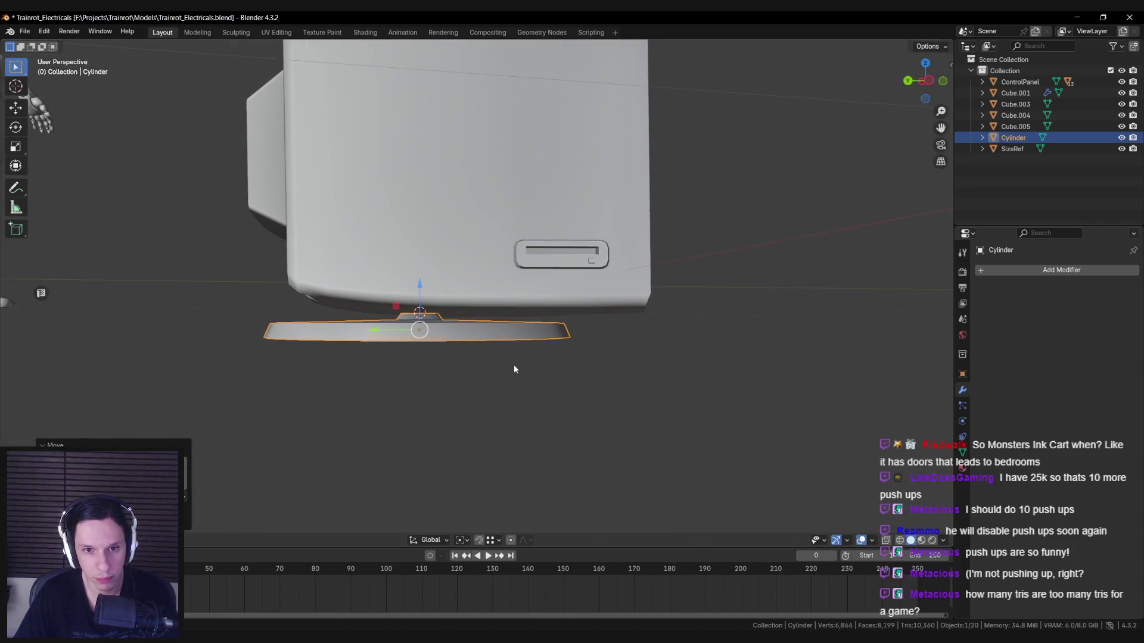
key(KP_3)
key(g)
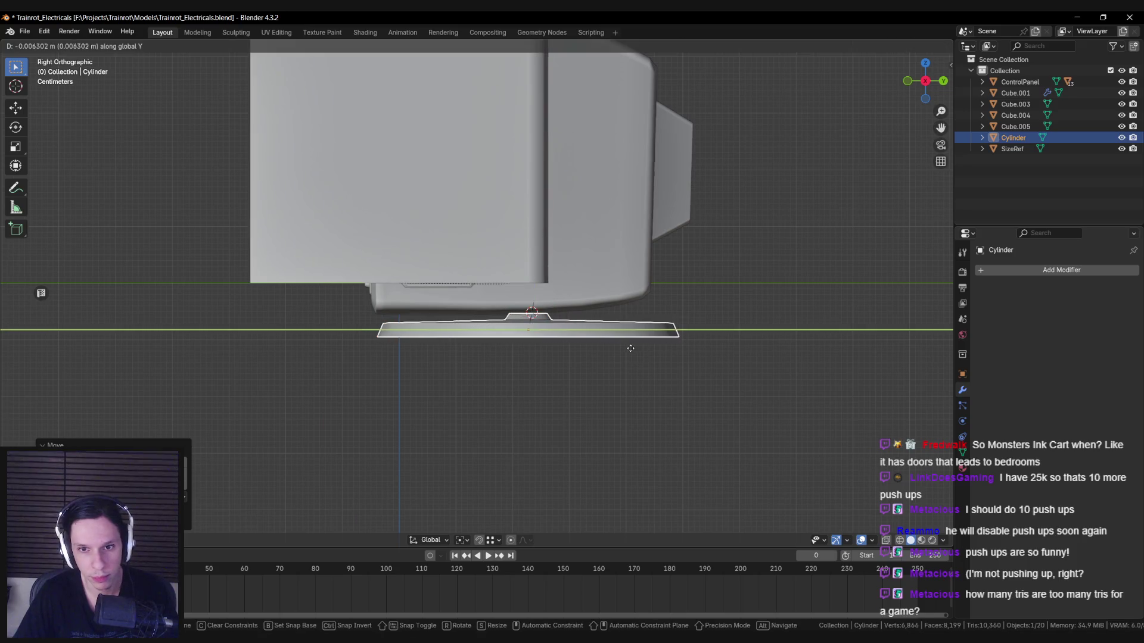
click(616, 352)
Step: Resize a ring of the stand's faces horizontally, excluding the Z axis
alt+click(511, 331)
key(s)
key(shift+z)
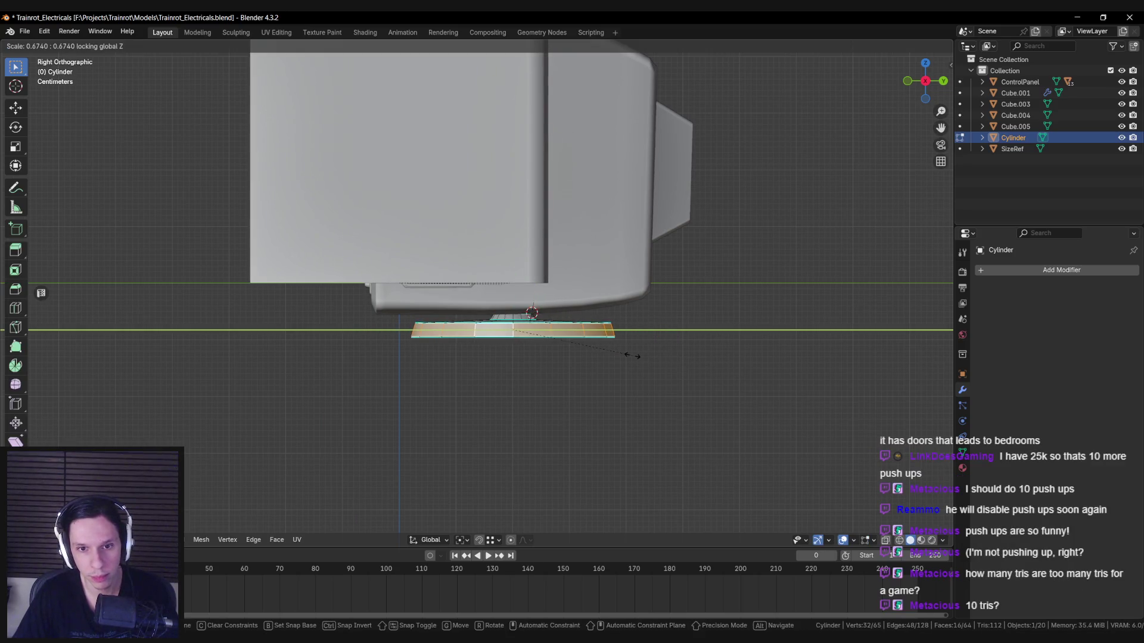
click(634, 355)
key(Tab)
mouse_move(635, 356)
middle_down()
mouse_move(580, 352)
mouse_move(582, 316)
mouse_move(516, 291)
mouse_move(510, 305)
middle_up()
key(alt+a)
click(510, 305)
Step: Rescale the whole stand beneath the monitor
mouse_move(612, 304)
middle_down()
mouse_move(622, 306)
mouse_move(626, 357)
mouse_move(690, 367)
mouse_move(552, 330)
mouse_move(581, 306)
mouse_move(709, 360)
mouse_move(531, 302)
middle_up()
scroll(620, 356, up, 5)
scroll(552, 331, down, 4)
click(552, 331)
scroll(579, 311, down, 4)
scroll(504, 323, up, 4)
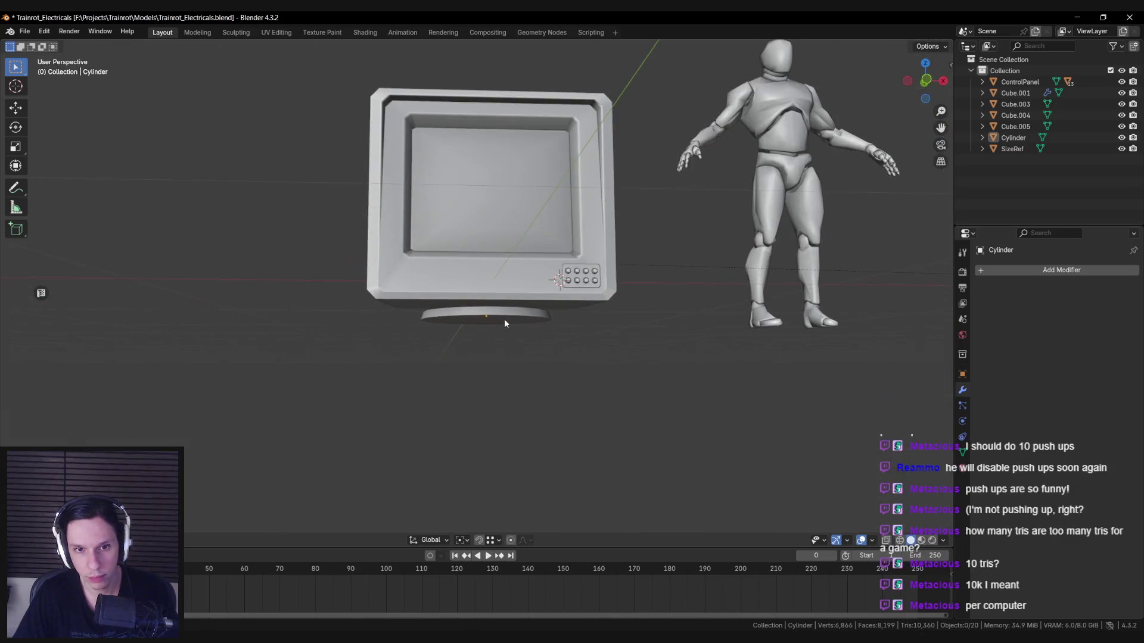
click(504, 319)
scroll(505, 321, up, 2)
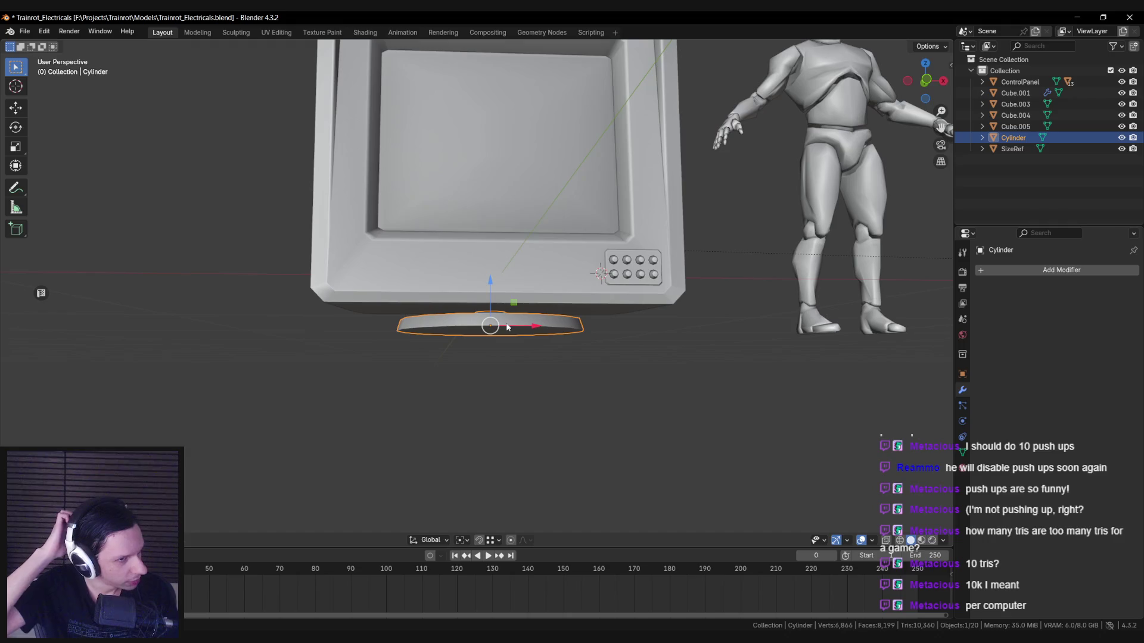
mouse_move(504, 350)
middle_down()
mouse_move(620, 355)
mouse_move(624, 369)
mouse_move(621, 381)
mouse_move(576, 319)
mouse_move(513, 315)
mouse_move(451, 349)
mouse_move(442, 319)
mouse_move(510, 328)
middle_up()
key(s)
click(627, 360)
Step: Scale the stand's side faces in Edit Mode
scroll(620, 381, down, 5)
click(616, 384)
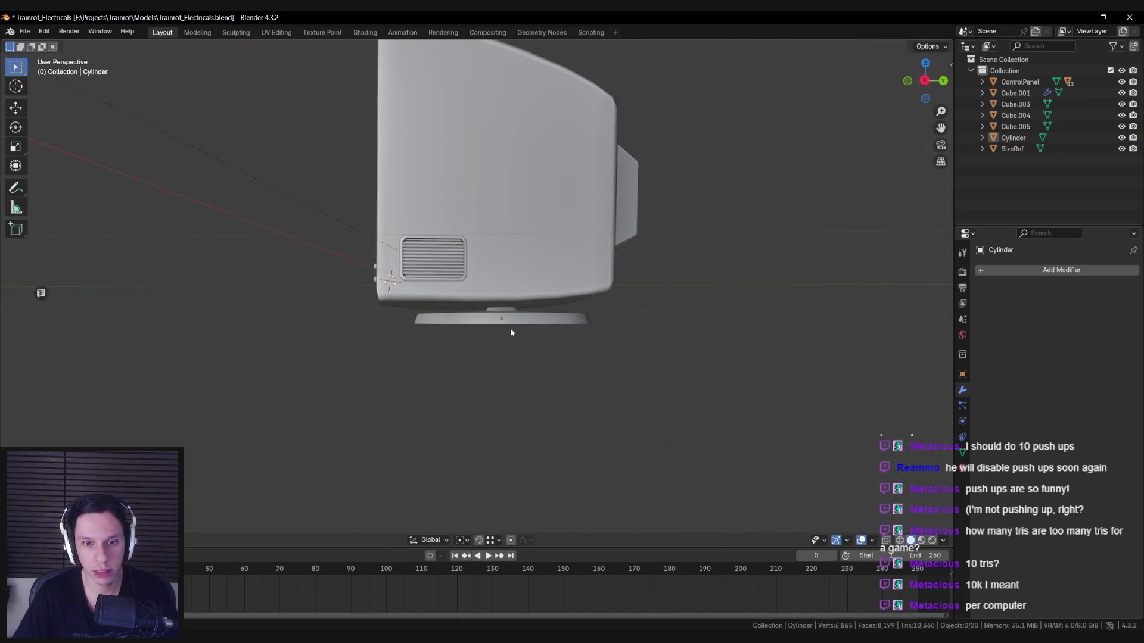
click(510, 327)
key(Tab)
scroll(512, 323, up, 2)
key(s)
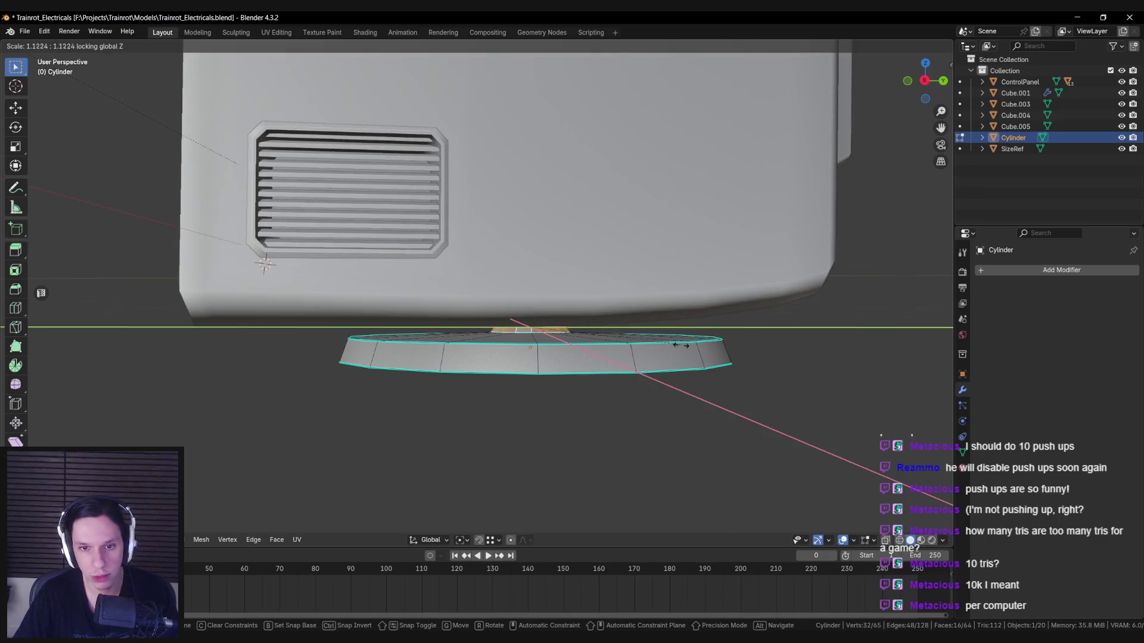
click(983, 541)
key(Tab)
scroll(655, 344, down, 5)
Step: Save the .blend file from a side view of the monitor
click(655, 344)
mouse_move(655, 344)
middle_down()
mouse_move(431, 337)
mouse_move(478, 329)
mouse_move(424, 331)
mouse_move(459, 322)
mouse_move(368, 247)
mouse_move(499, 272)
mouse_move(424, 303)
mouse_move(423, 399)
mouse_move(427, 347)
middle_up()
scroll(477, 329, up, 3)
key(ctrl+s)
scroll(425, 331, down, 3)
Step: Move the stand front-to-back and nudge its geometry up about 0.002 m
click(499, 272)
click(417, 306)
scroll(428, 375, up, 5)
key(Tab)
scroll(419, 325, up, 3)
key(shift+z)
key(shift+z)
drag(400, 307, 401, 298)
Step: Select the monitor body and switch the viewport to see-through display
middle_drag(401, 298, 390, 313)
scroll(411, 340, down, 10)
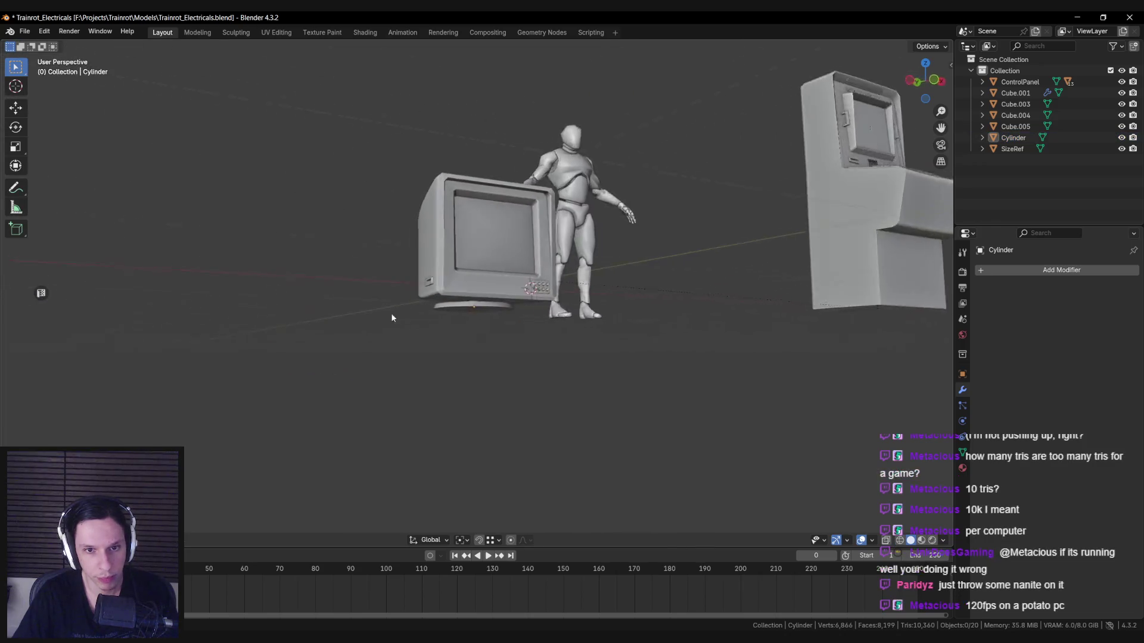
scroll(391, 313, down, 4)
mouse_move(471, 333)
middle_down()
mouse_move(472, 312)
mouse_move(423, 260)
middle_up()
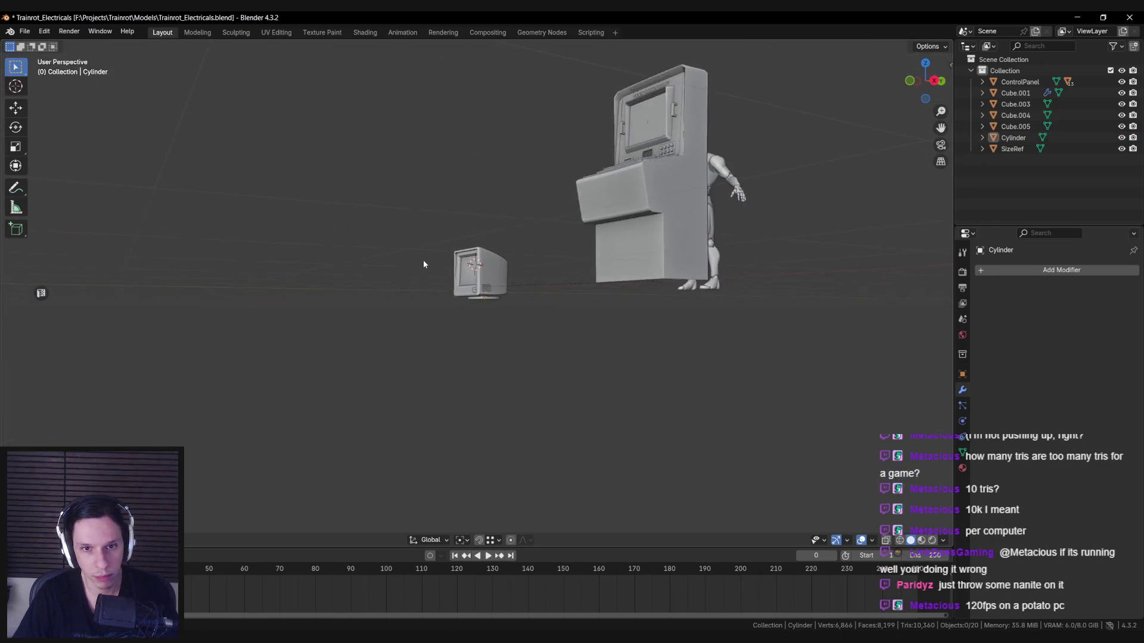
scroll(422, 259, up, 5)
click(476, 250)
key(shift+z)
Step: Box-select all the monitor's parts and move the whole monitor vertically to a new height
key(b)
drag(301, 197, 660, 399)
key(shift+z)
key(KP_1)
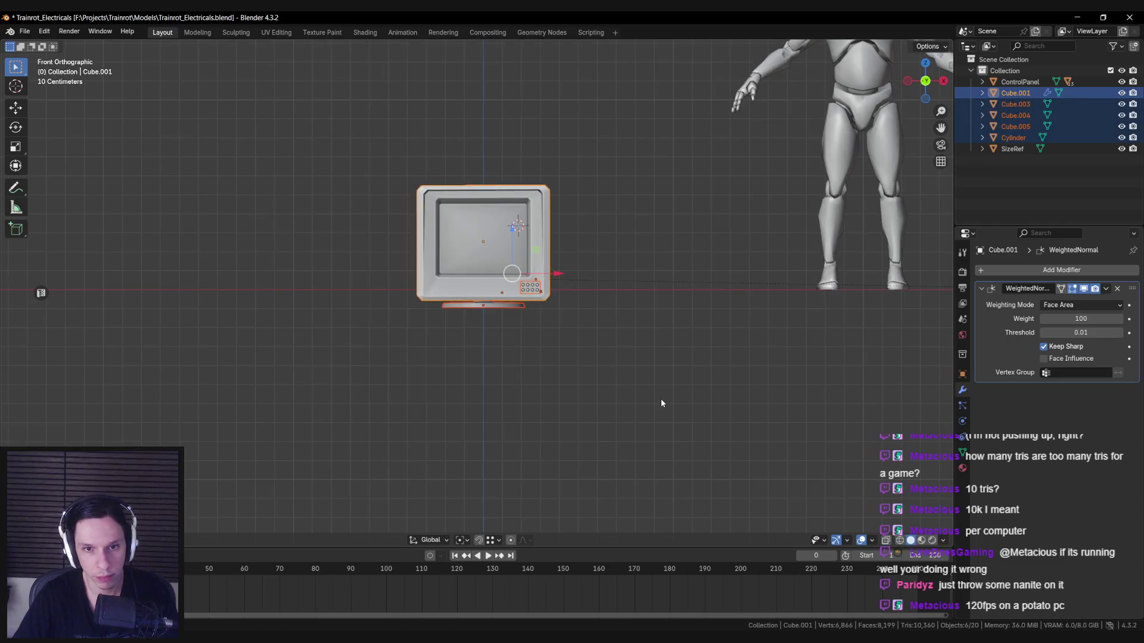
key(KP_Decimal)
key(g)
key(z)
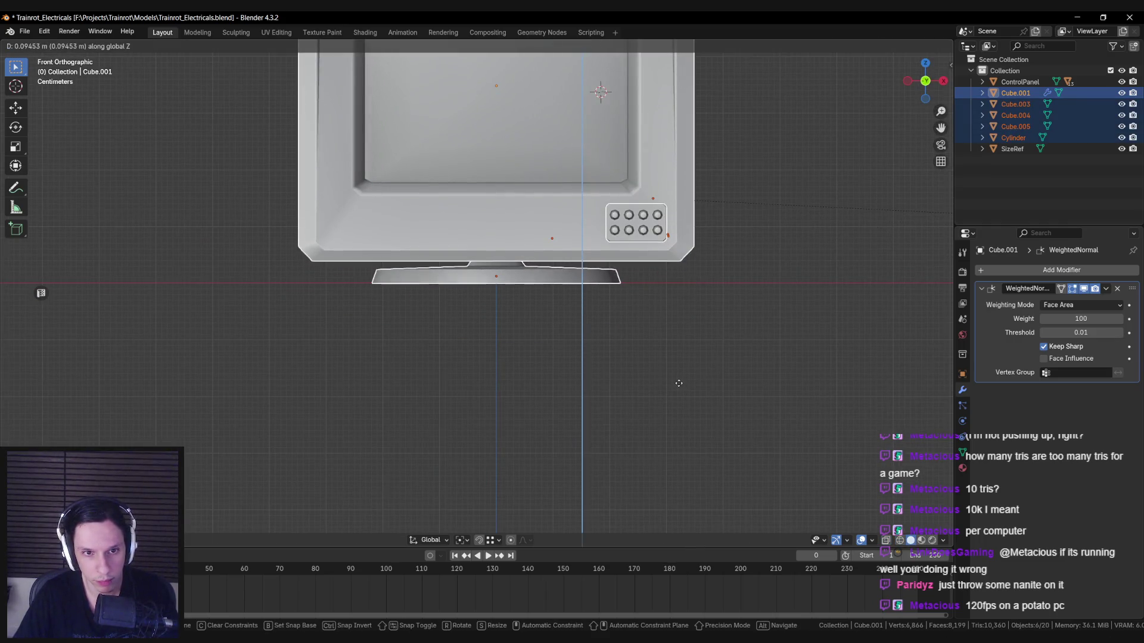
click(678, 383)
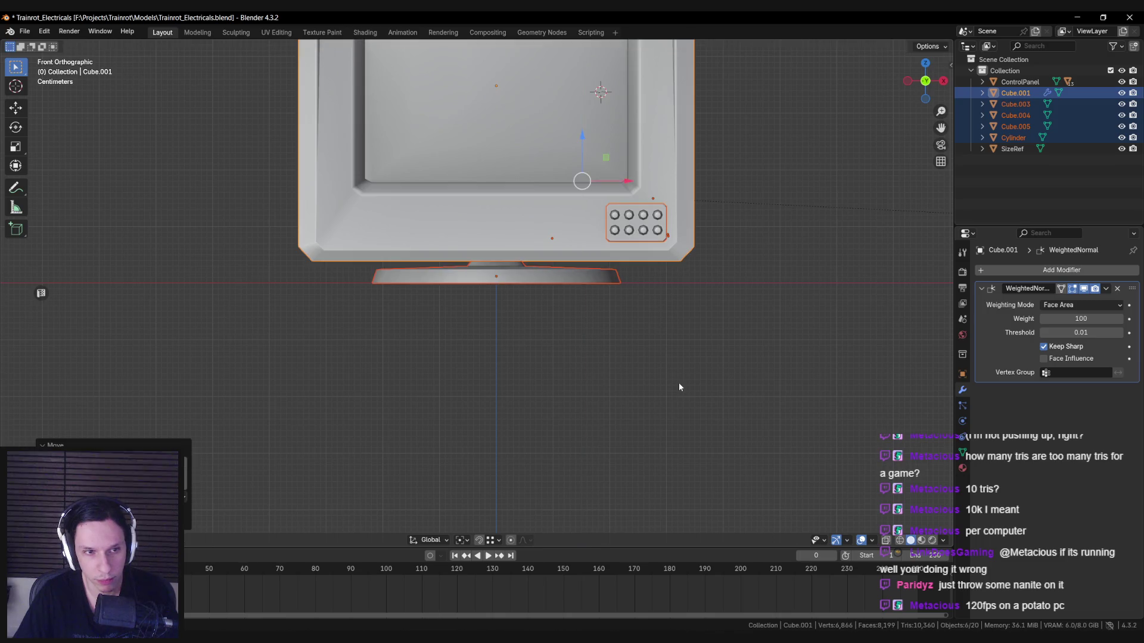
Step: Select the cylinder stand and flatten its top ring vertically in Edit Mode
click(678, 382)
scroll(657, 374, down, 6)
mouse_move(657, 374)
middle_down()
mouse_move(513, 381)
mouse_move(493, 438)
mouse_move(596, 400)
mouse_move(518, 364)
mouse_move(552, 351)
mouse_move(582, 296)
middle_up()
scroll(480, 295, up, 5)
click(483, 307)
key(KP_1)
key(Tab)
scroll(570, 288, down, 2)
key(g)
key(z)
key(Return)
Step: Raise the stand disc's upper faces about 0.004 m along Z, exit Edit Mode and save
key(alt+a)
middle_drag(581, 256, 565, 251)
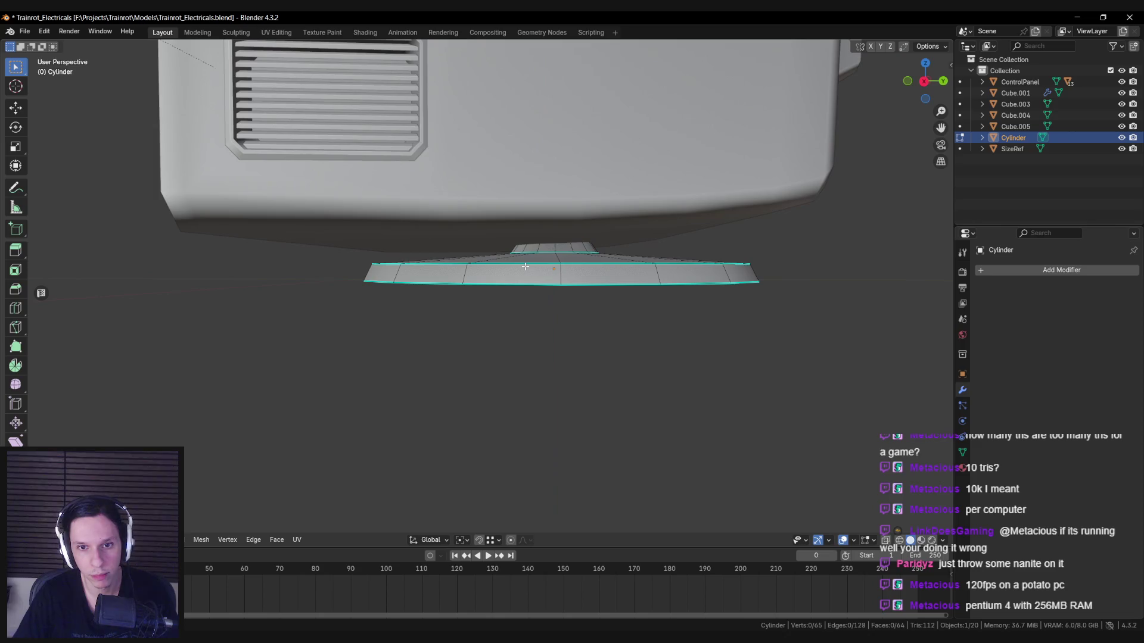
alt+click(485, 273)
mouse_move(508, 293)
middle_down()
mouse_move(551, 263)
mouse_move(604, 327)
mouse_move(550, 275)
middle_up()
key(g)
key(z)
click(601, 323)
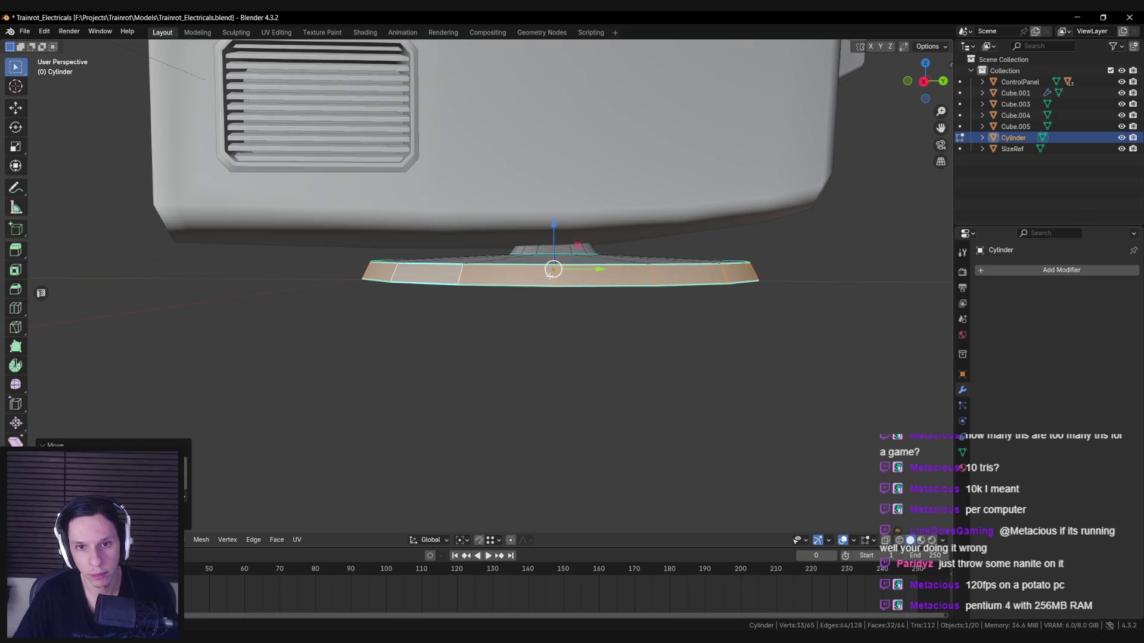
key(g)
key(z)
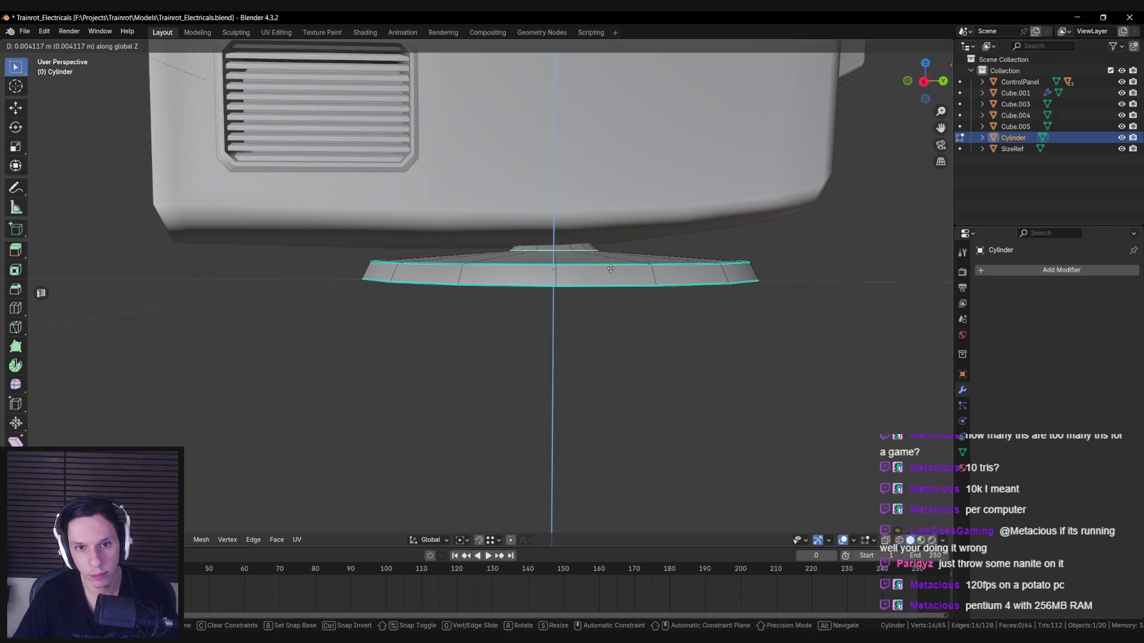
click(610, 268)
scroll(605, 268, down, 5)
key(Tab)
key(ctrl+s)
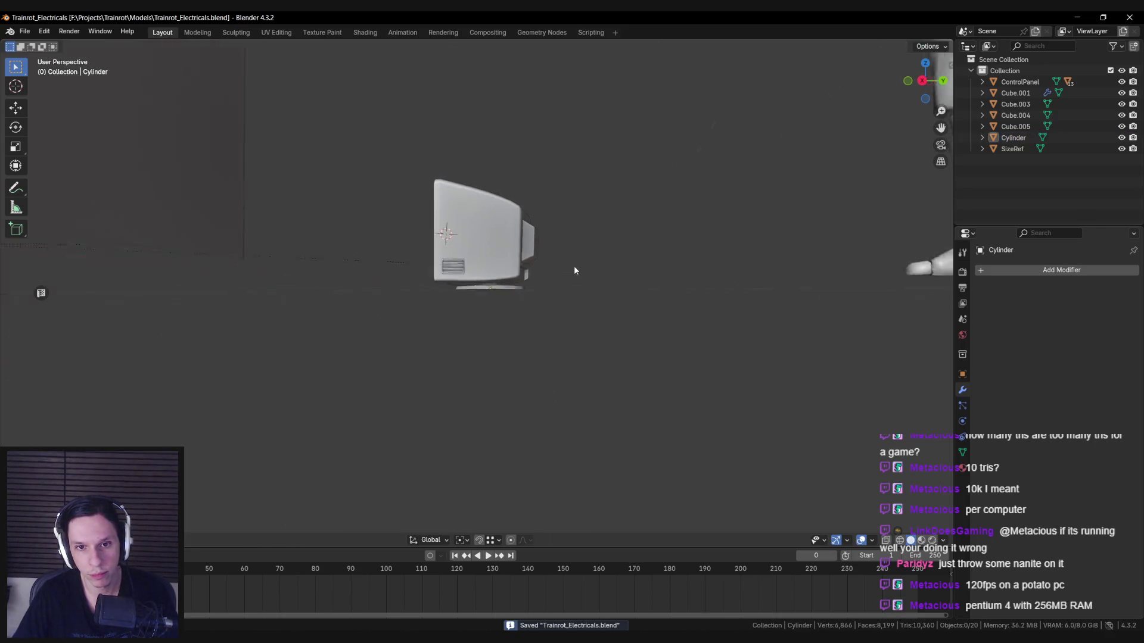
Step: Move the cylinder ring stand beneath the monitor, beside the figure and control panel
click(510, 283)
key(g)
click(554, 281)
click(553, 281)
mouse_move(554, 281)
middle_down()
mouse_move(508, 334)
mouse_move(455, 322)
mouse_move(535, 329)
mouse_move(326, 324)
middle_up()
scroll(455, 323, down, 3)
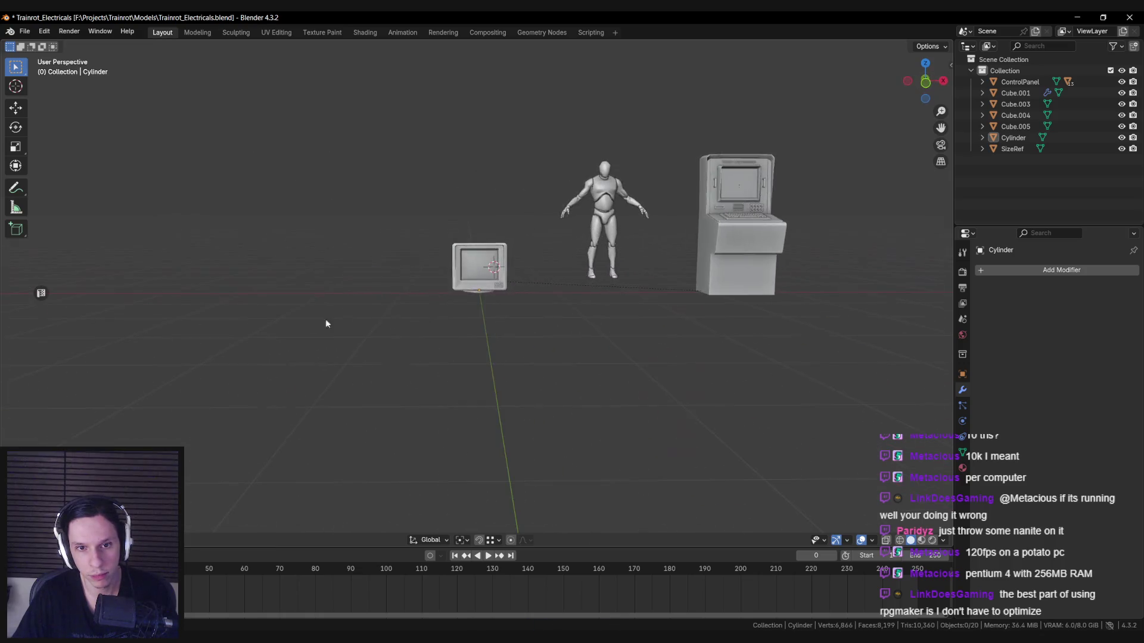
Step: Inspect the monitor body in Edit Mode from angled and lower frontal views
scroll(473, 325, up, 8)
mouse_move(470, 322)
middle_down()
mouse_move(454, 366)
mouse_move(434, 334)
mouse_move(431, 353)
mouse_move(442, 327)
mouse_move(437, 347)
mouse_move(459, 326)
mouse_move(574, 324)
mouse_move(299, 397)
mouse_move(436, 385)
mouse_move(507, 263)
mouse_move(399, 362)
mouse_move(525, 393)
mouse_move(607, 340)
mouse_move(512, 322)
mouse_move(449, 357)
middle_up()
click(398, 362)
key(Tab)
key(Tab)
key(Tab)
key(Tab)
scroll(390, 324, down, 3)
middle_drag(391, 324, 460, 311)
scroll(460, 311, up, 4)
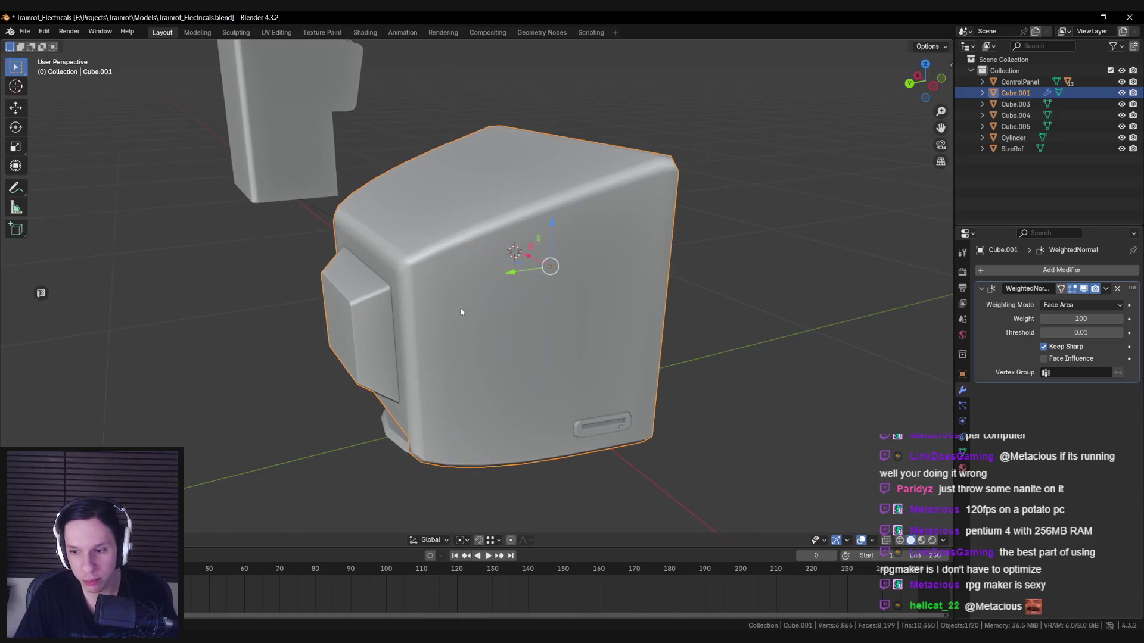
key(alt+a)
scroll(571, 309, down, 3)
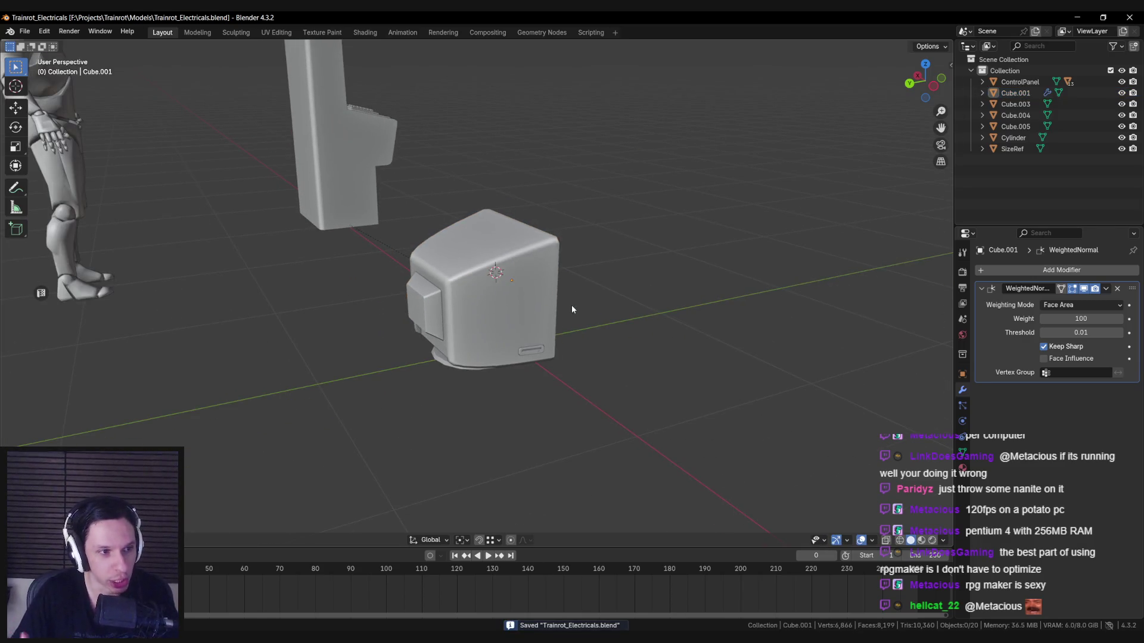
scroll(581, 324, up, 3)
mouse_move(582, 324)
middle_down()
mouse_move(439, 284)
mouse_move(561, 197)
mouse_move(426, 208)
mouse_move(439, 218)
middle_up()
Step: Tilt the view to face the monitor front, then bring up the PureRef retro monitor board
key(Tab)
key(Tab)
scroll(527, 266, down, 2)
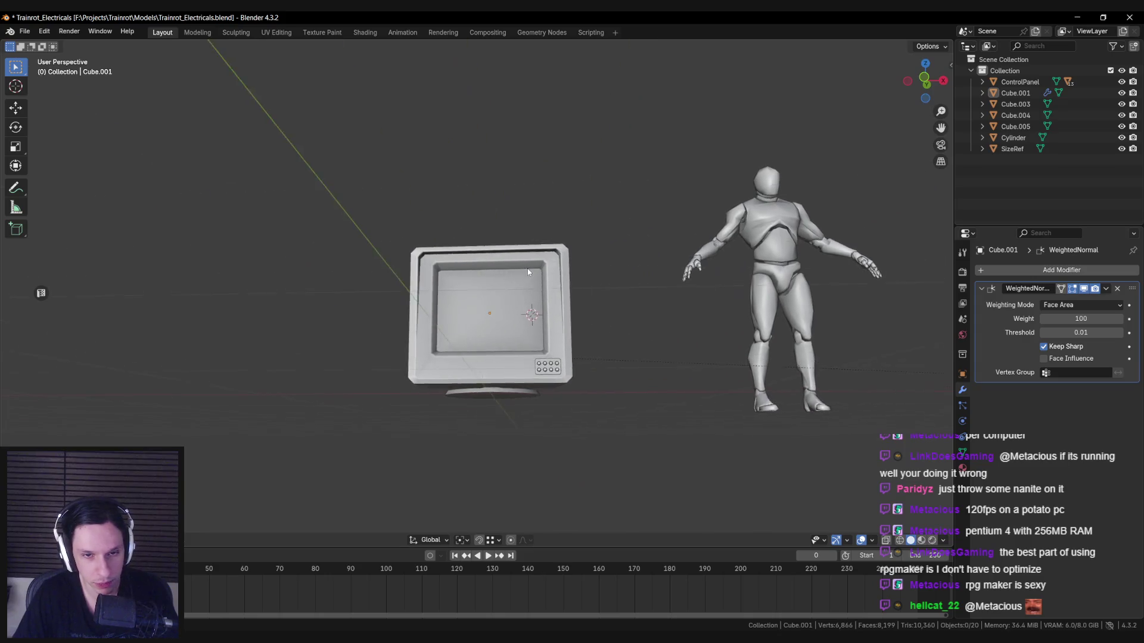
scroll(528, 269, up, 4)
scroll(532, 294, down, 1)
mouse_move(527, 271)
middle_down()
mouse_move(533, 294)
mouse_move(567, 317)
mouse_move(550, 298)
mouse_move(413, 332)
mouse_move(406, 346)
mouse_move(658, 395)
mouse_move(658, 349)
middle_up()
scroll(549, 298, up, 2)
scroll(549, 299, down, 4)
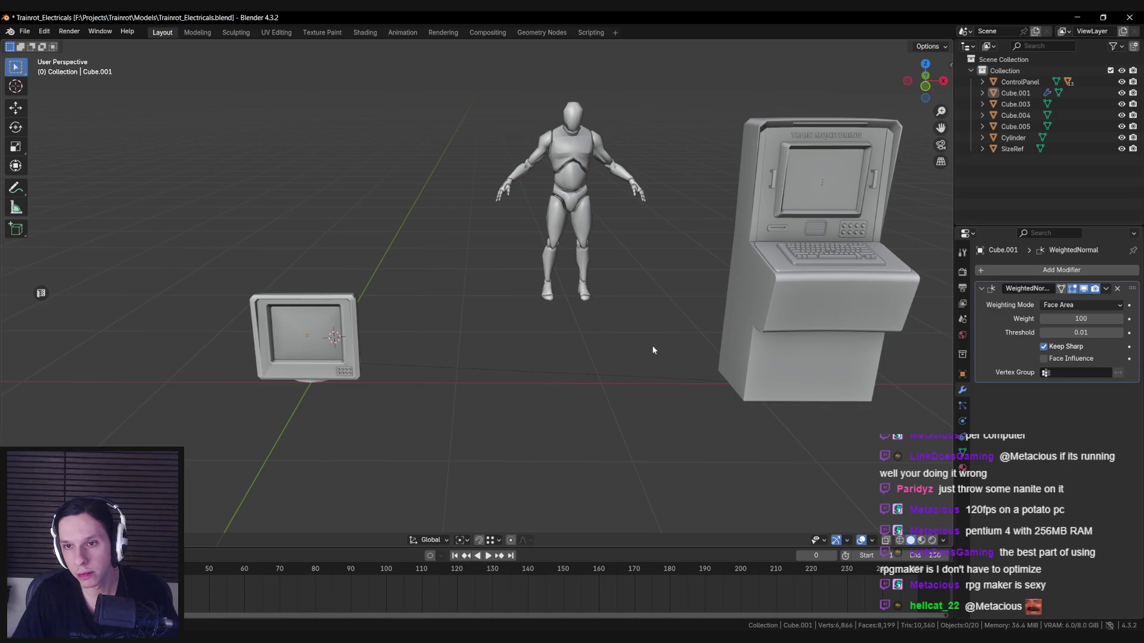
mouse_move(432, 360)
middle_down()
mouse_move(404, 342)
mouse_move(532, 358)
middle_up()
scroll(532, 358, up, 5)
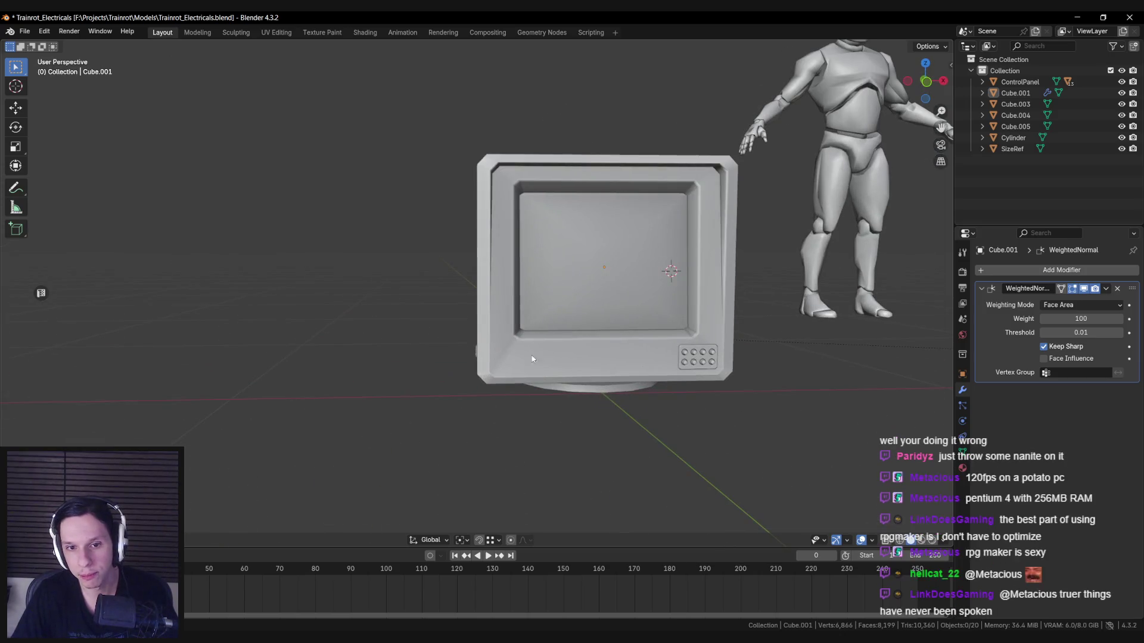
key(alt+Tab)
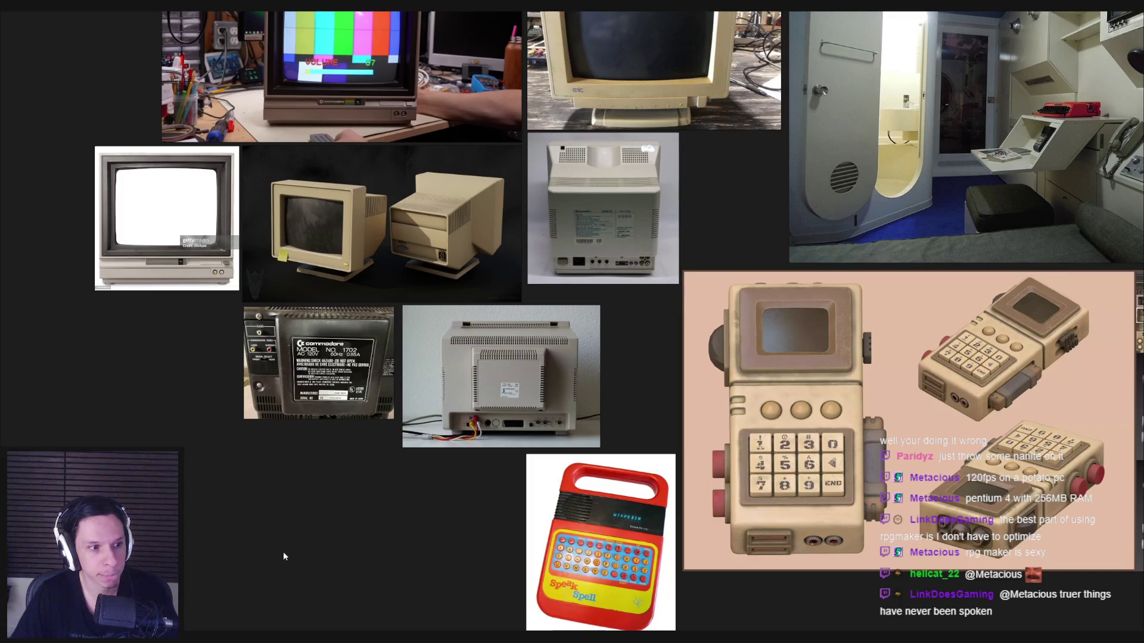
scroll(426, 388, up, 5)
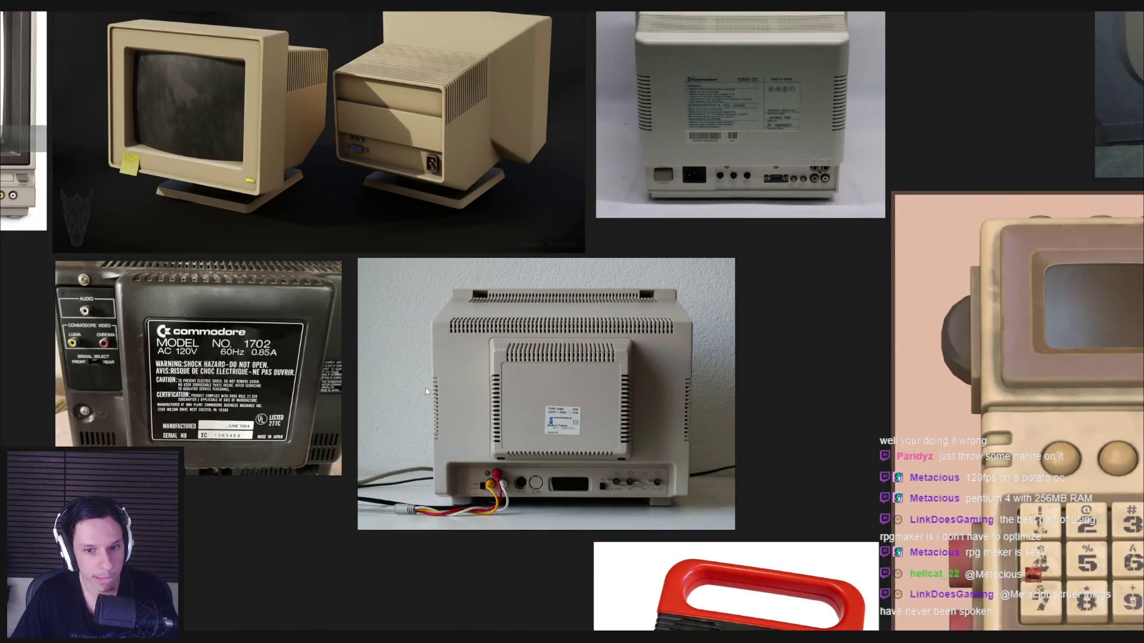
middle_drag(425, 388, 516, 463)
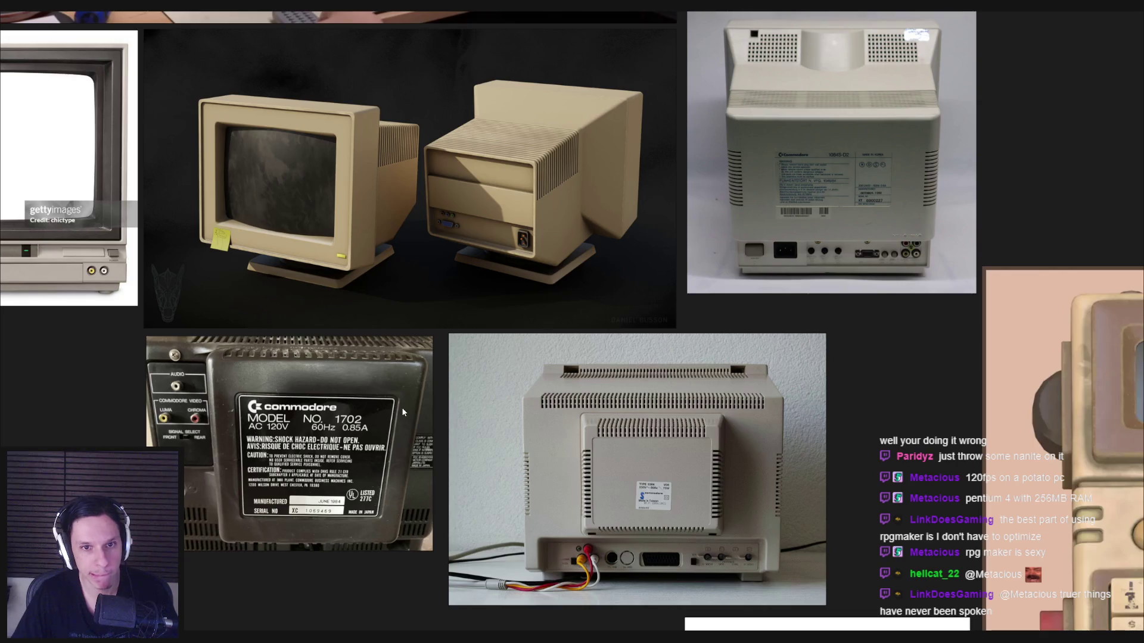
middle_drag(403, 411, 594, 430)
scroll(572, 429, down, 2)
scroll(383, 333, down, 1)
scroll(350, 327, up, 8)
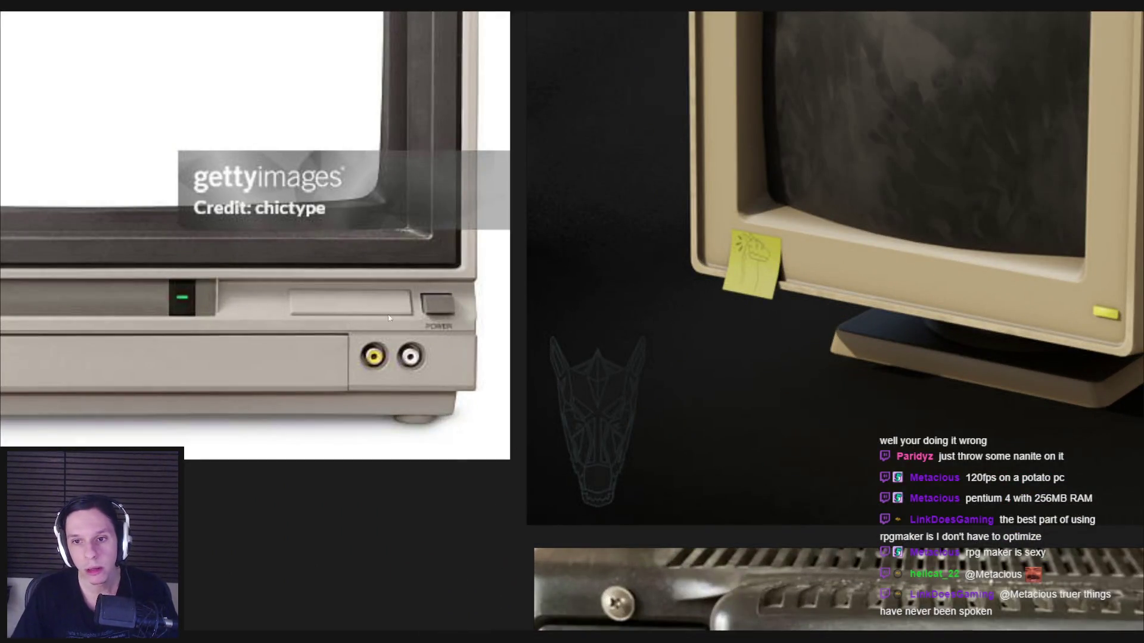
scroll(388, 319, down, 3)
middle_drag(828, 393, 563, 392)
scroll(563, 392, down, 4)
middle_drag(699, 398, 566, 411)
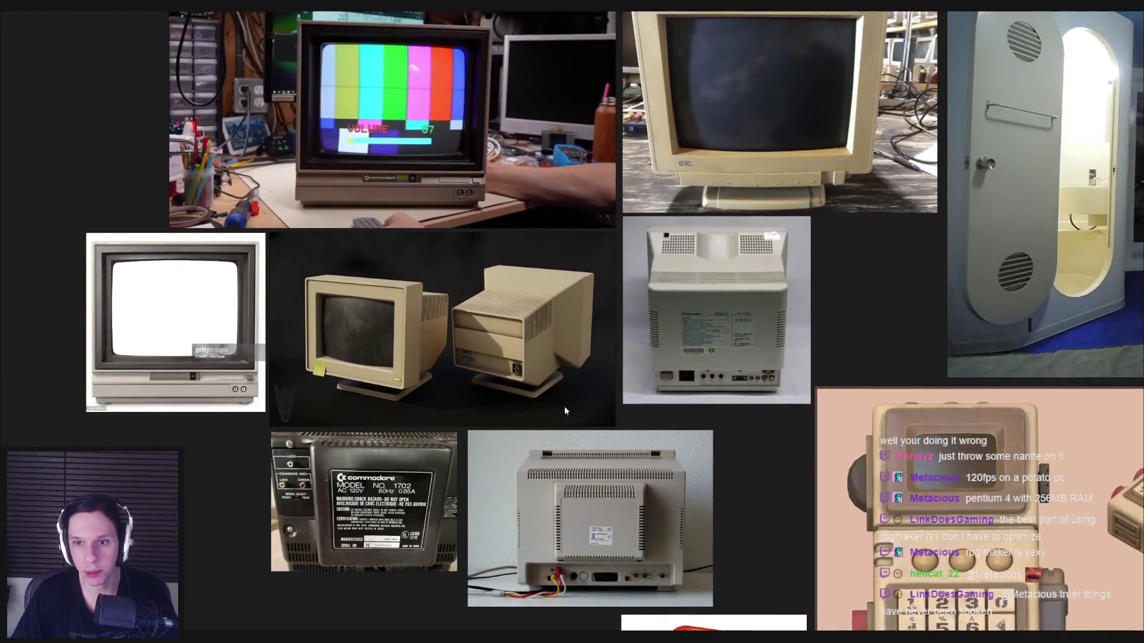
scroll(644, 313, up, 4)
scroll(645, 325, down, 3)
middle_drag(642, 327, 619, 385)
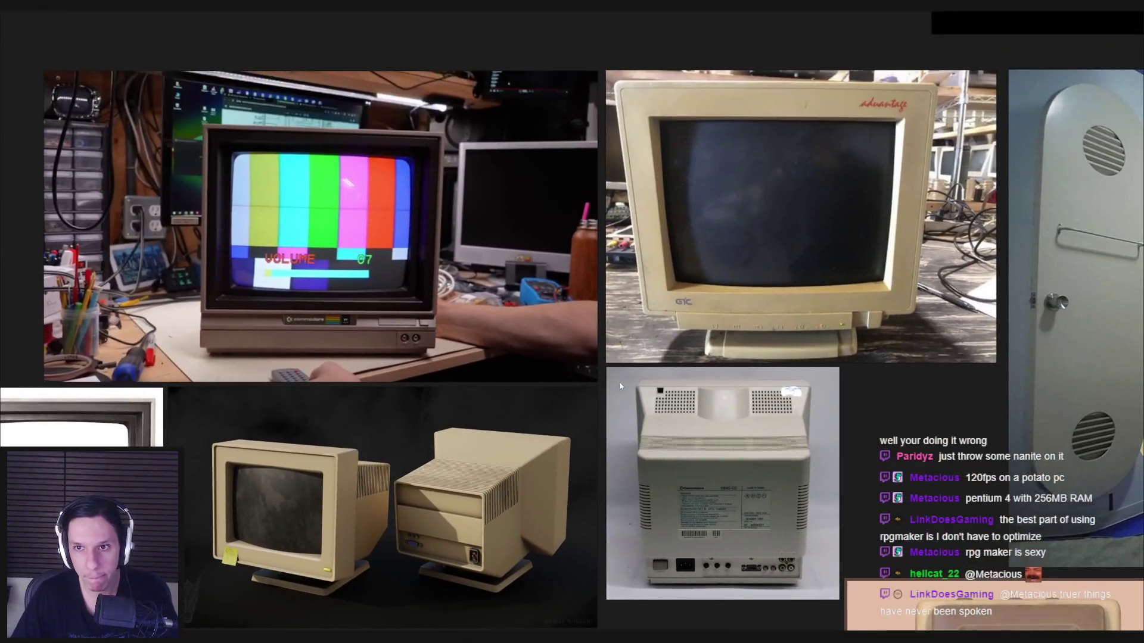
scroll(620, 386, down, 1)
scroll(612, 381, up, 4)
key(alt+Tab)
middle_drag(516, 386, 530, 271)
key(Tab)
scroll(524, 268, up, 2)
key(alt+Tab)
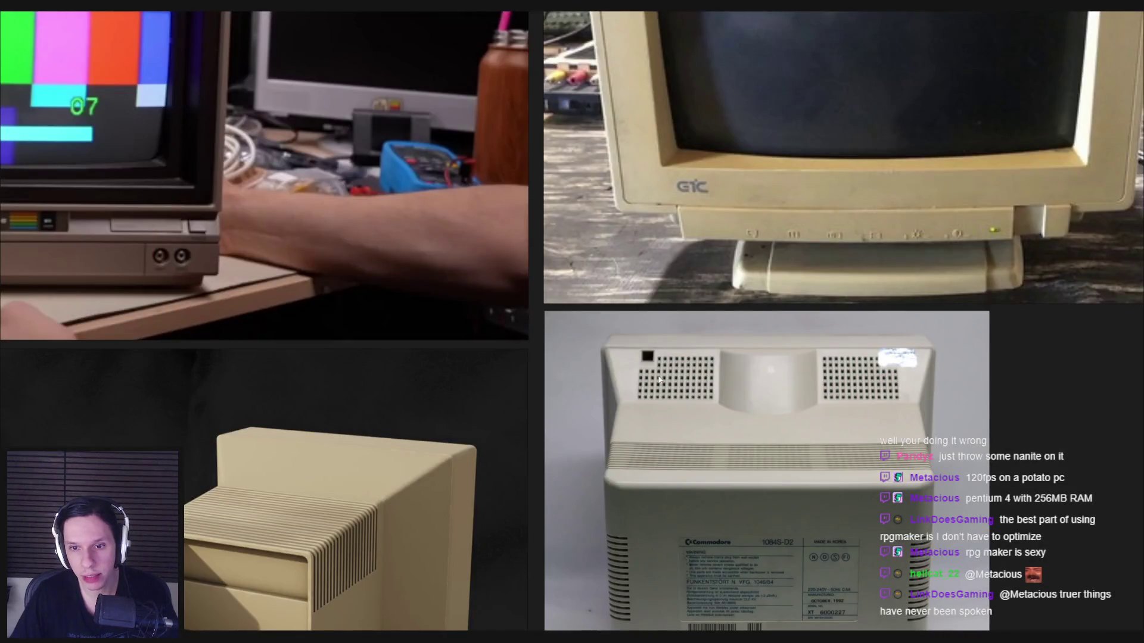
key(alt+Tab)
click(598, 214)
Step: Inset the selected top faces of the CRT and narrow the inset along X
mouse_move(598, 215)
middle_down()
mouse_move(602, 306)
mouse_move(641, 331)
middle_up()
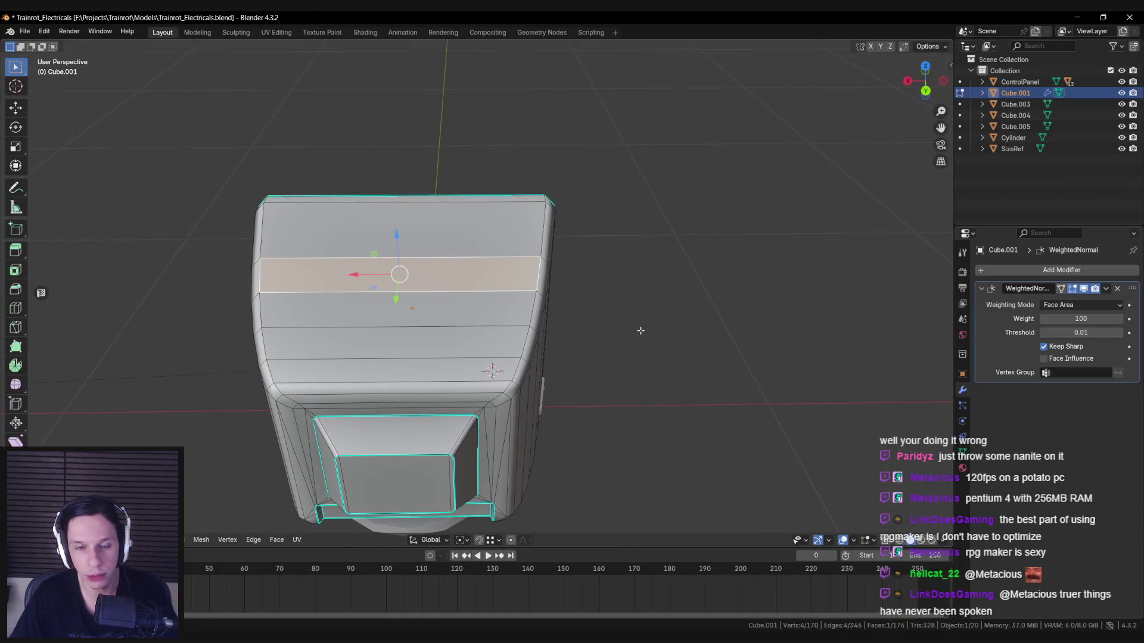
shift+click(478, 314)
mouse_move(479, 314)
middle_down()
mouse_move(654, 321)
mouse_move(717, 288)
middle_up()
key(i)
click(644, 321)
key(s)
key(x)
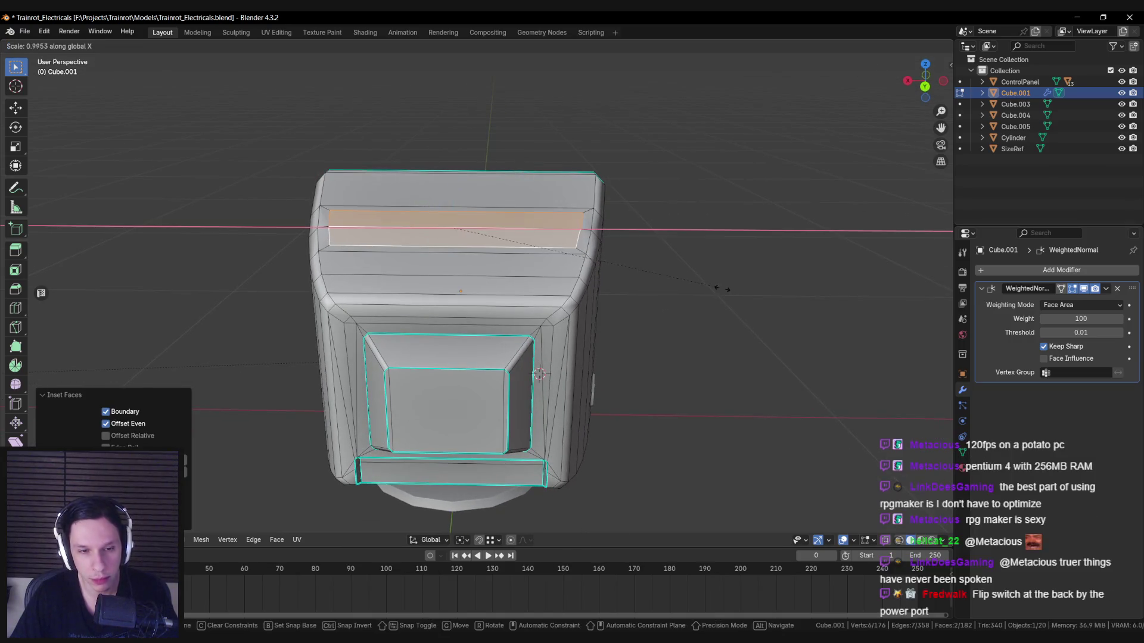
click(679, 289)
Step: Delete the inset faces and shift the hole's rim edge along Y twice
mouse_move(679, 289)
middle_down()
mouse_move(592, 318)
mouse_move(632, 285)
middle_up()
key(x)
click(624, 288)
click(582, 281)
key(g)
key(y)
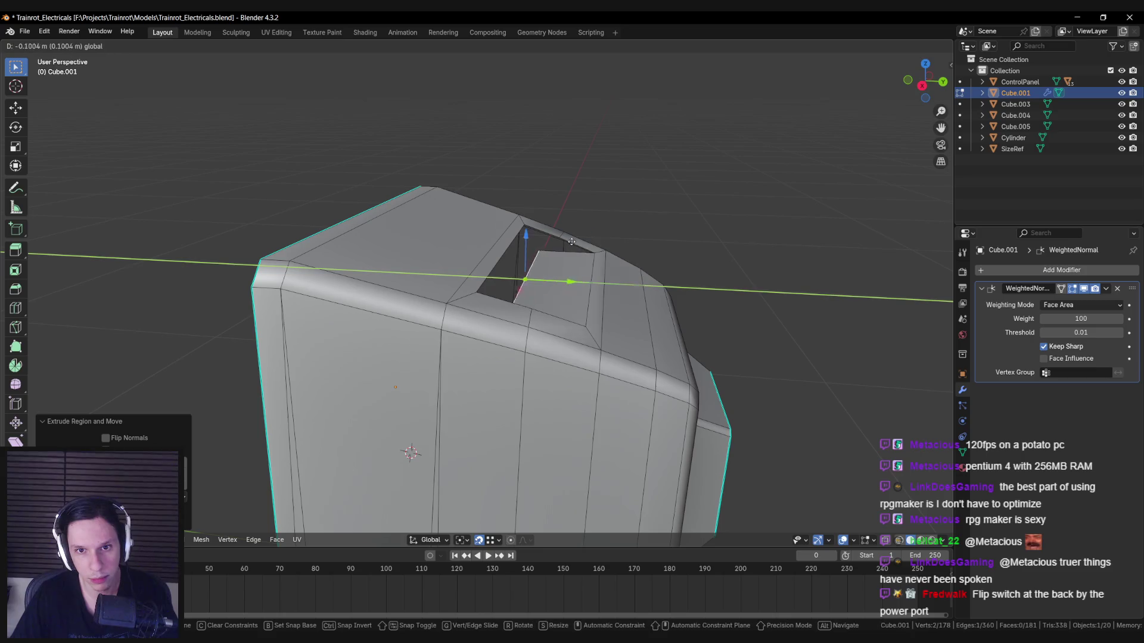
click(559, 238)
mouse_move(559, 238)
middle_down()
mouse_move(515, 251)
mouse_move(527, 241)
middle_up()
key(g)
key(y)
click(530, 246)
Step: Fill the remaining gaps in the rim hole, including the triangular one
key(f)
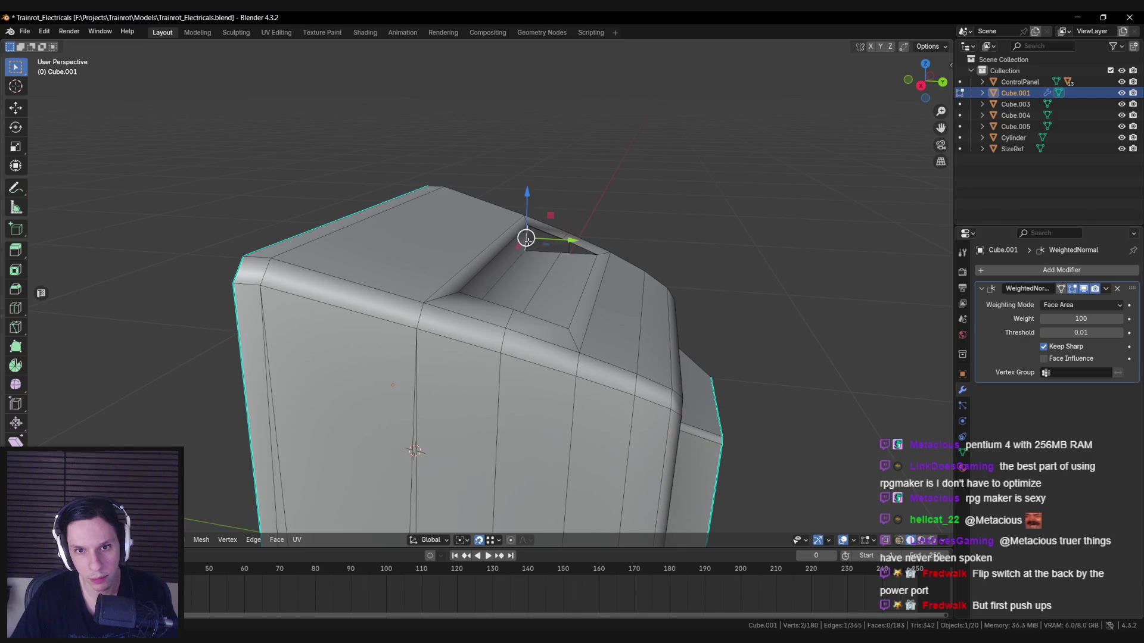
middle_drag(586, 265, 425, 275)
key(f)
middle_drag(290, 236, 554, 316)
Step: Mark the recess edges sharp and preview the result outside Edit Mode
shift+click(555, 316)
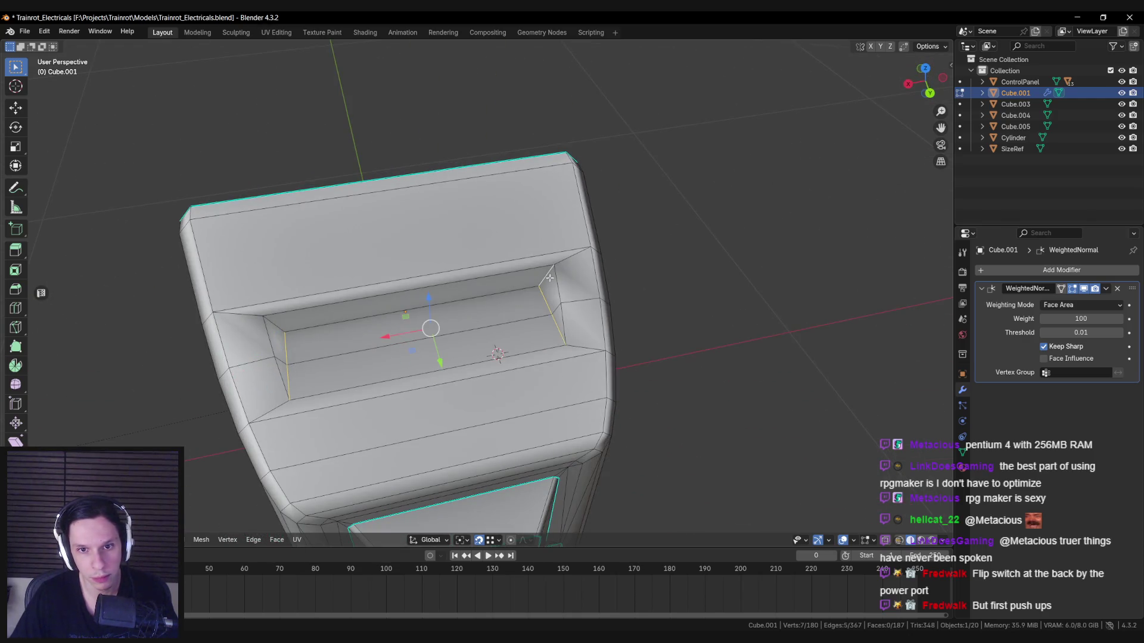
key(ctrl+e)
click(284, 321)
key(Tab)
scroll(495, 310, down, 3)
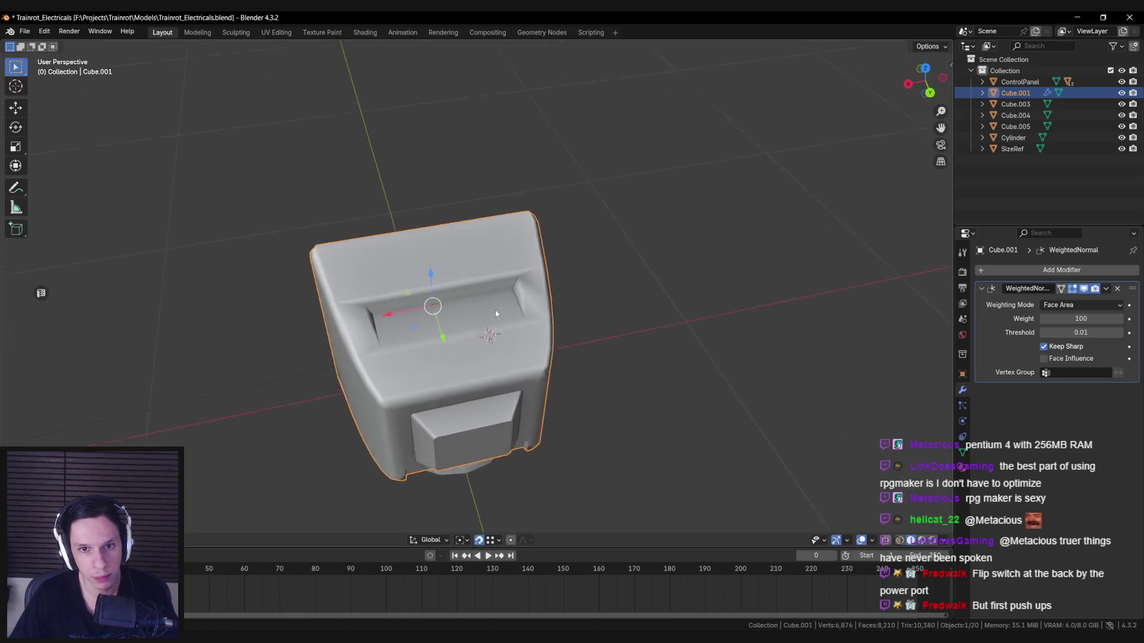
key(Tab)
scroll(293, 321, up, 3)
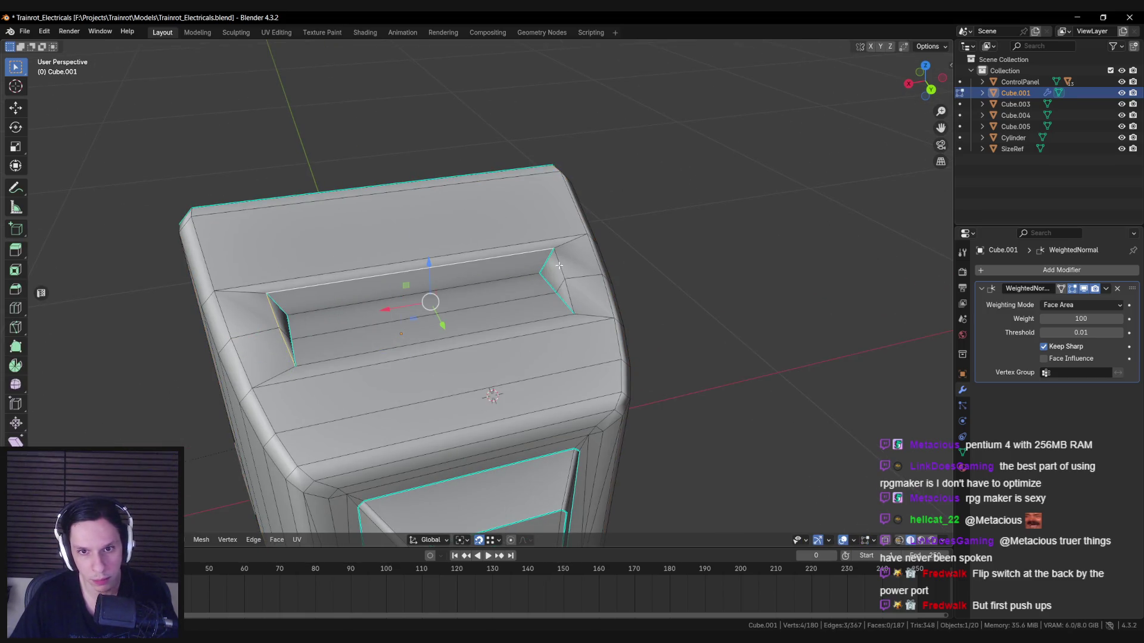
Step: Clear the edge selection, return Cube.001 to Object Mode and zoom out on the slot
key(ctrl+e)
key(Escape)
key(alt+a)
mouse_move(568, 290)
middle_down()
mouse_move(453, 298)
mouse_move(500, 315)
mouse_move(571, 311)
mouse_move(492, 280)
mouse_move(309, 327)
mouse_move(343, 294)
mouse_move(514, 312)
mouse_move(491, 343)
middle_up()
key(ctrl+e)
key(Escape)
key(Tab)
key(alt+a)
scroll(427, 322, down, 4)
scroll(571, 310, down, 3)
scroll(419, 299, up, 3)
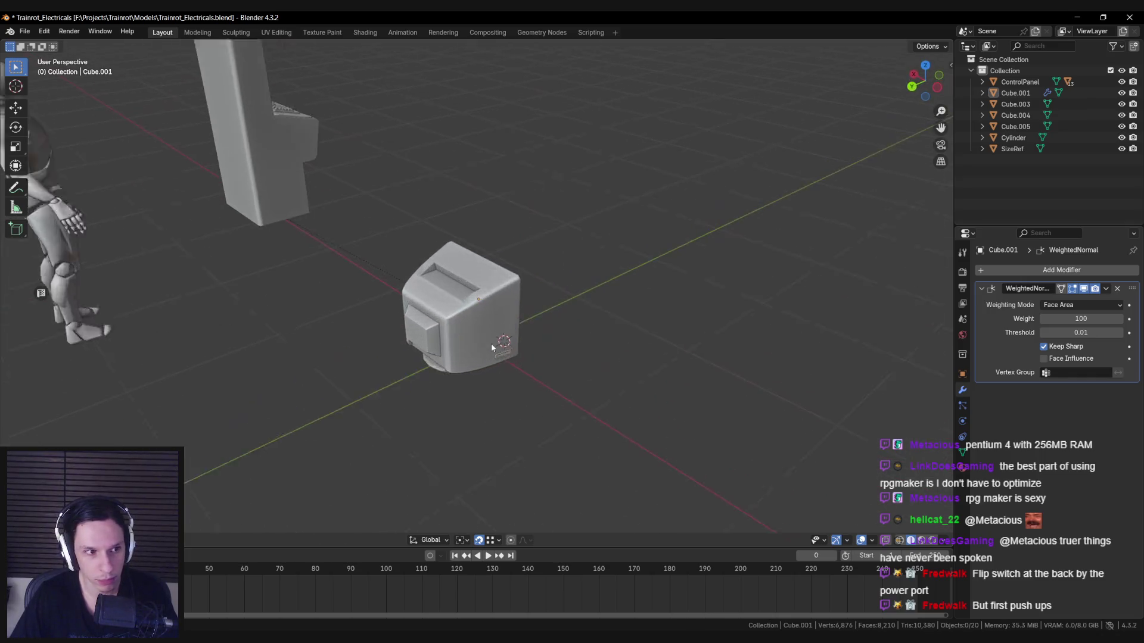
scroll(490, 343, up, 3)
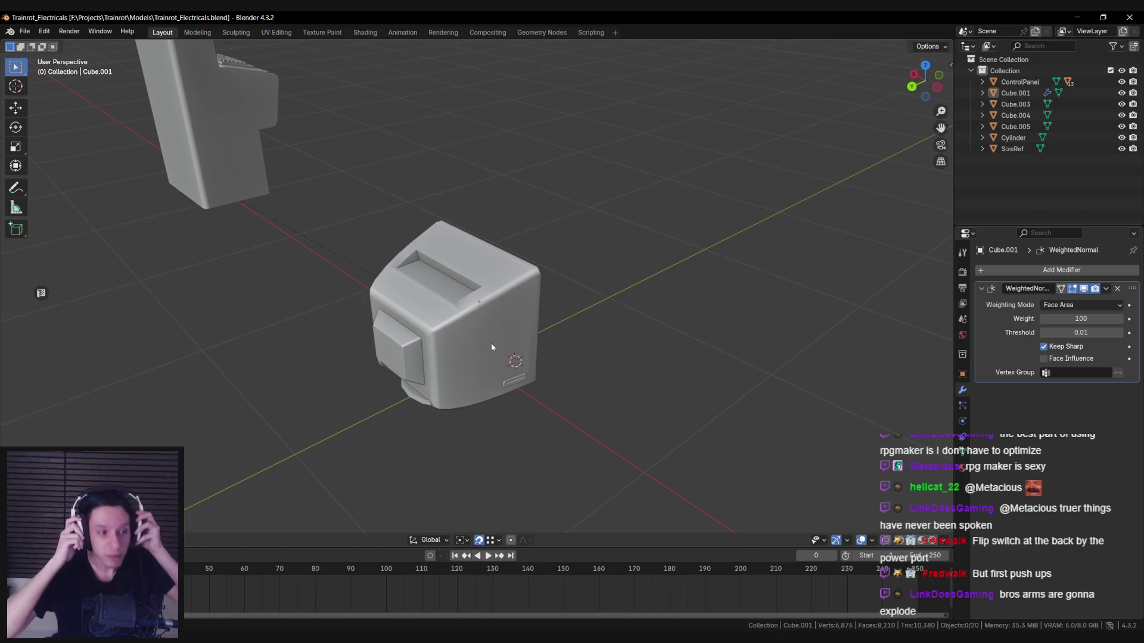
Step: Shift Cube.001's selected vertices along Y for a shallower slot, then frame the monitor in Object Mode
key(Tab)
scroll(373, 298, up, 5)
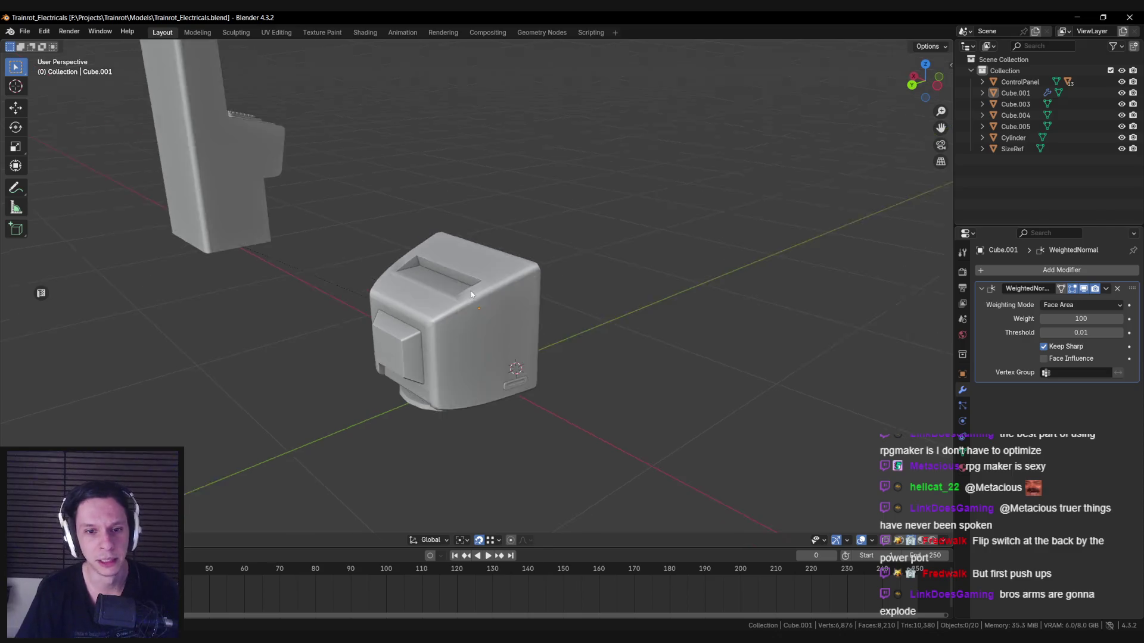
mouse_move(415, 251)
middle_down()
mouse_move(446, 325)
mouse_move(394, 320)
middle_up()
key(g)
key(y)
click(392, 320)
key(Tab)
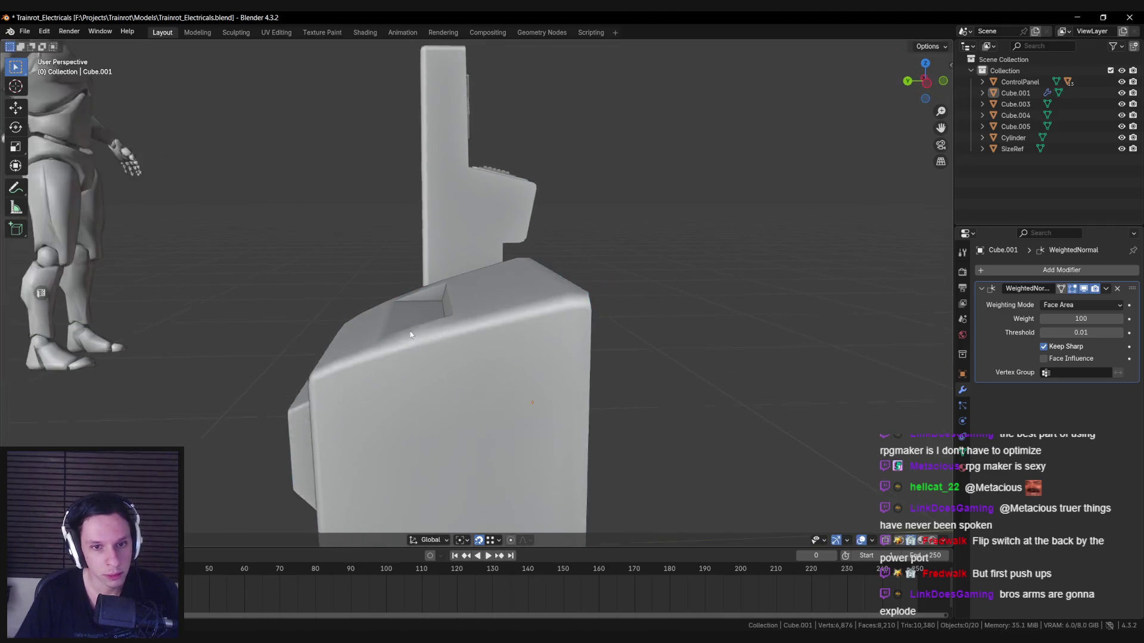
scroll(448, 363, down, 6)
mouse_move(448, 363)
middle_down()
mouse_move(618, 360)
mouse_move(473, 352)
middle_up()
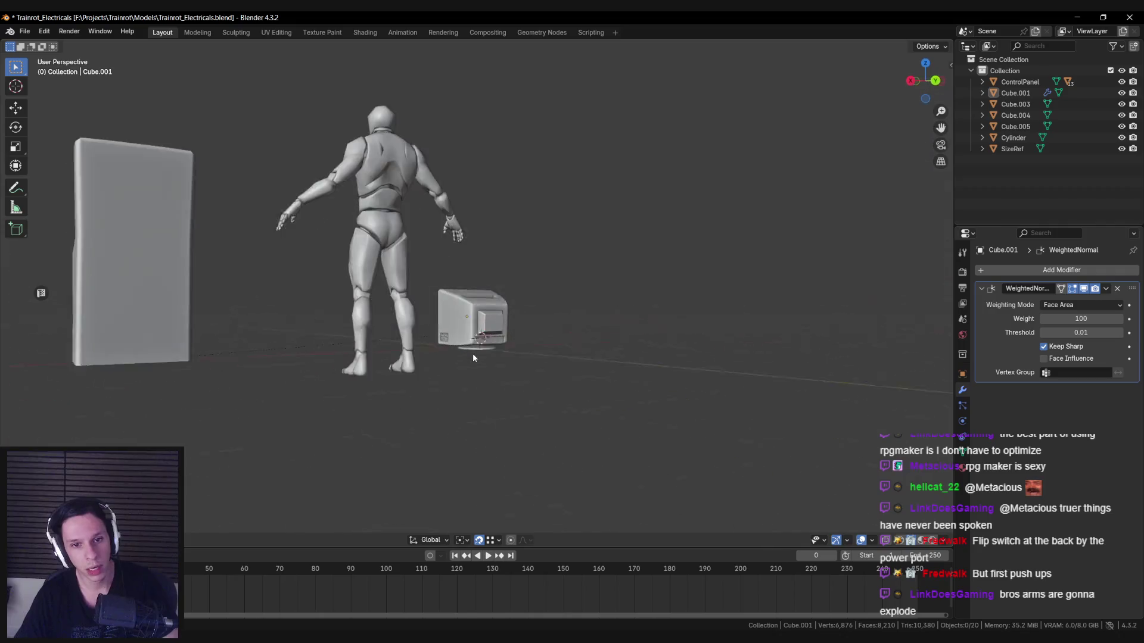
key(KP_Decimal)
scroll(462, 423, up, 3)
key(Tab)
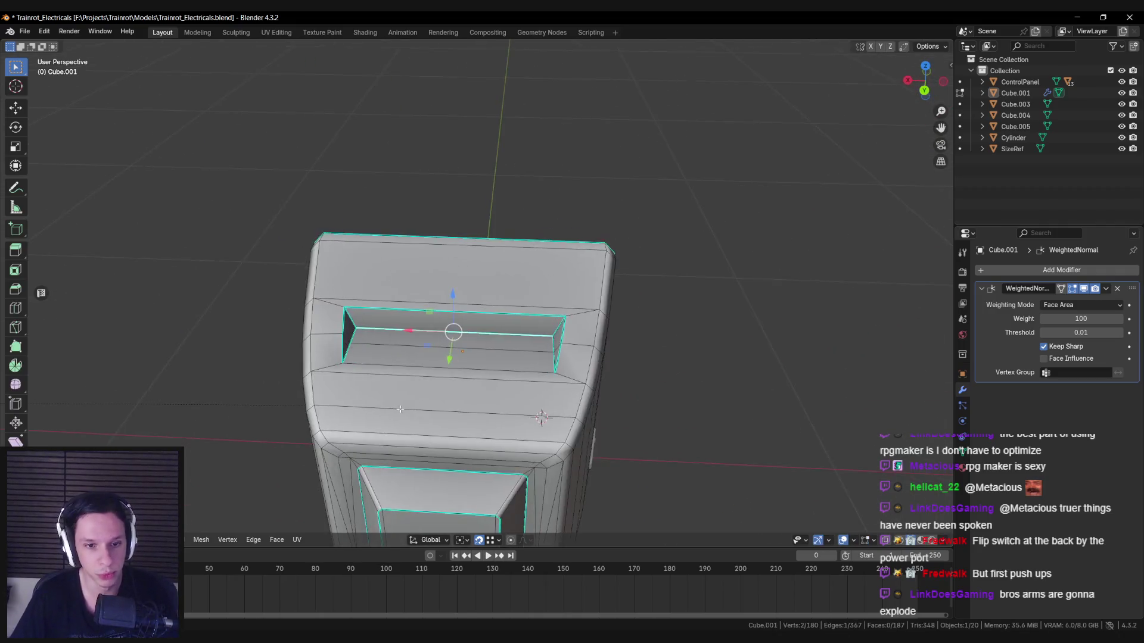
scroll(428, 399, down, 5)
key(Tab)
key(Tab)
scroll(455, 342, up, 3)
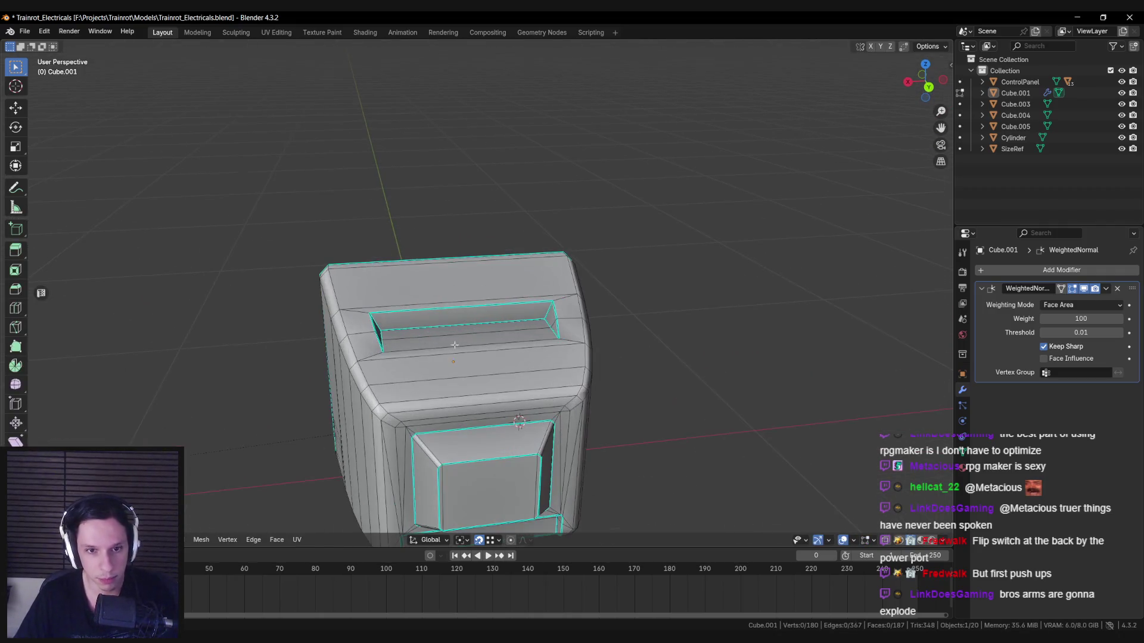
key(Tab)
mouse_move(441, 357)
middle_down()
mouse_move(498, 360)
mouse_move(459, 362)
mouse_move(421, 345)
middle_up()
scroll(421, 345, down, 5)
scroll(421, 346, up, 5)
key(Tab)
mouse_move(309, 365)
middle_down()
mouse_move(371, 342)
mouse_move(488, 331)
mouse_move(583, 293)
mouse_move(539, 324)
mouse_move(602, 344)
mouse_move(615, 332)
mouse_move(517, 358)
mouse_move(301, 364)
mouse_move(340, 378)
mouse_move(431, 351)
mouse_move(573, 356)
middle_up()
click(371, 341)
key(Tab)
scroll(488, 331, down, 3)
scroll(538, 324, down, 3)
scroll(538, 324, up, 3)
scroll(411, 360, down, 3)
scroll(339, 378, up, 3)
scroll(573, 356, up, 2)
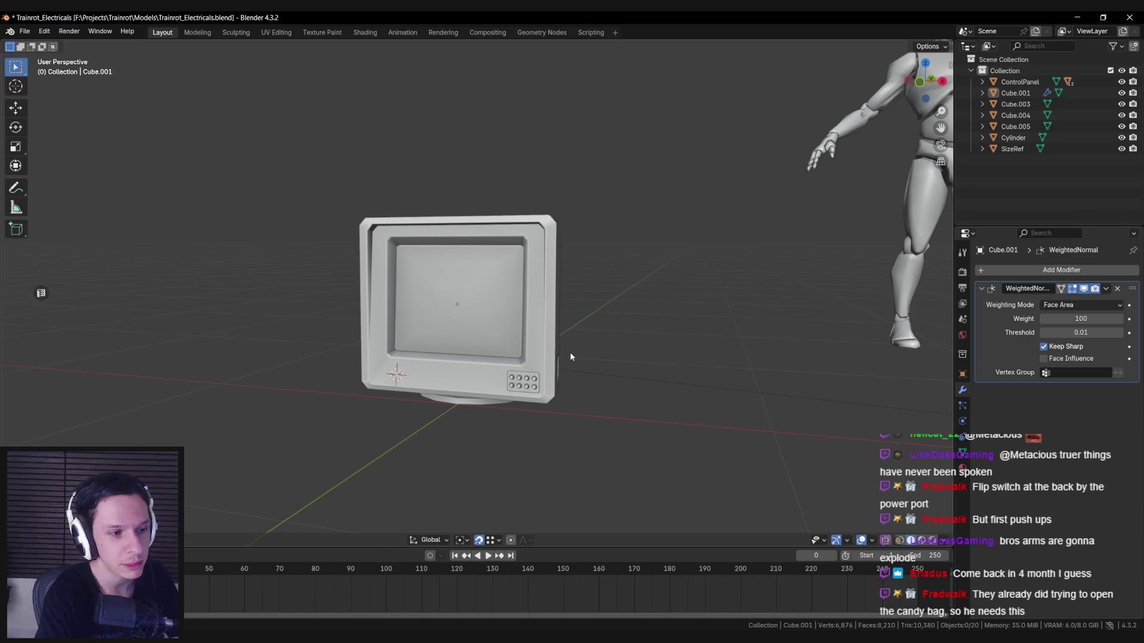
Step: Select the monitor model and inspect its mesh in Edit Mode from angled and side views
scroll(477, 332, up, 10)
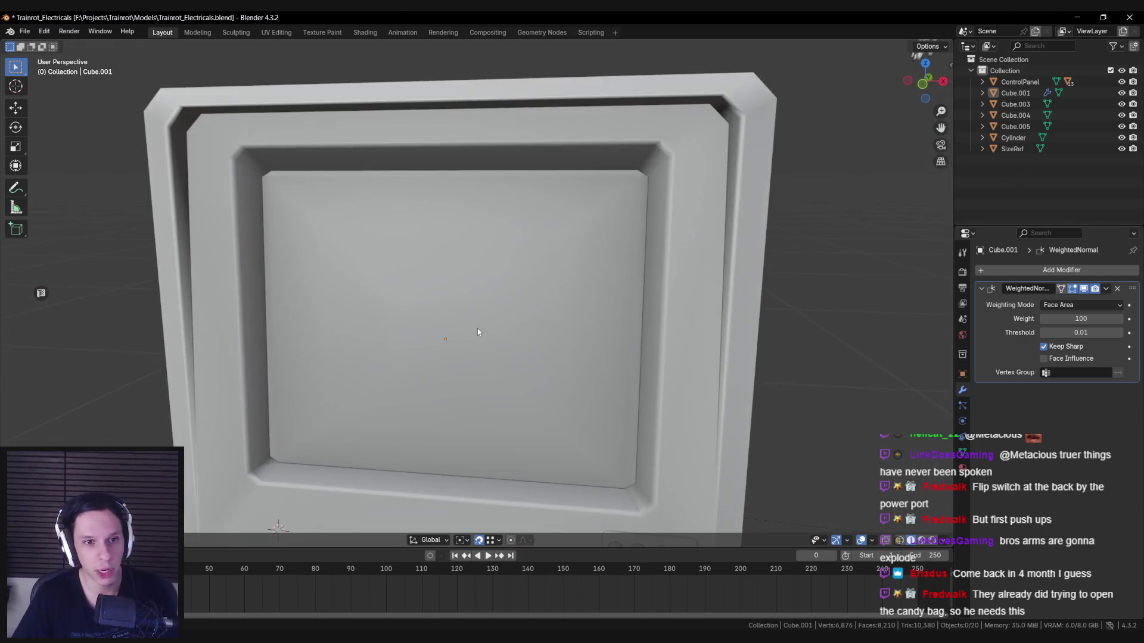
scroll(477, 332, down, 10)
mouse_move(477, 327)
middle_down()
mouse_move(484, 274)
mouse_move(503, 276)
mouse_move(486, 262)
mouse_move(496, 237)
mouse_move(599, 227)
middle_up()
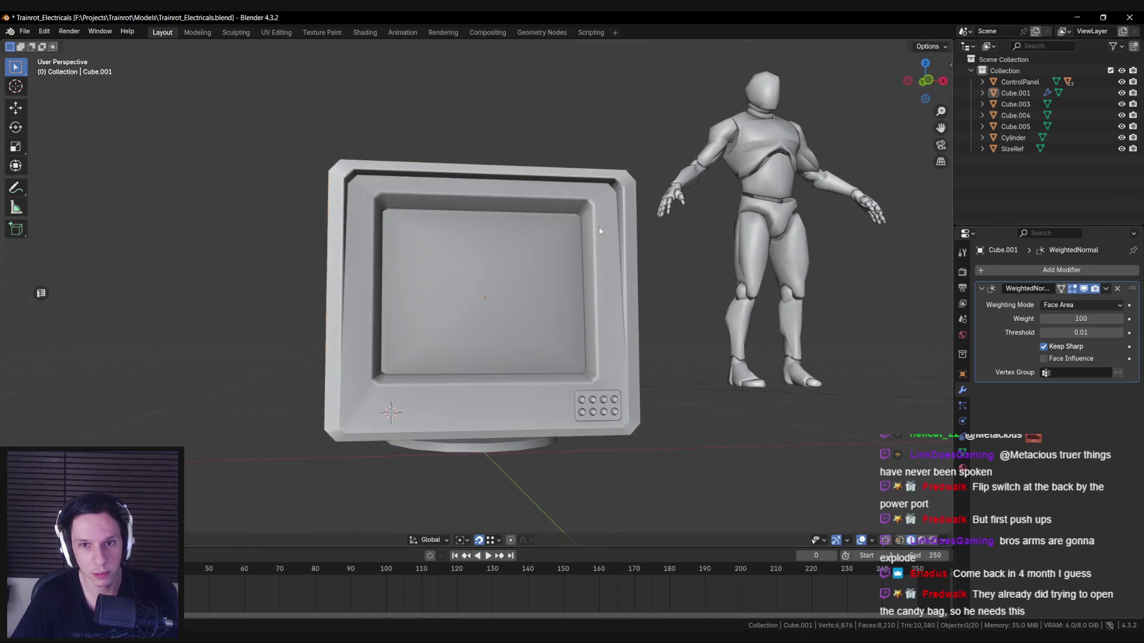
click(493, 252)
key(Tab)
key(Tab)
scroll(493, 252, up, 2)
key(Tab)
scroll(493, 252, down, 4)
mouse_move(493, 252)
middle_down()
mouse_move(374, 339)
mouse_move(351, 341)
mouse_move(467, 302)
mouse_move(472, 316)
mouse_move(554, 311)
mouse_move(555, 337)
middle_up()
scroll(374, 339, up, 4)
Step: Save Trainrot_Electricals.blend in Object Mode and bring up the PureRef CRT reference board
key(Tab)
key(Tab)
scroll(554, 311, up, 3)
scroll(554, 310, down, 2)
key(ctrl+s)
mouse_move(521, 270)
middle_down()
mouse_move(560, 312)
mouse_move(557, 292)
middle_up()
key(Tab)
scroll(557, 285, up, 4)
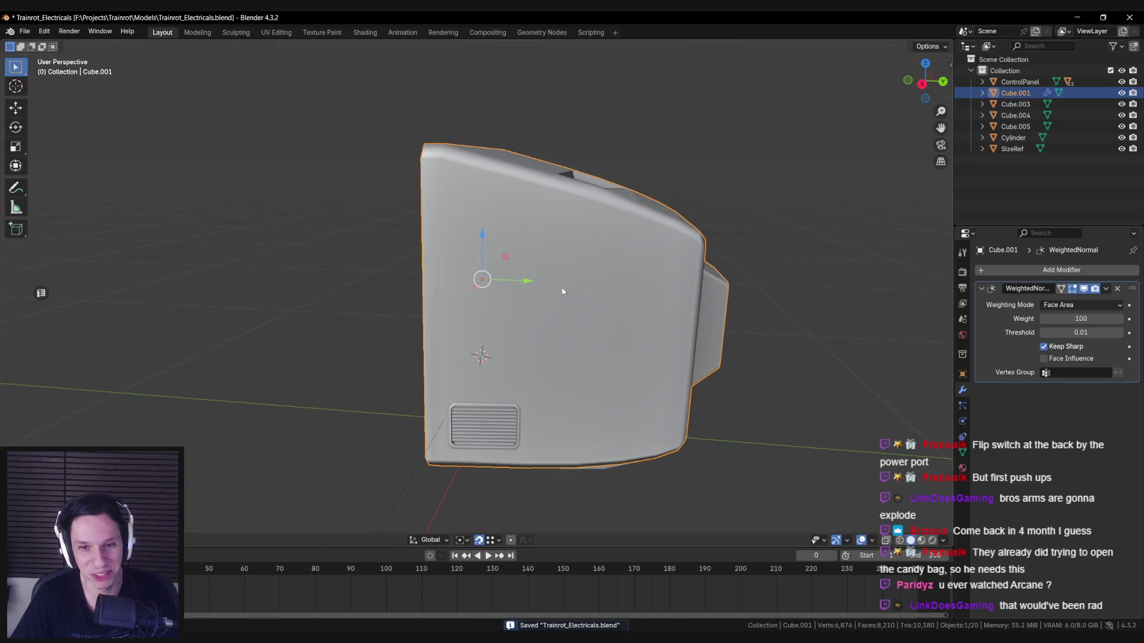
key(alt+Tab)
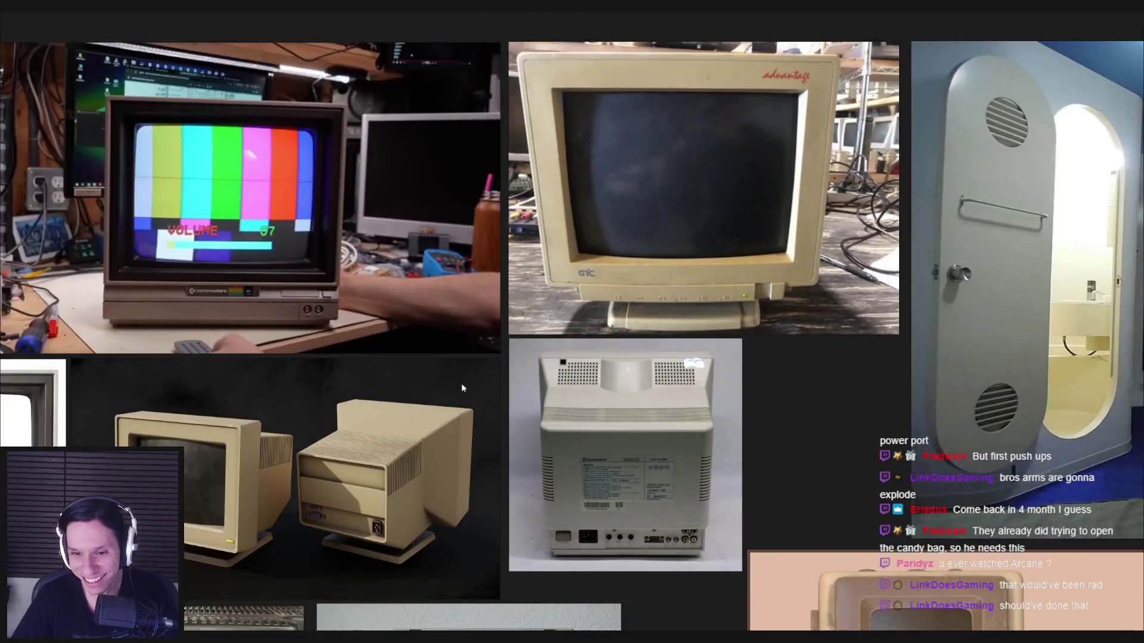
Step: Compare the CRT reference photos in PureRef with the monitor model, viewed from the front
middle_drag(462, 388, 491, 297)
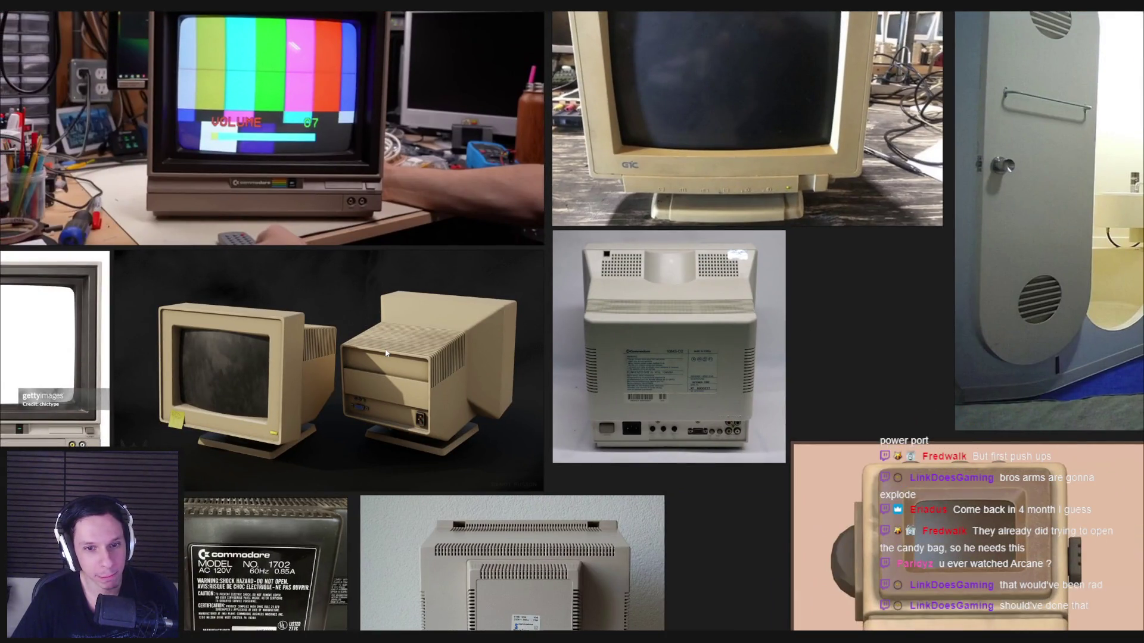
key(alt+Tab)
middle_drag(373, 351, 411, 388)
key(alt+Tab)
scroll(271, 361, down, 2)
scroll(272, 361, up, 3)
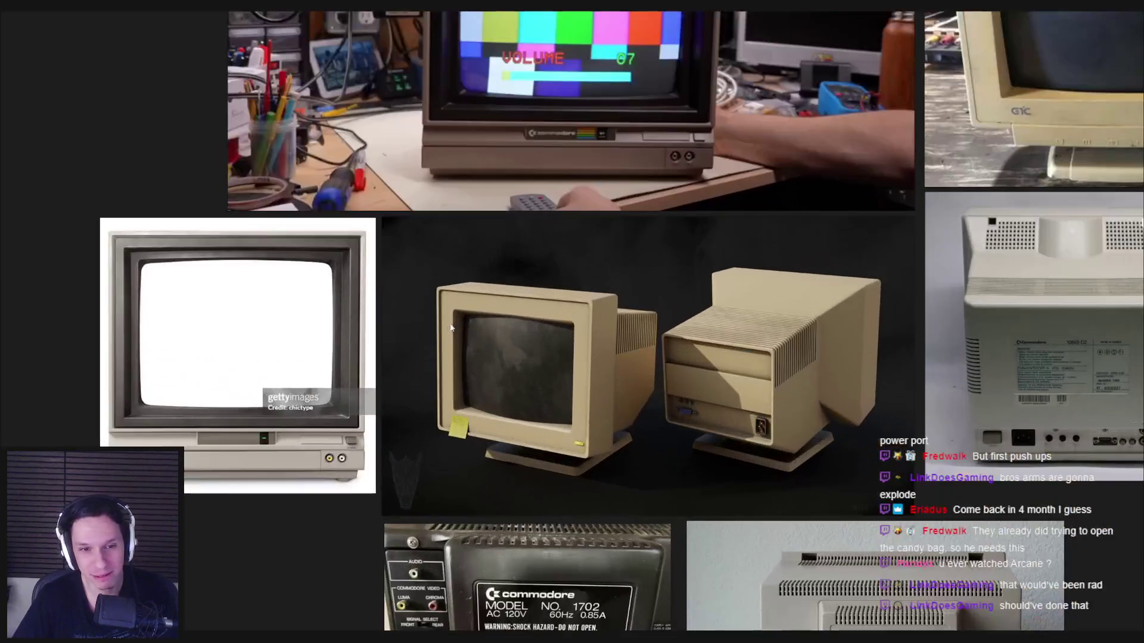
scroll(435, 352, down, 2)
middle_drag(602, 388, 321, 298)
scroll(406, 457, up, 2)
scroll(405, 456, up, 2)
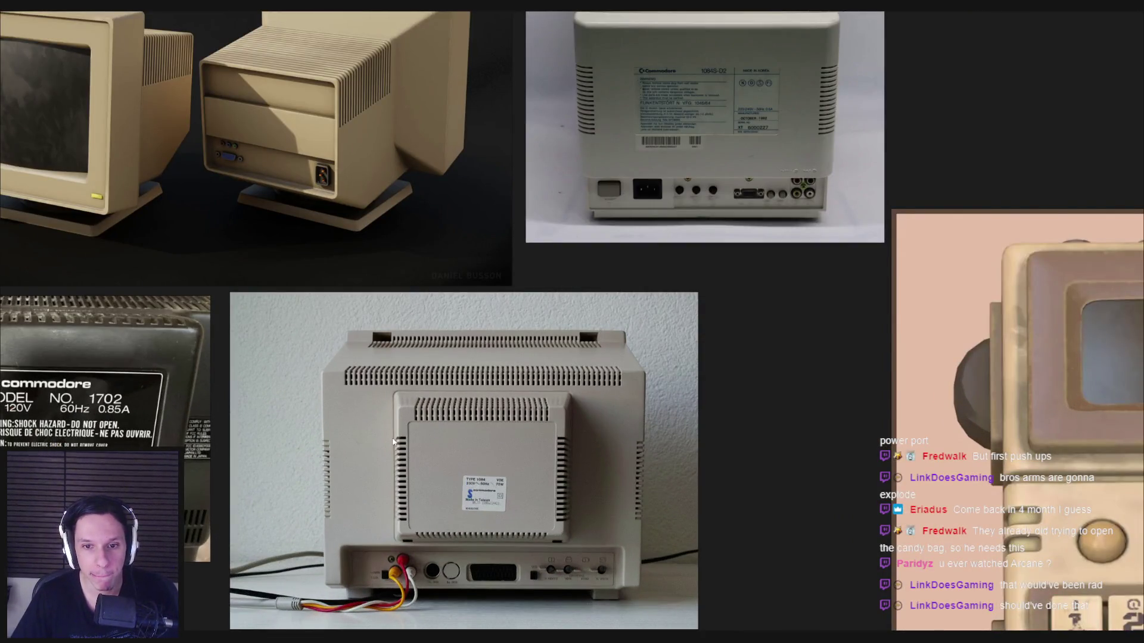
key(alt+Tab)
mouse_move(395, 263)
middle_down()
mouse_move(337, 269)
mouse_move(279, 310)
middle_up()
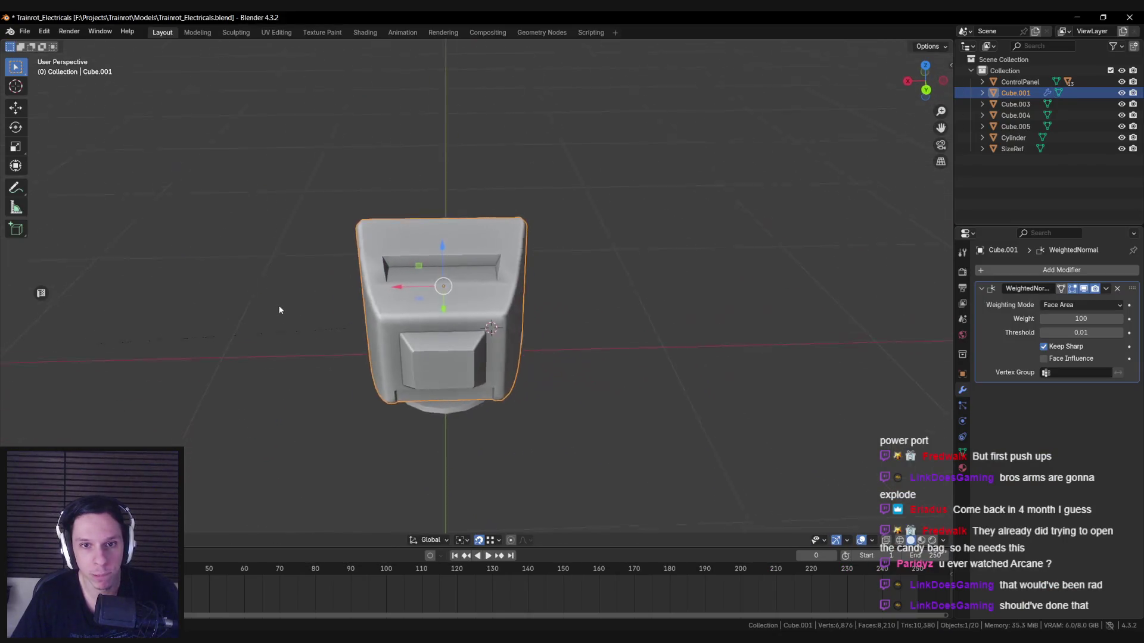
key(alt+Tab)
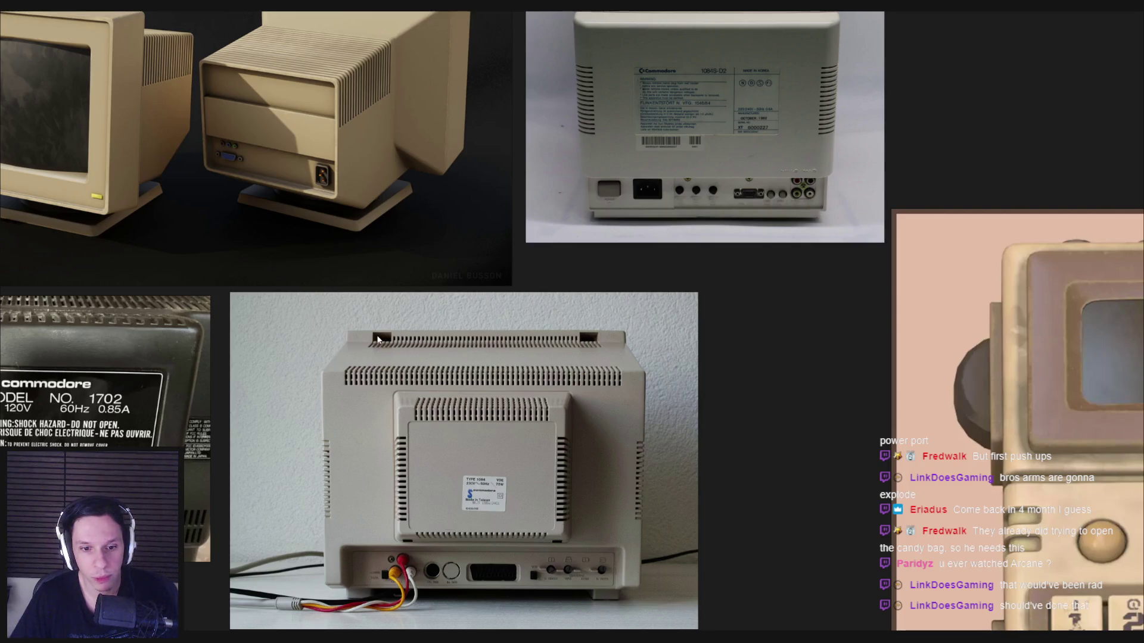
Step: Zoom in and out across the PureRef board to study the CRT monitor references
scroll(377, 338, up, 6)
scroll(379, 340, down, 4)
scroll(708, 344, up, 2)
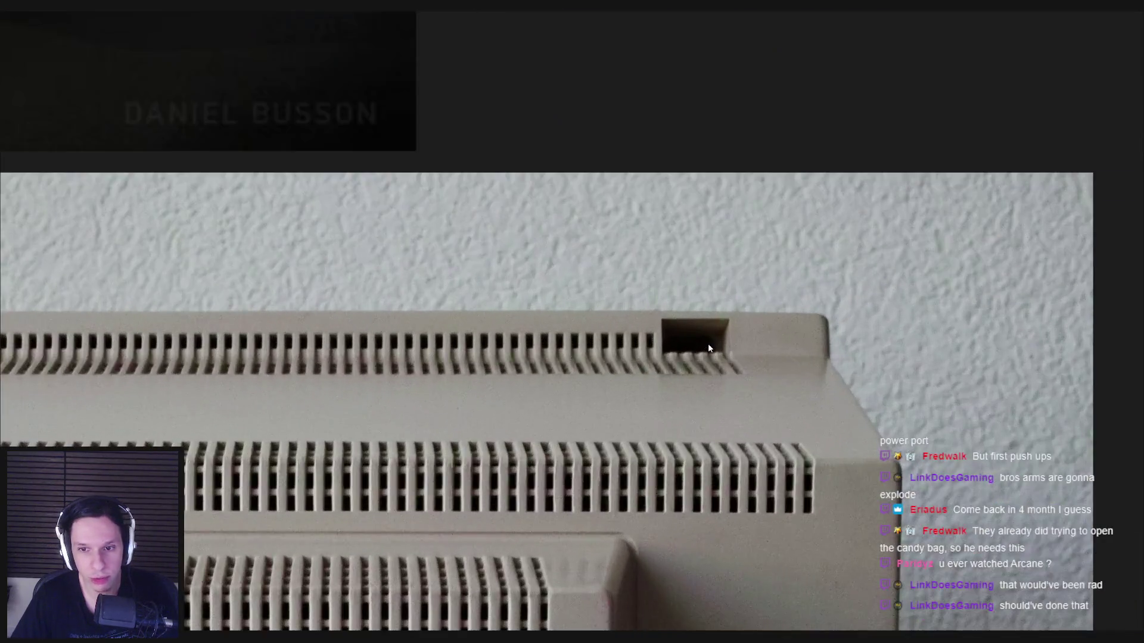
scroll(696, 387, down, 5)
scroll(685, 435, up, 6)
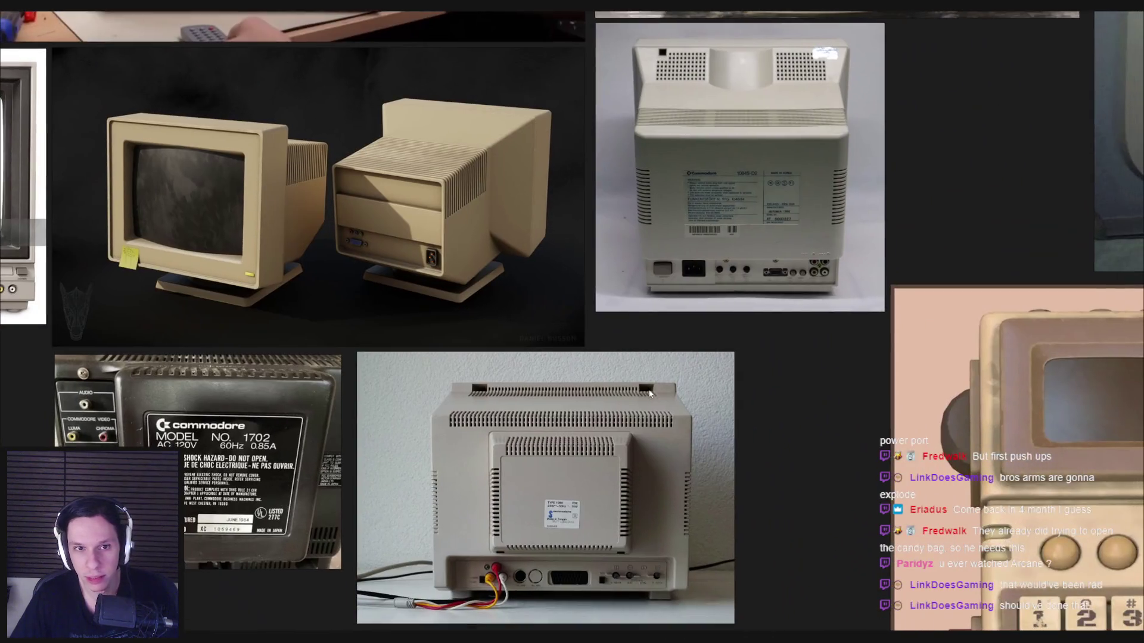
scroll(472, 383, down, 3)
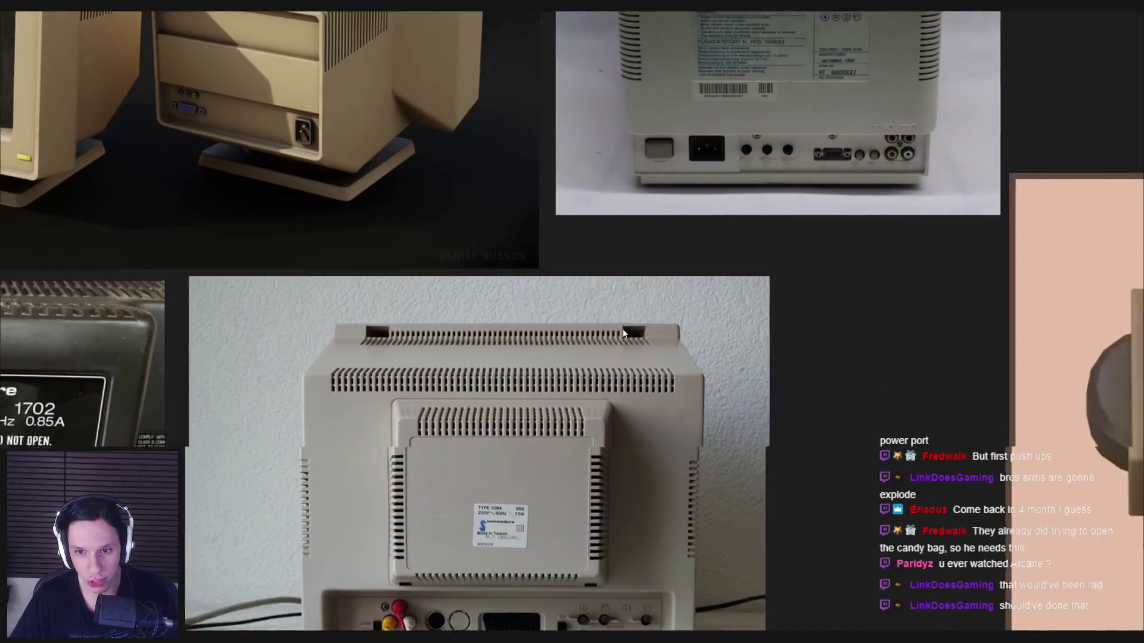
scroll(616, 338, up, 1)
scroll(328, 363, down, 5)
scroll(300, 370, down, 3)
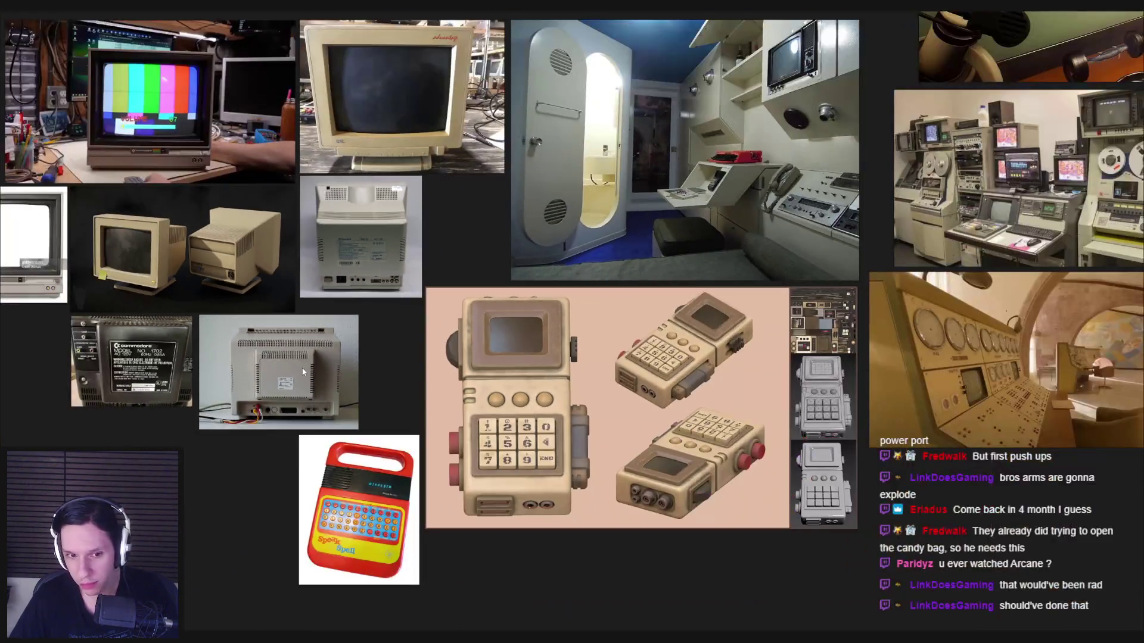
scroll(311, 371, up, 7)
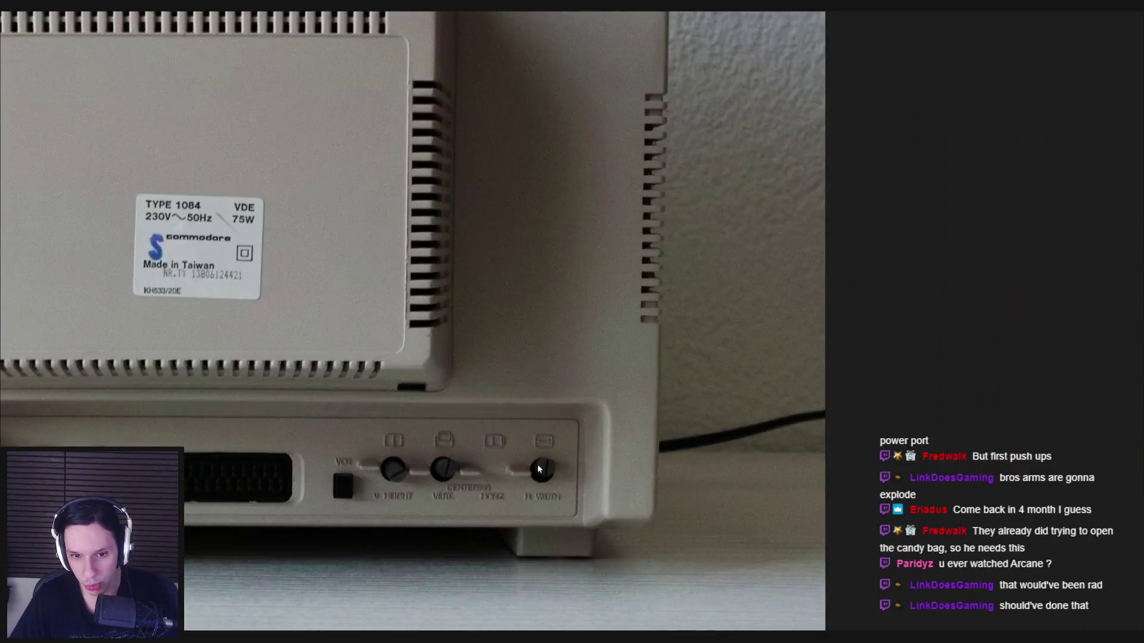
scroll(411, 498, down, 6)
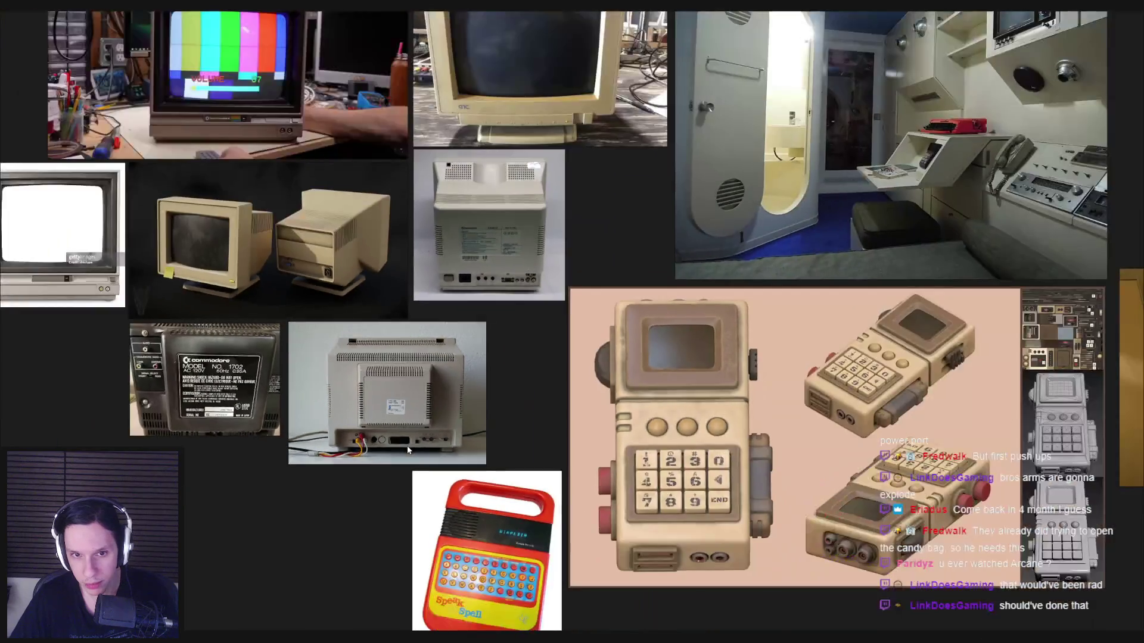
Step: Delete the Cylinder stand beneath the CRT monitor
key(alt+Tab)
mouse_move(434, 373)
middle_down()
mouse_move(552, 375)
mouse_move(582, 311)
mouse_move(692, 396)
mouse_move(584, 383)
mouse_move(502, 333)
mouse_move(508, 351)
mouse_move(484, 370)
mouse_move(417, 382)
mouse_move(388, 360)
mouse_move(477, 370)
mouse_move(441, 395)
mouse_move(391, 370)
mouse_move(516, 388)
mouse_move(502, 399)
mouse_move(567, 395)
middle_up()
click(502, 333)
key(Delete)
Step: Undo the stand deletion, then delete the Cylinder again, leaving the monitor beside the figure and cabinet
key(ctrl+z)
scroll(552, 393, down, 2)
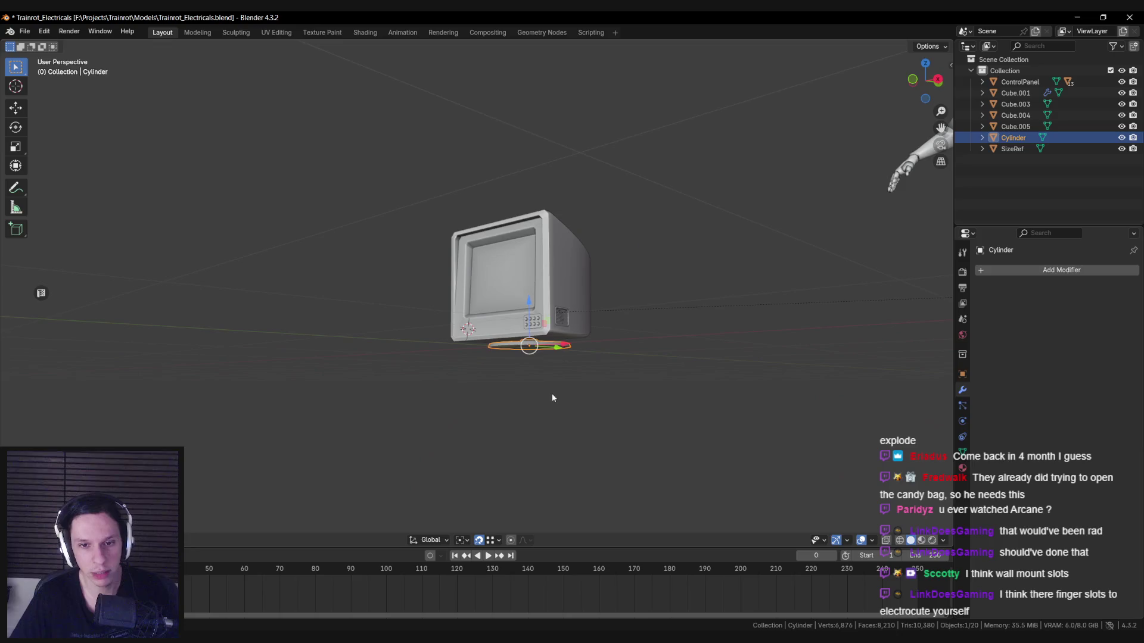
key(Delete)
mouse_move(470, 387)
middle_down()
mouse_move(602, 411)
mouse_move(469, 296)
middle_up()
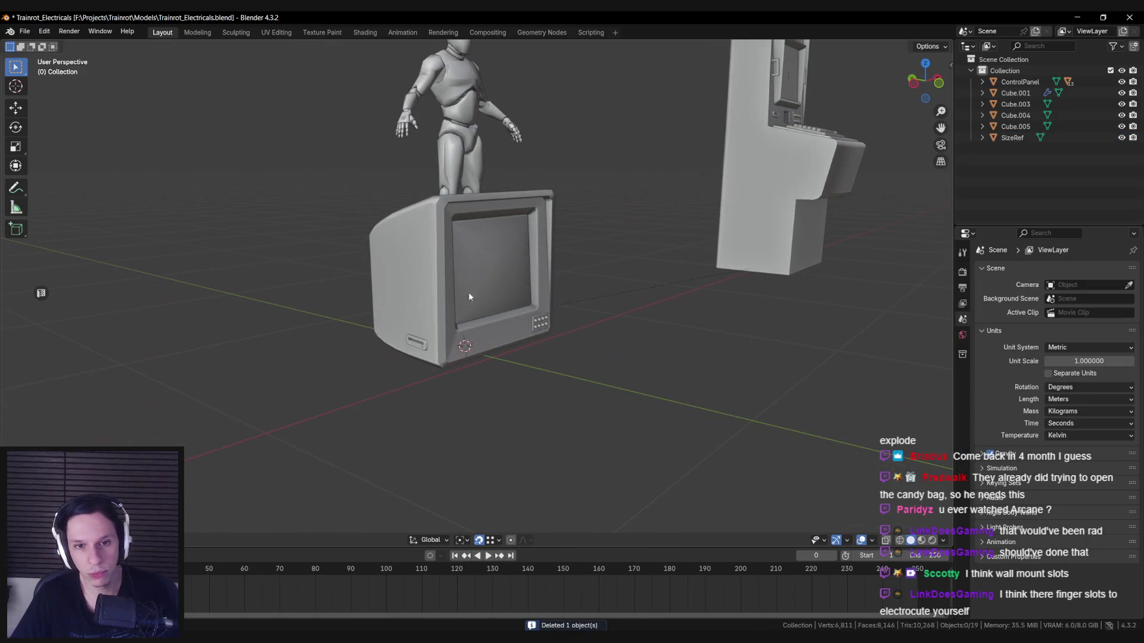
scroll(535, 291, down, 2)
Step: Browse other images on the PureRef reference board
key(alt+Tab)
scroll(510, 388, up, 5)
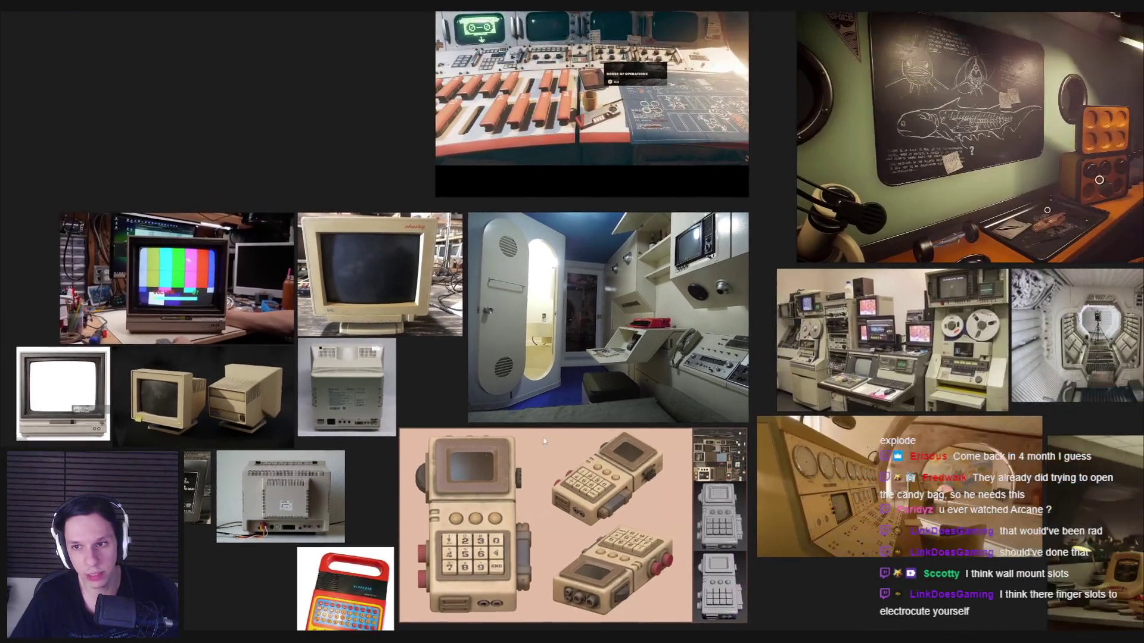
scroll(484, 326, down, 4)
mouse_move(558, 466)
middle_down()
mouse_move(676, 408)
mouse_move(583, 415)
middle_up()
scroll(583, 414, up, 5)
Step: Orbit around the models to inspect the stand-less monitor from its side
key(alt+Tab)
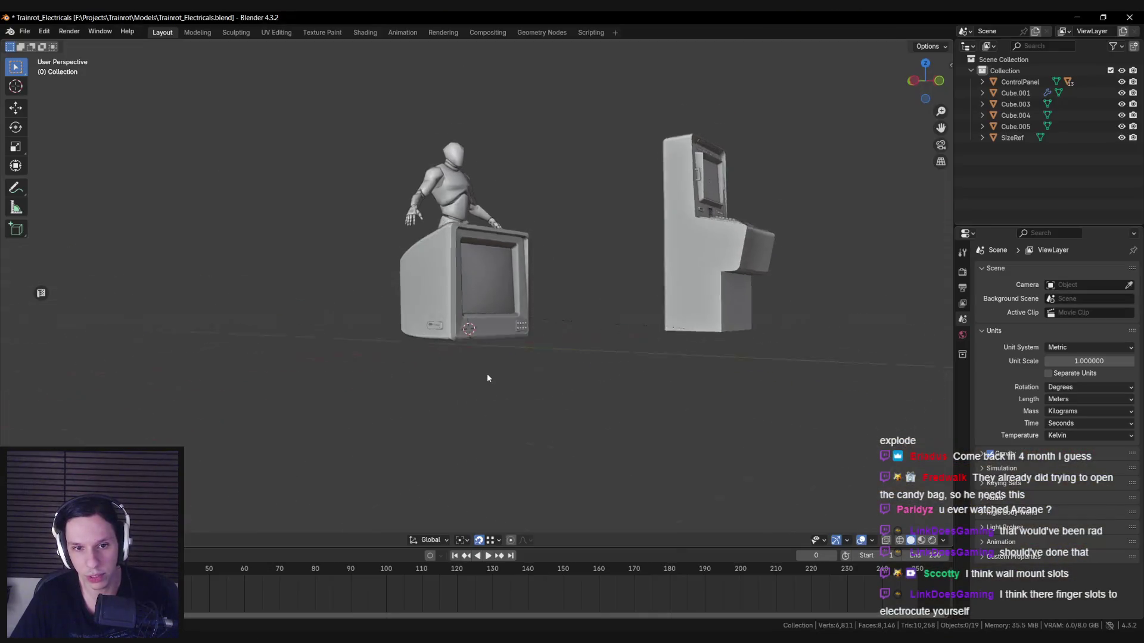
scroll(452, 310, up, 2)
middle_drag(600, 355, 449, 367)
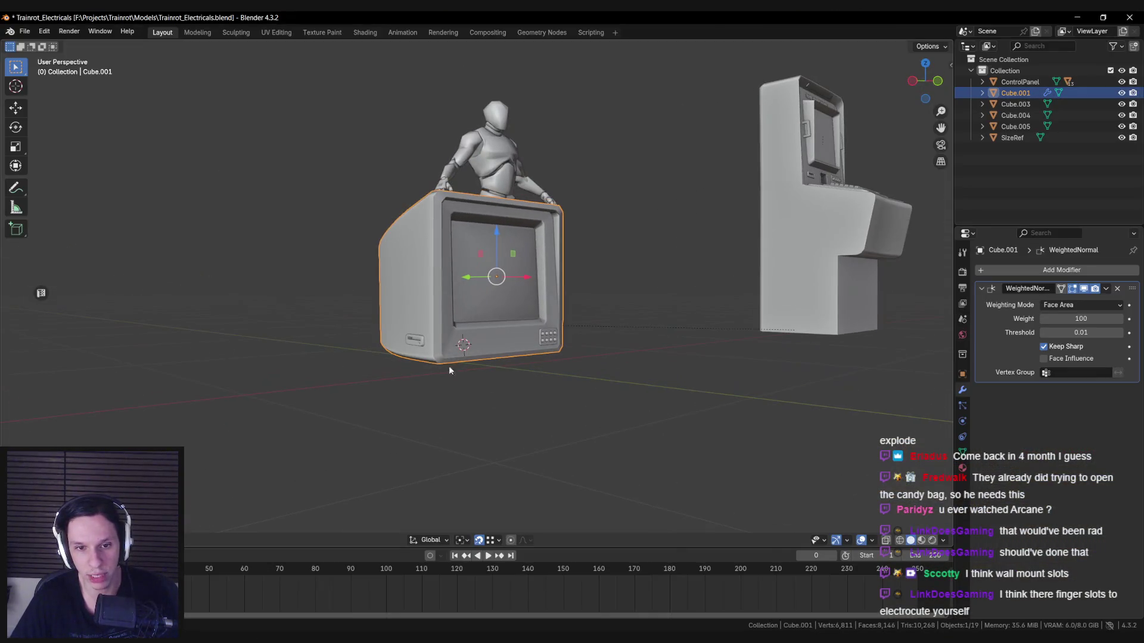
mouse_move(524, 379)
middle_down()
mouse_move(548, 415)
mouse_move(536, 417)
mouse_move(526, 383)
mouse_move(425, 396)
middle_up()
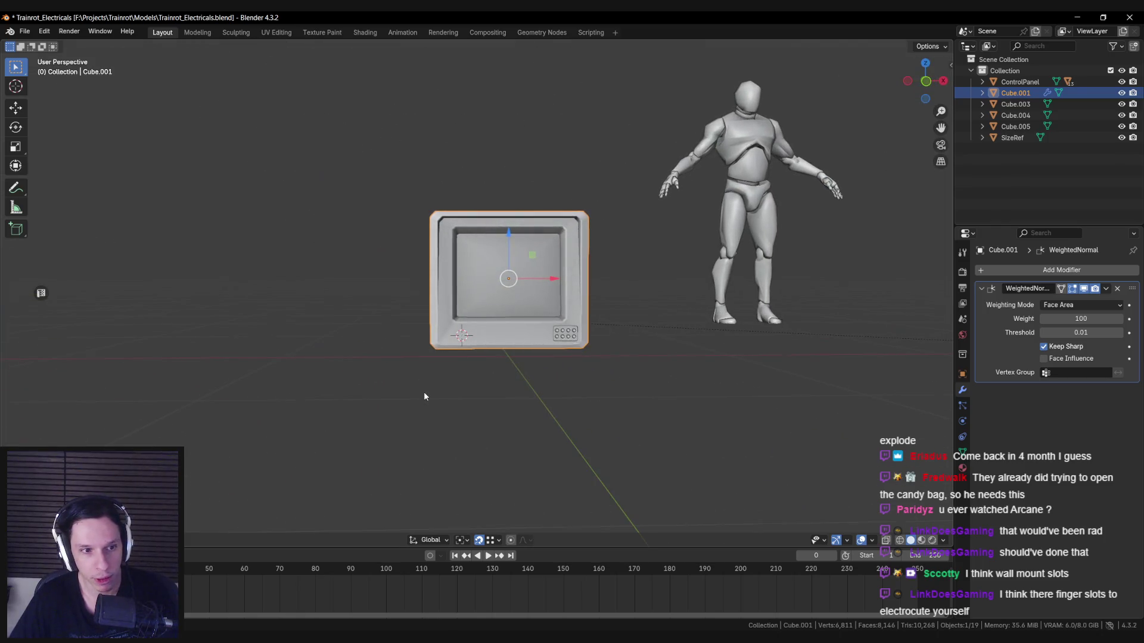